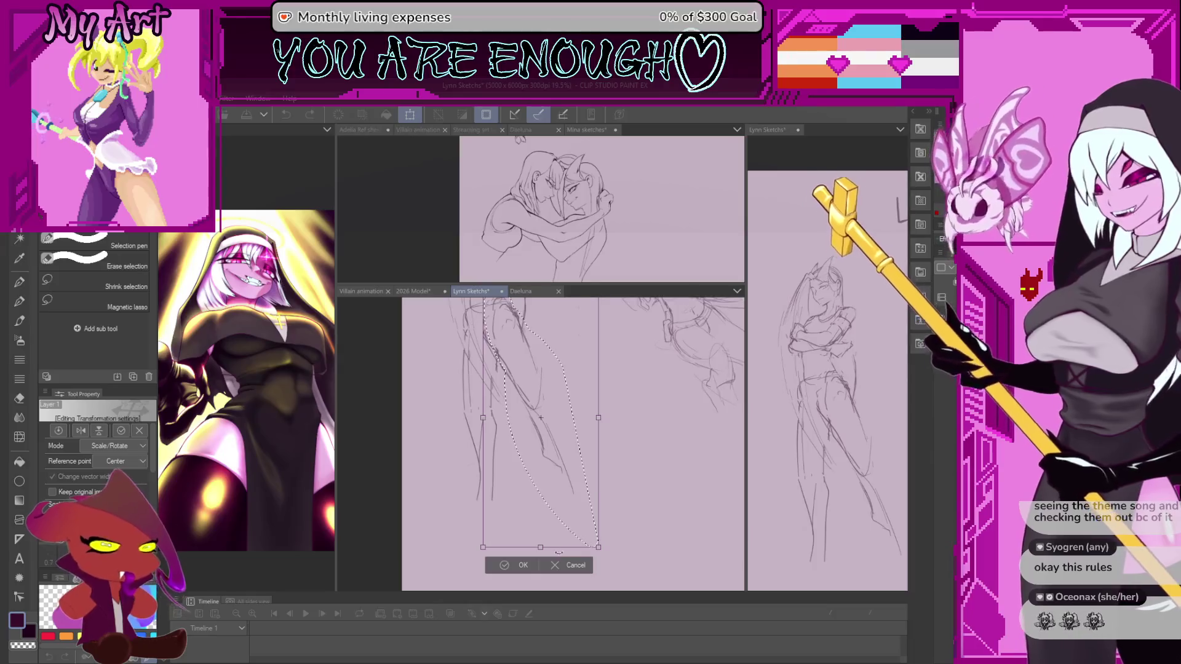
Scale and shift the lassoed leg section slightly left and down, then apply the transform
drag(513, 551, 532, 552)
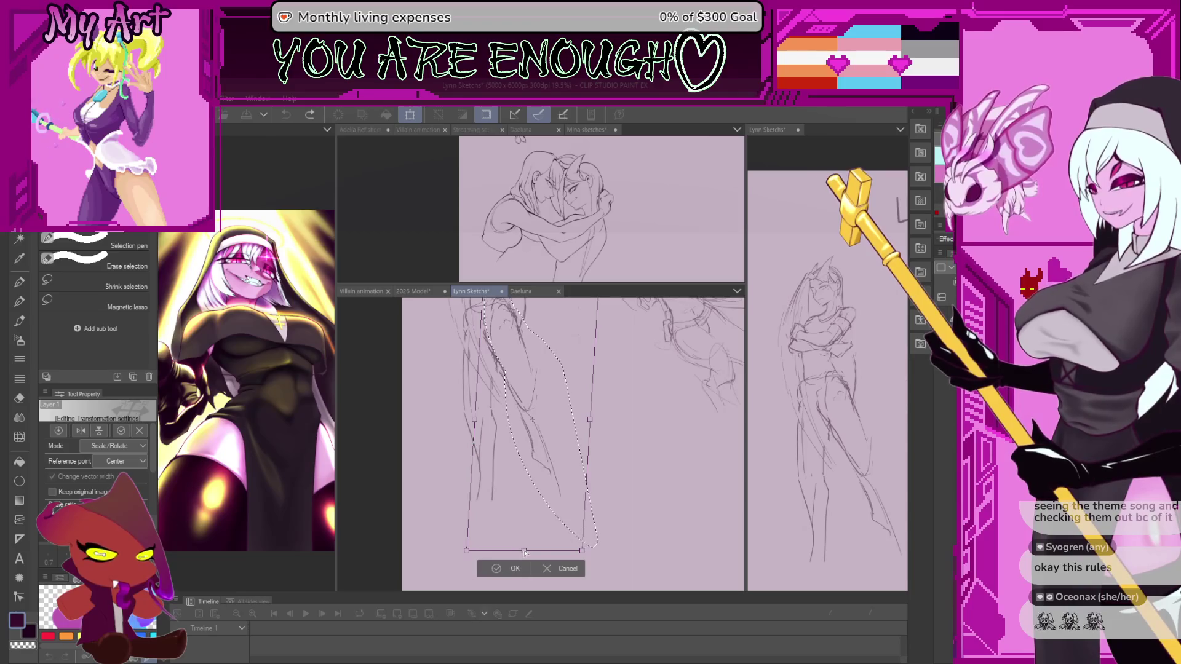
key(Return)
drag(536, 436, 559, 510)
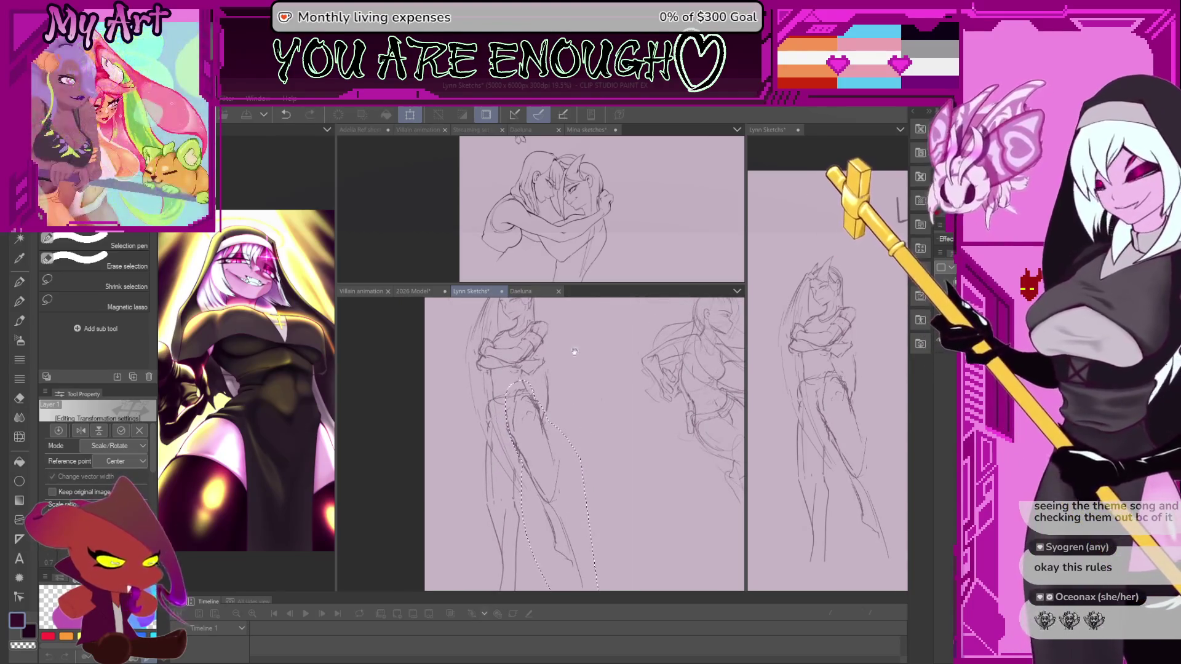
drag(576, 393, 600, 394)
key(ctrl+t)
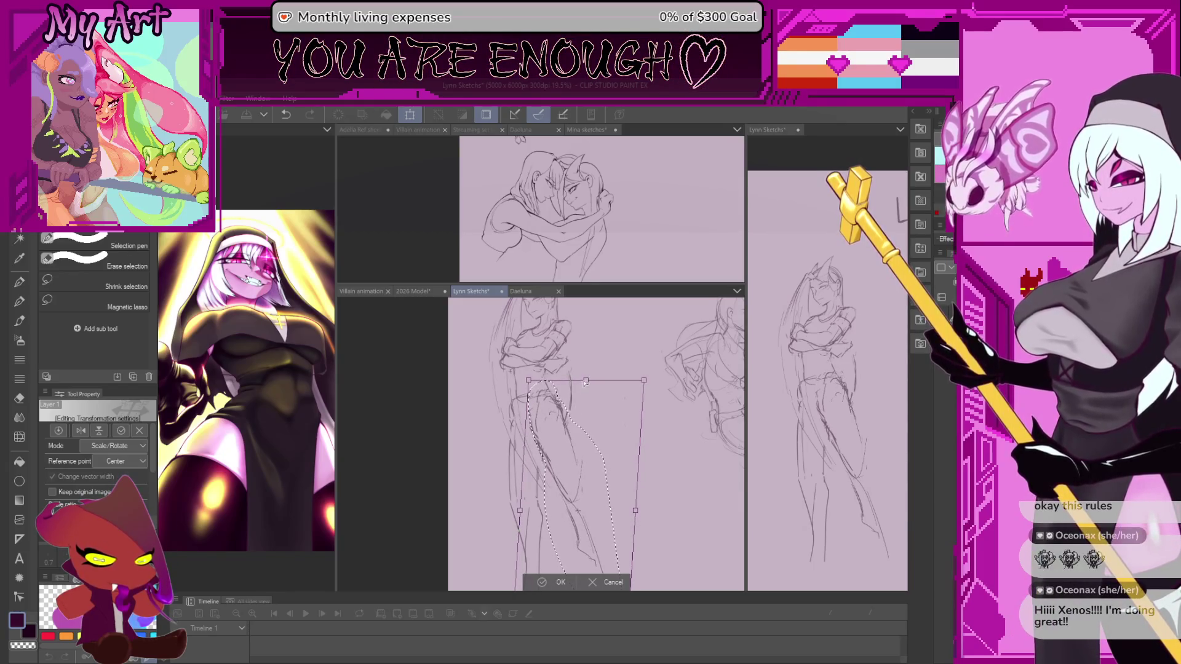
scroll(585, 381, up, 2)
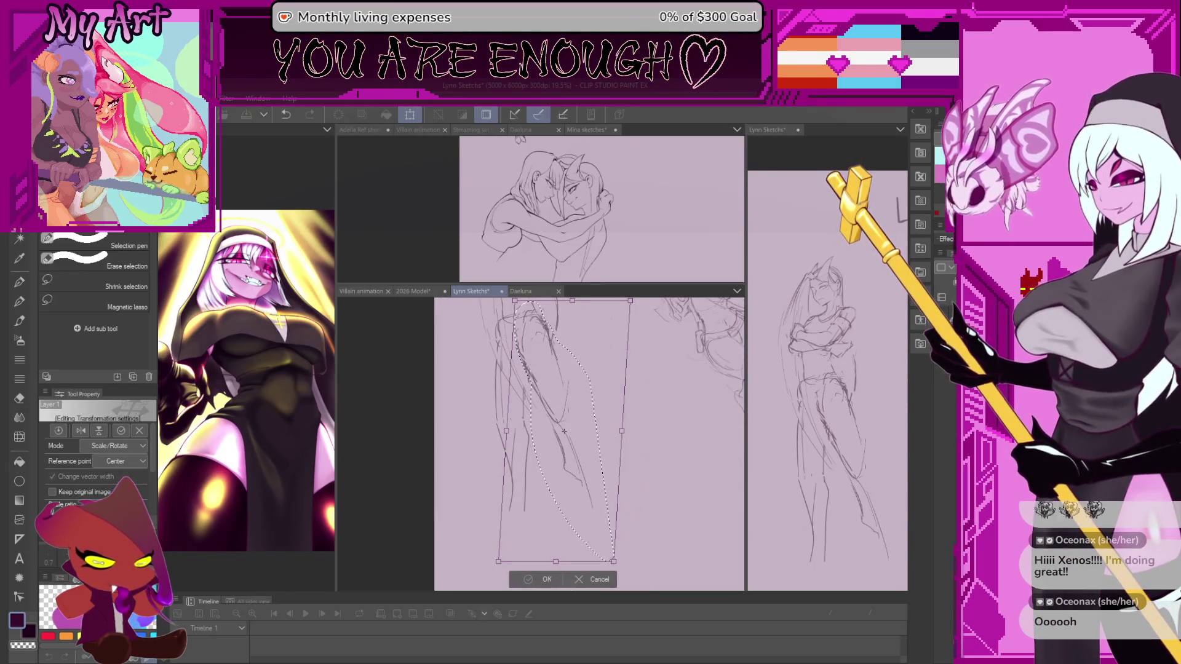
click(539, 578)
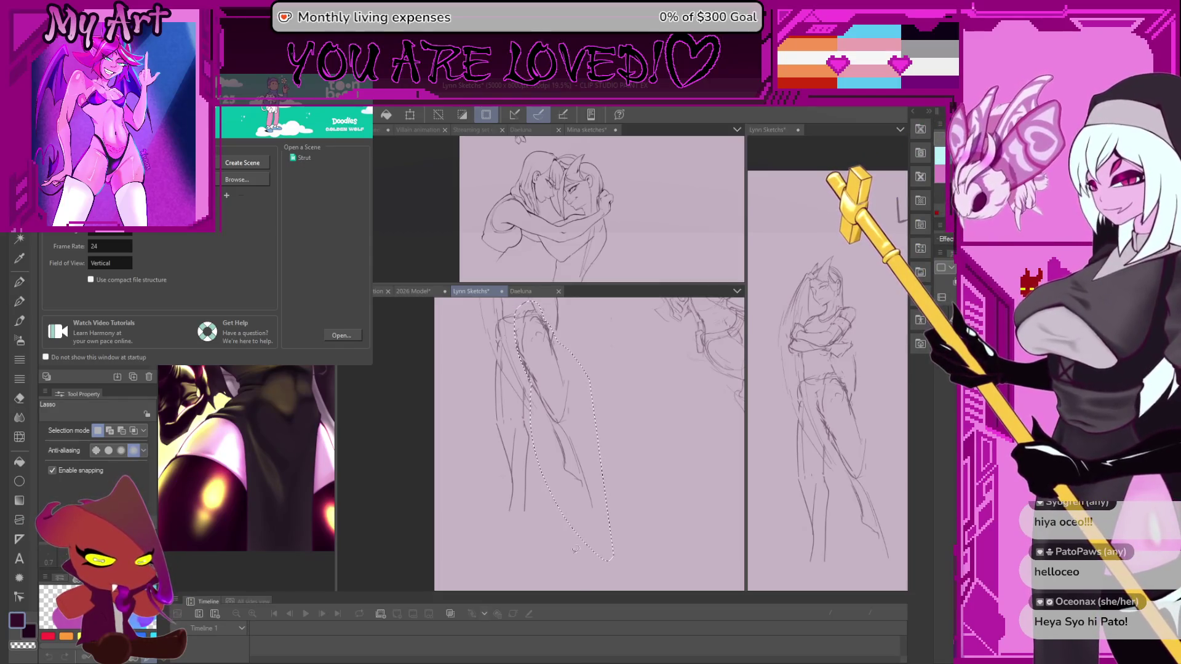
Dismiss Harmony's welcome window, enable Loop and start playing the throne animation
click(571, 352)
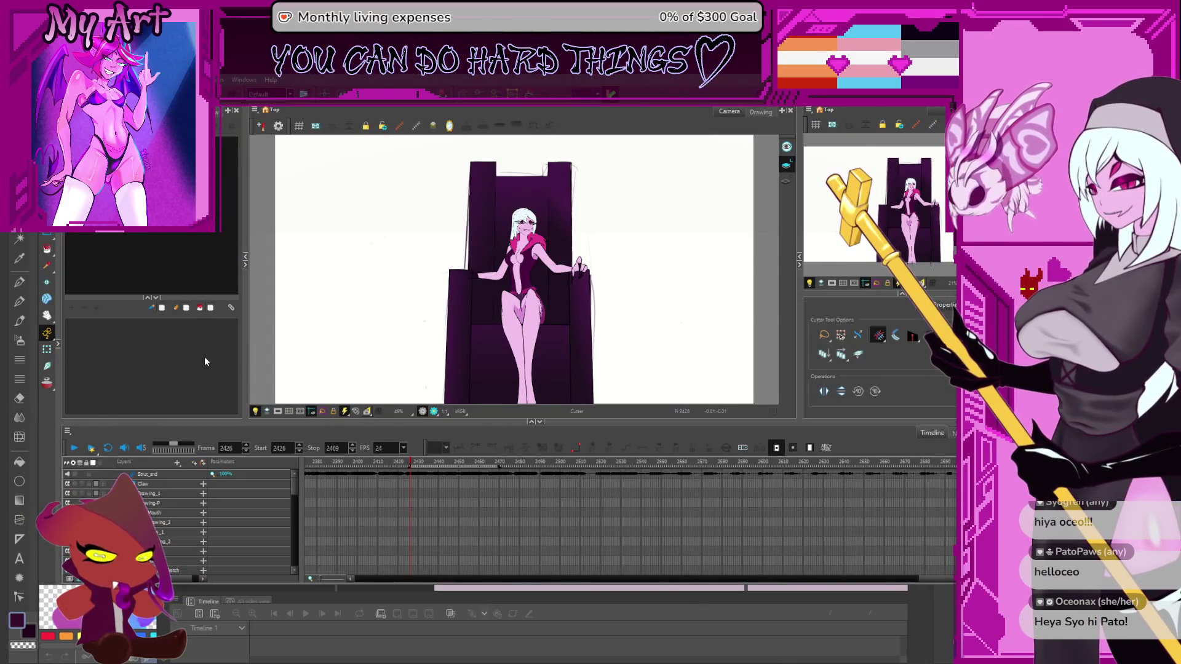
click(74, 449)
click(108, 449)
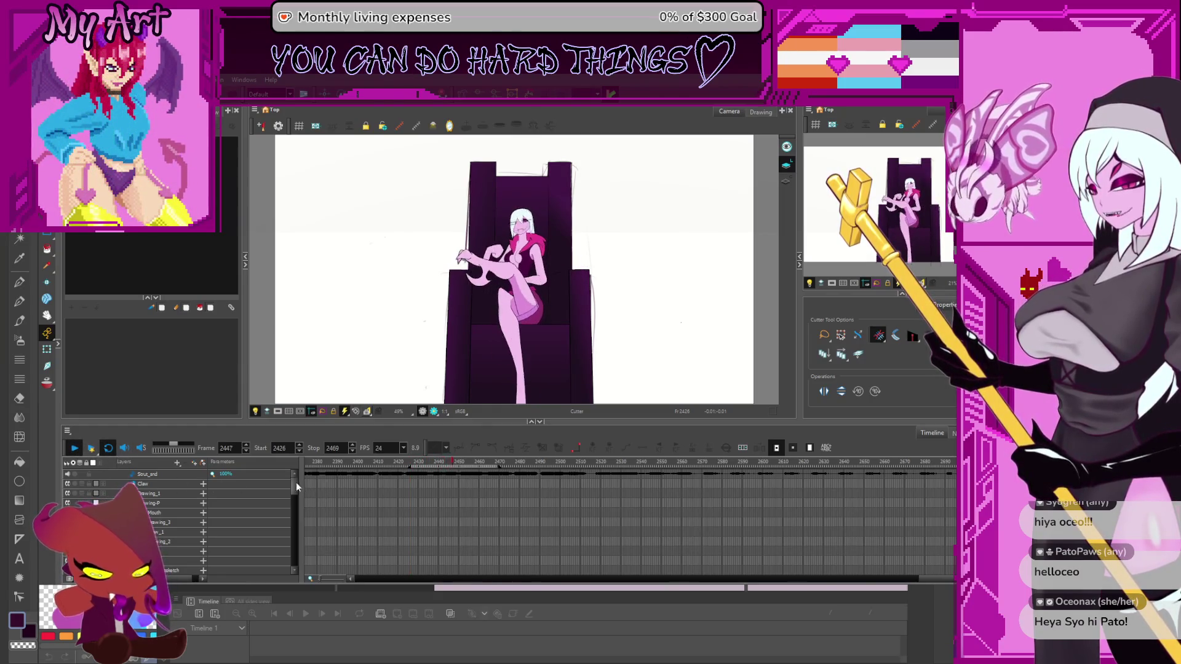
drag(296, 483, 283, 558)
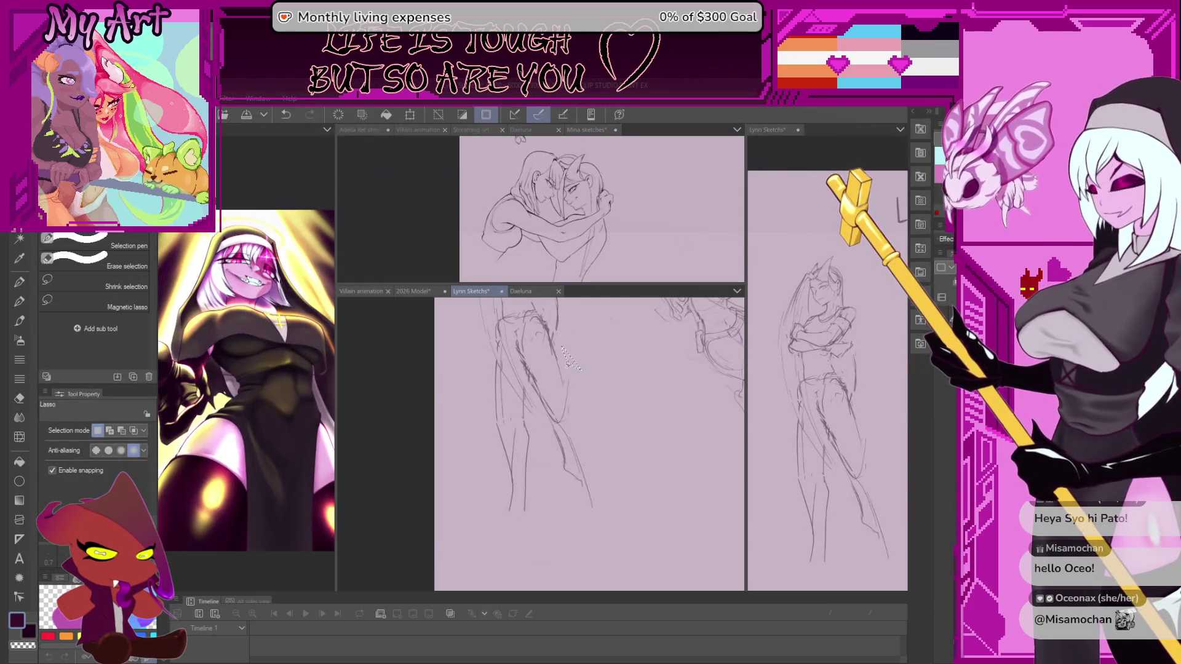
Tilt and pan the canvas, deselect, and switch from the lasso to the textured pencil
mouse_move(567, 356)
mouse_down()
mouse_move(385, 263)
mouse_move(428, 273)
mouse_move(399, 276)
mouse_up()
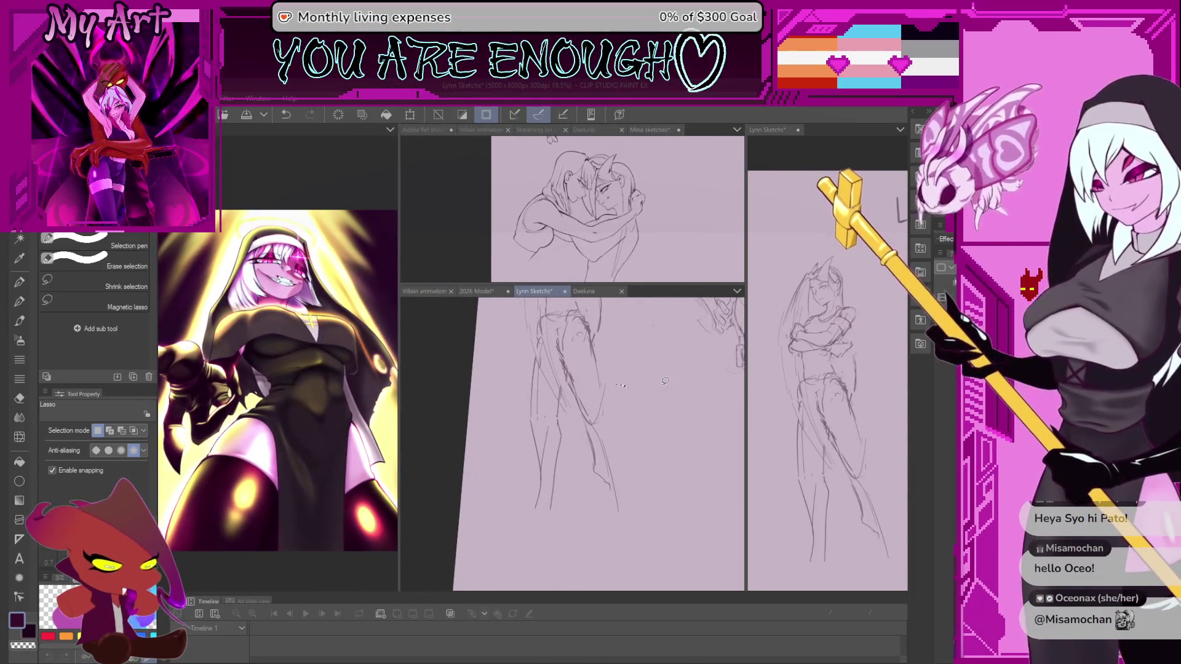
drag(614, 379, 591, 407)
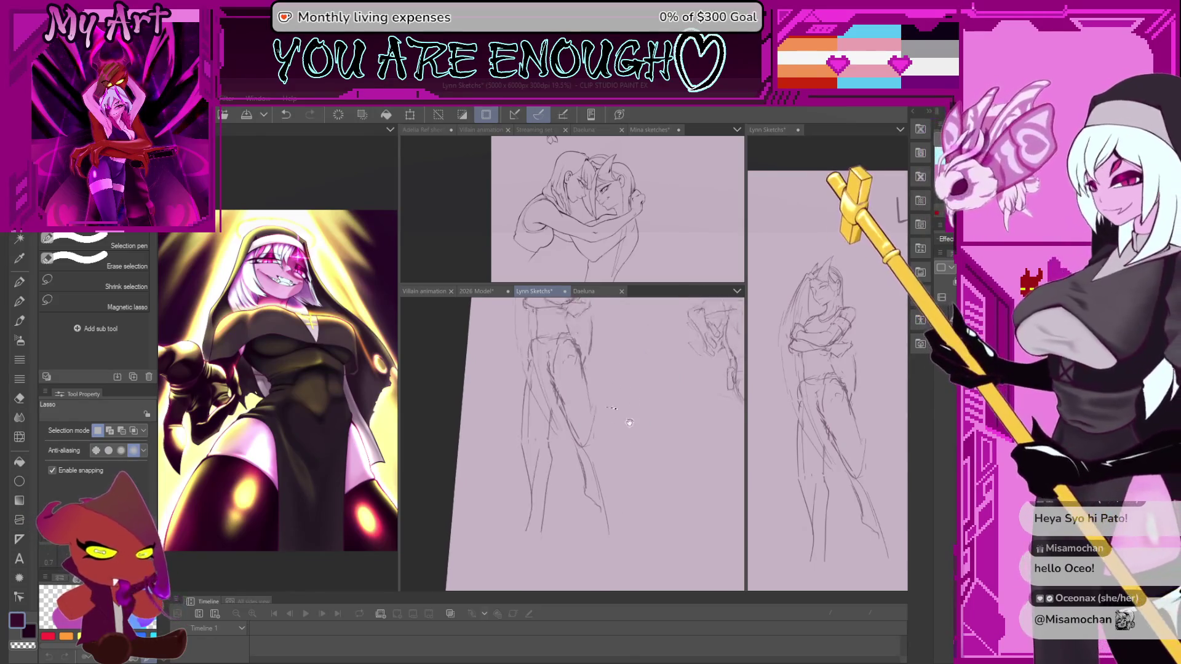
key(ctrl+d)
key(p)
drag(687, 443, 666, 449)
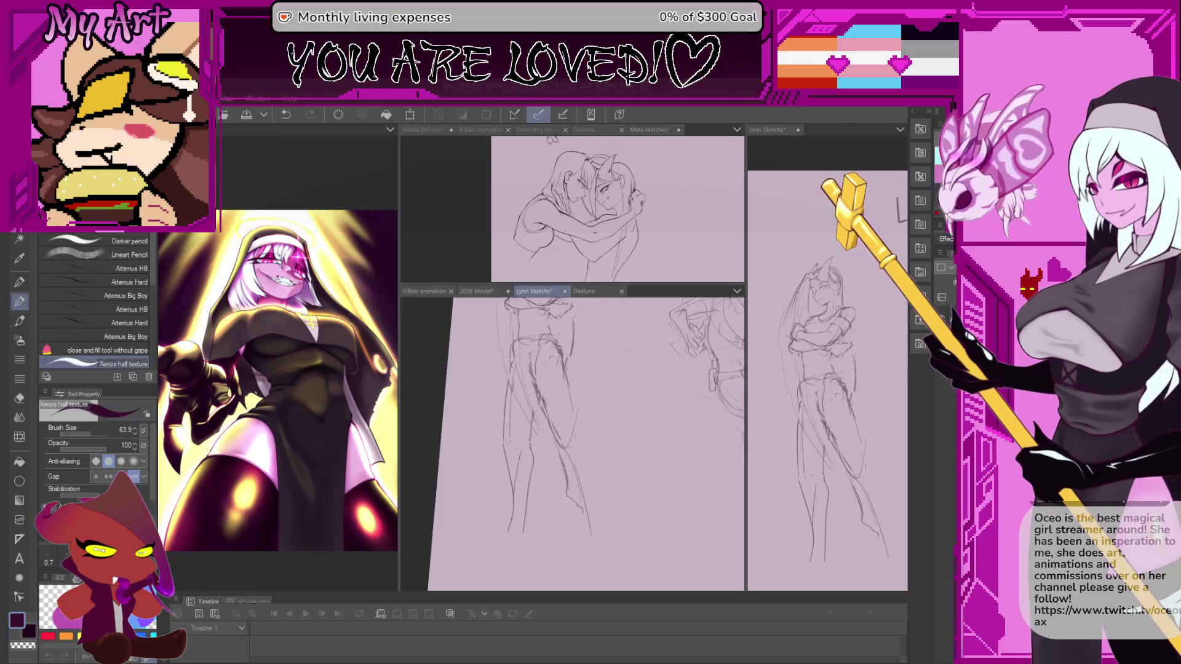
scroll(585, 443, up, 1)
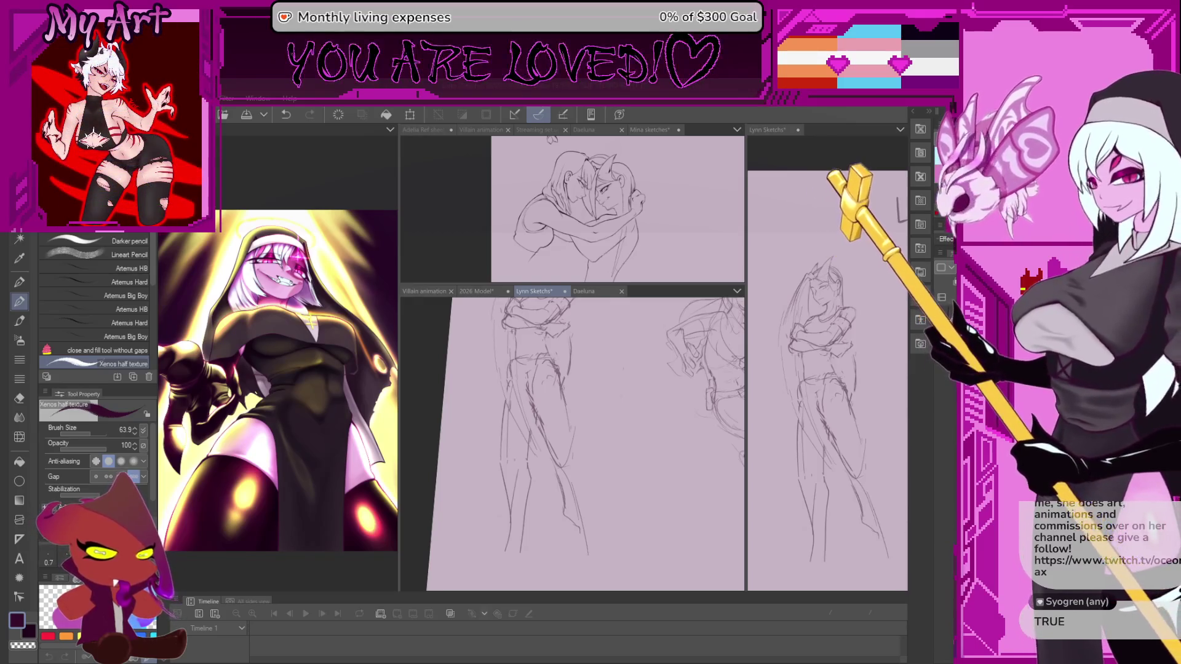
drag(558, 426, 576, 415)
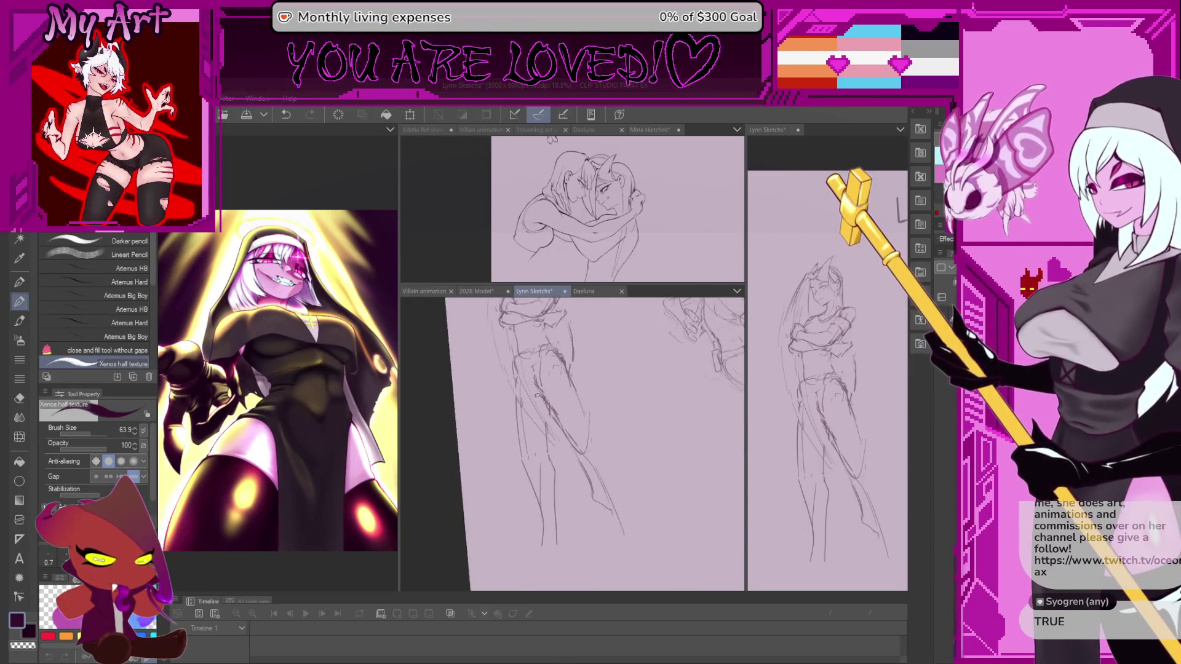
Lasso the left leg and move it slightly up and left, then apply the transform
drag(529, 376, 513, 348)
drag(529, 446, 525, 407)
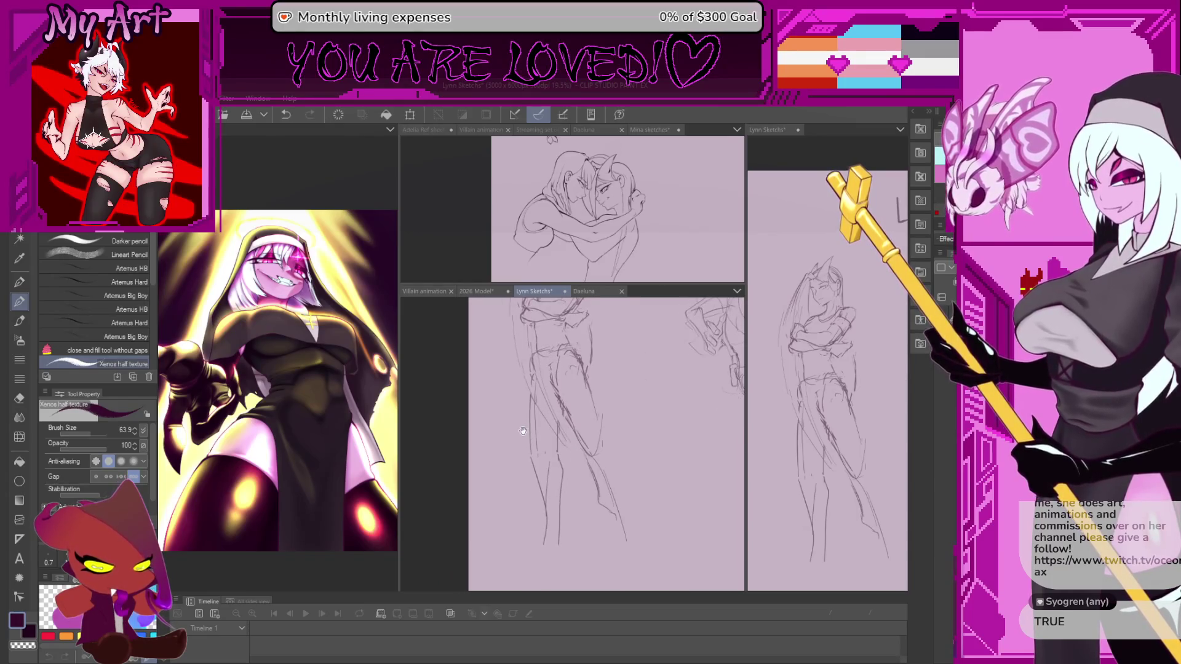
key(m)
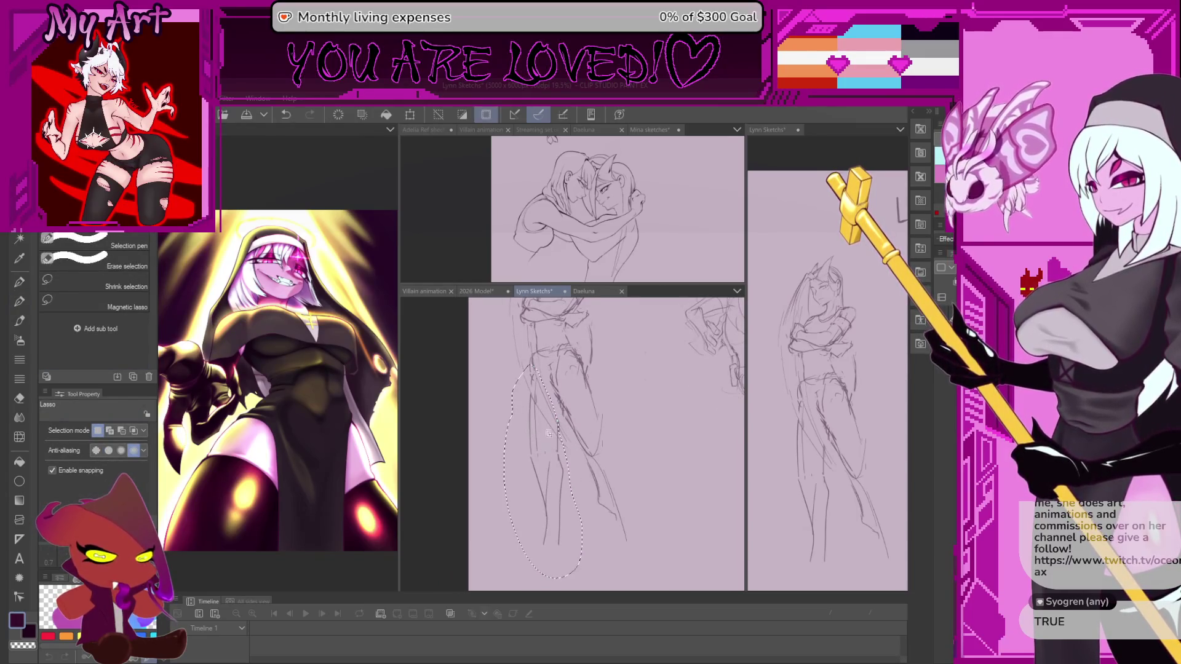
key(ctrl+t)
drag(544, 455, 540, 445)
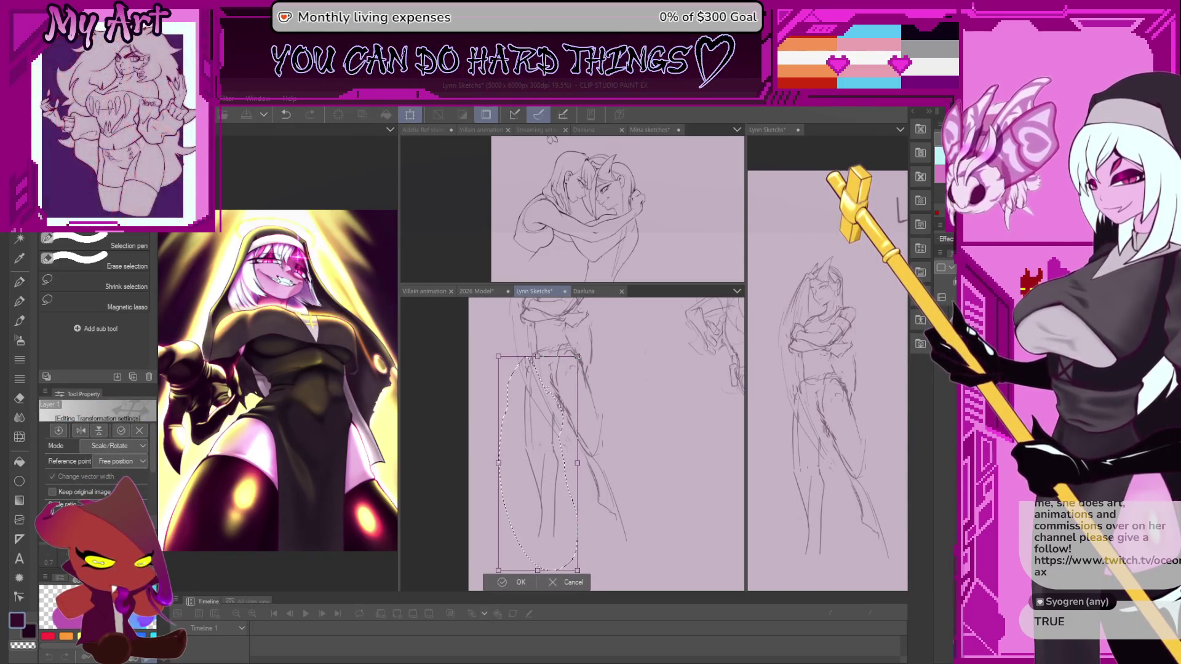
key(Return)
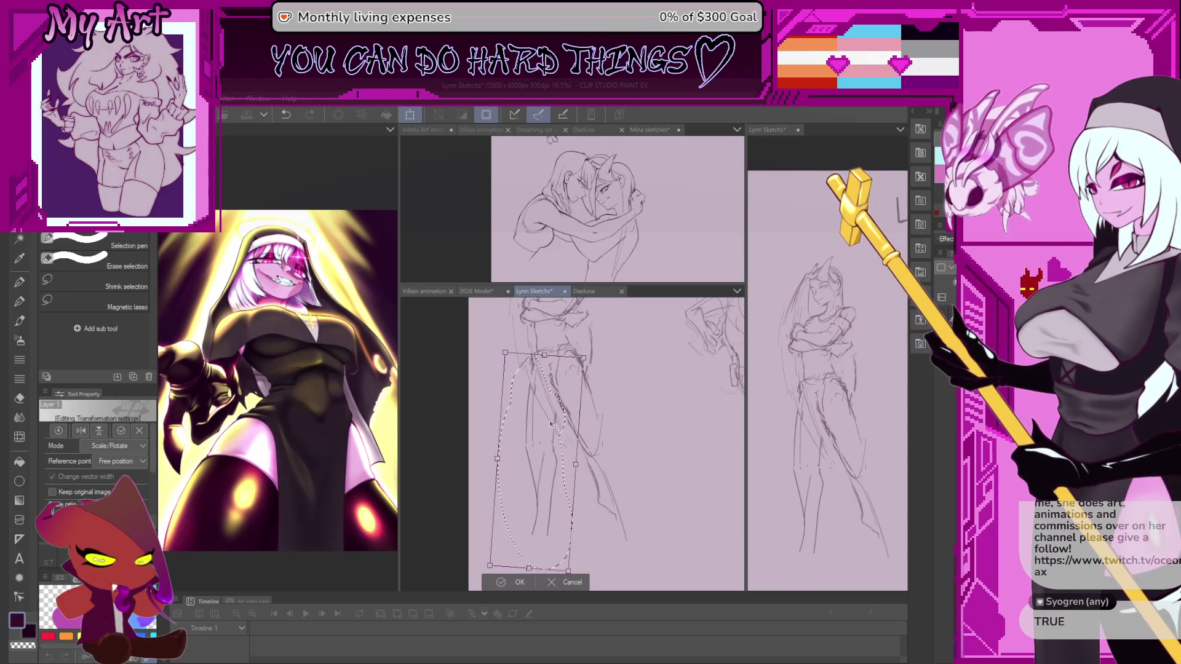
mouse_move(545, 456)
mouse_down()
mouse_move(545, 405)
mouse_move(591, 476)
mouse_up()
key(ctrl+t)
click(536, 556)
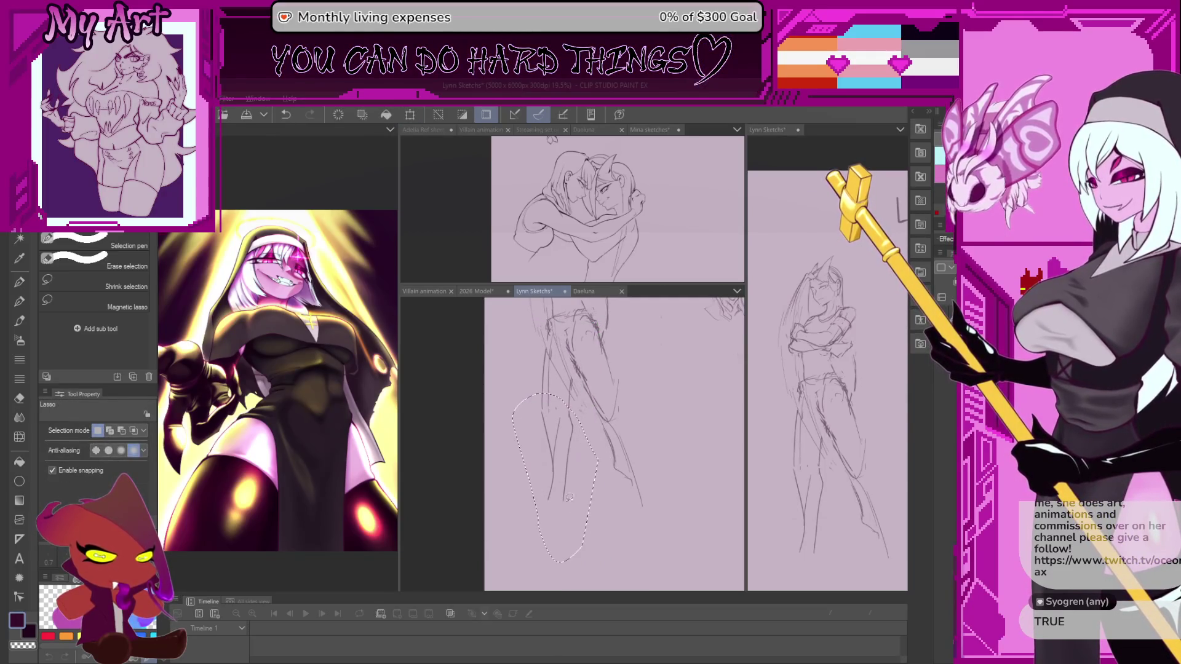
Rotate the re-lassoed leg slightly counter-clockwise and apply it
key(ctrl+t)
drag(616, 568, 623, 554)
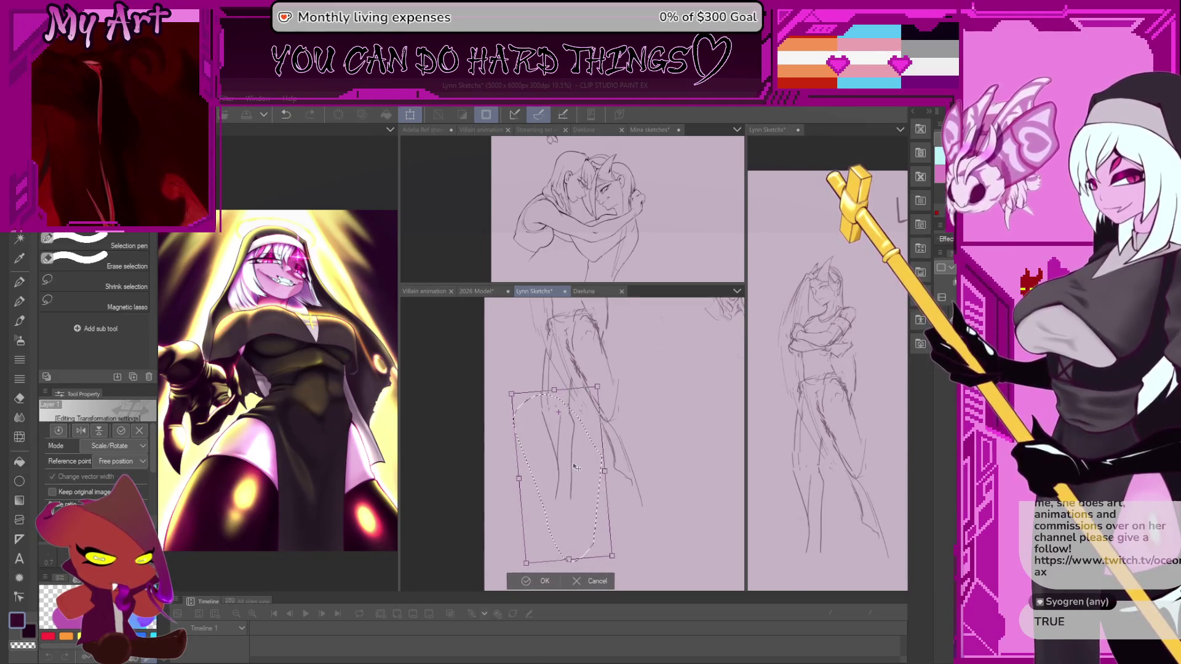
drag(560, 583, 547, 557)
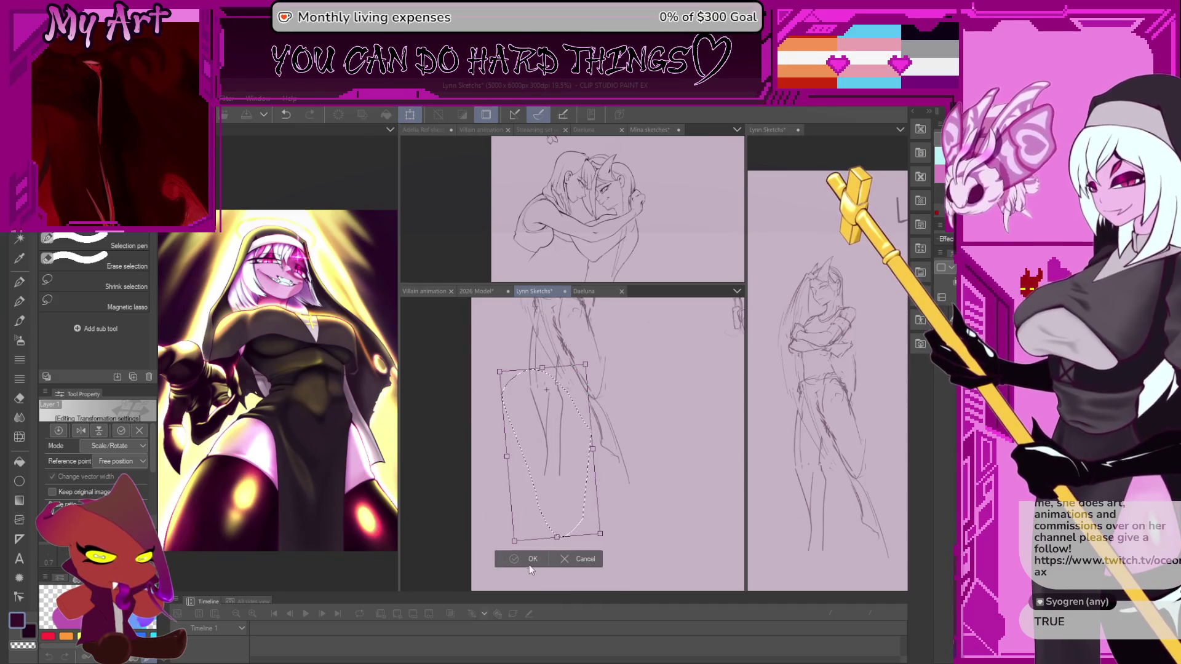
click(532, 559)
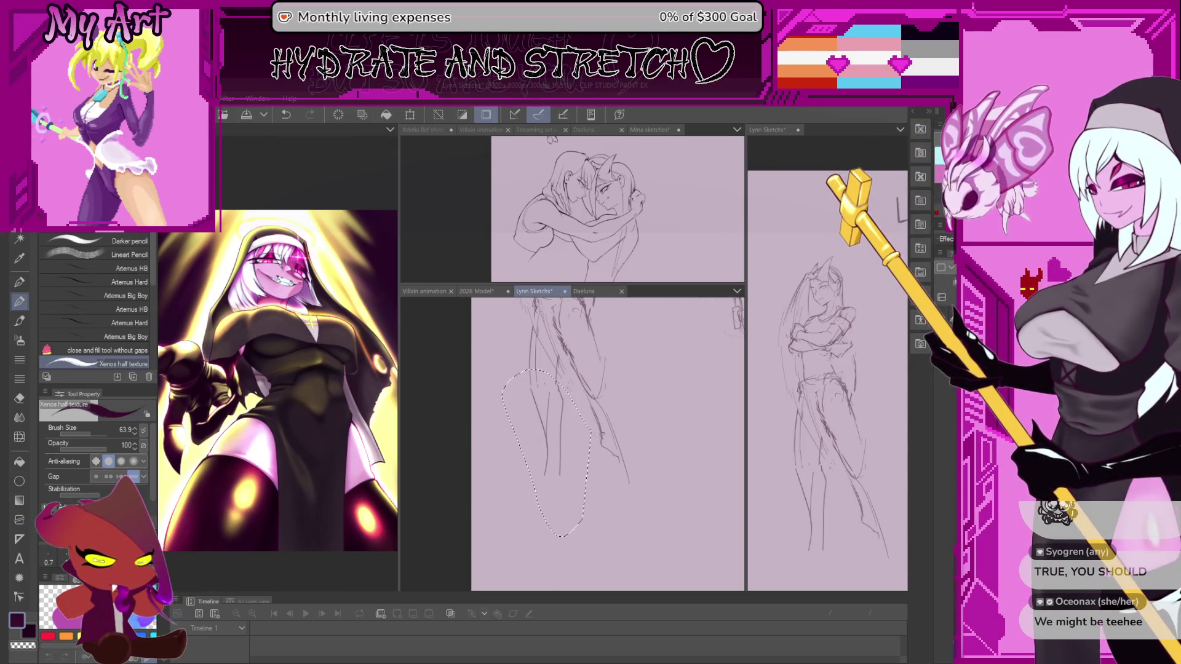
Deselect, set the brush size to about 79.3 and sketch a pencil stroke for the foot
key(ctrl+d)
drag(617, 402, 628, 444)
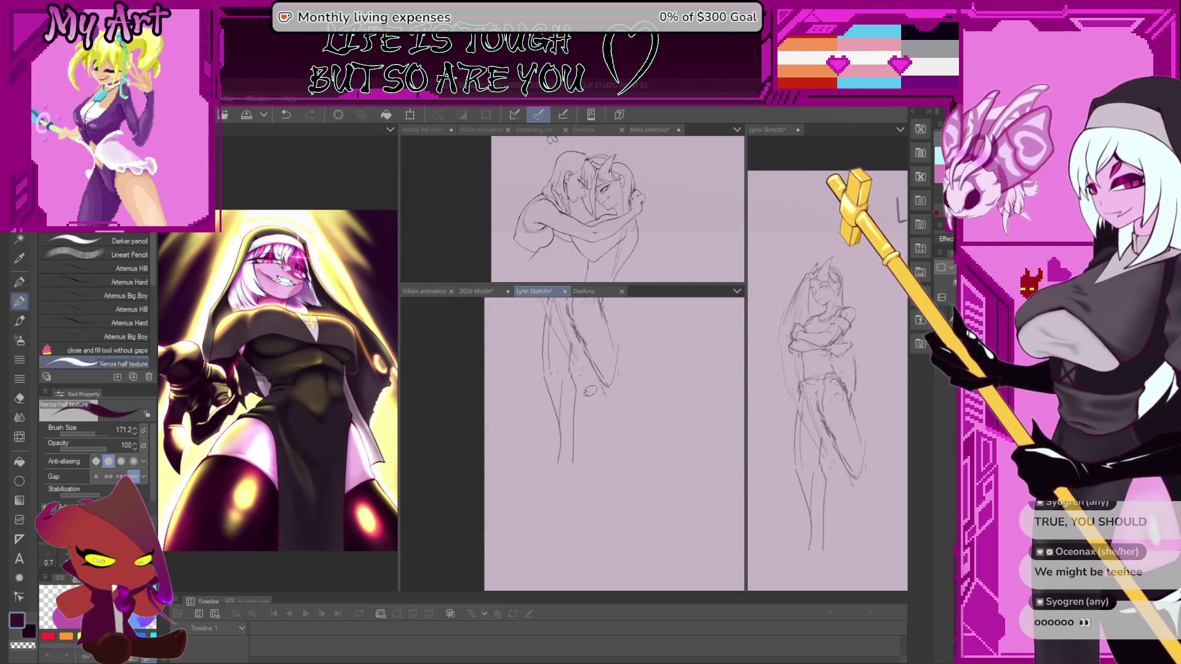
drag(616, 436, 616, 427)
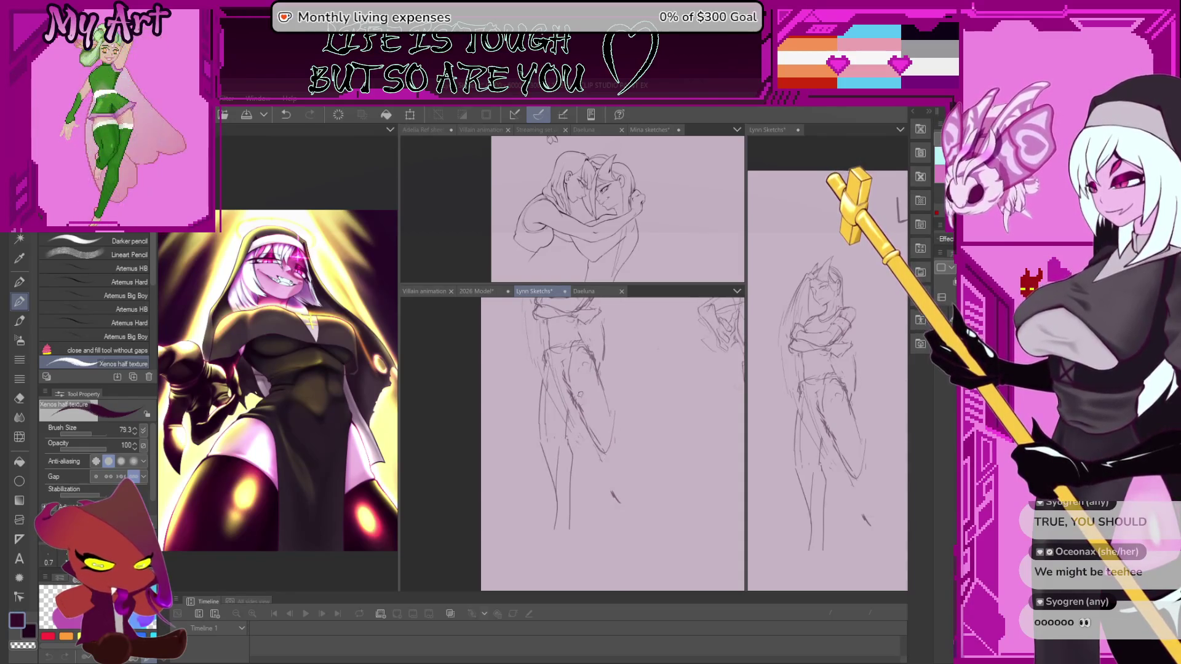
scroll(599, 443, up, 1)
drag(571, 431, 598, 471)
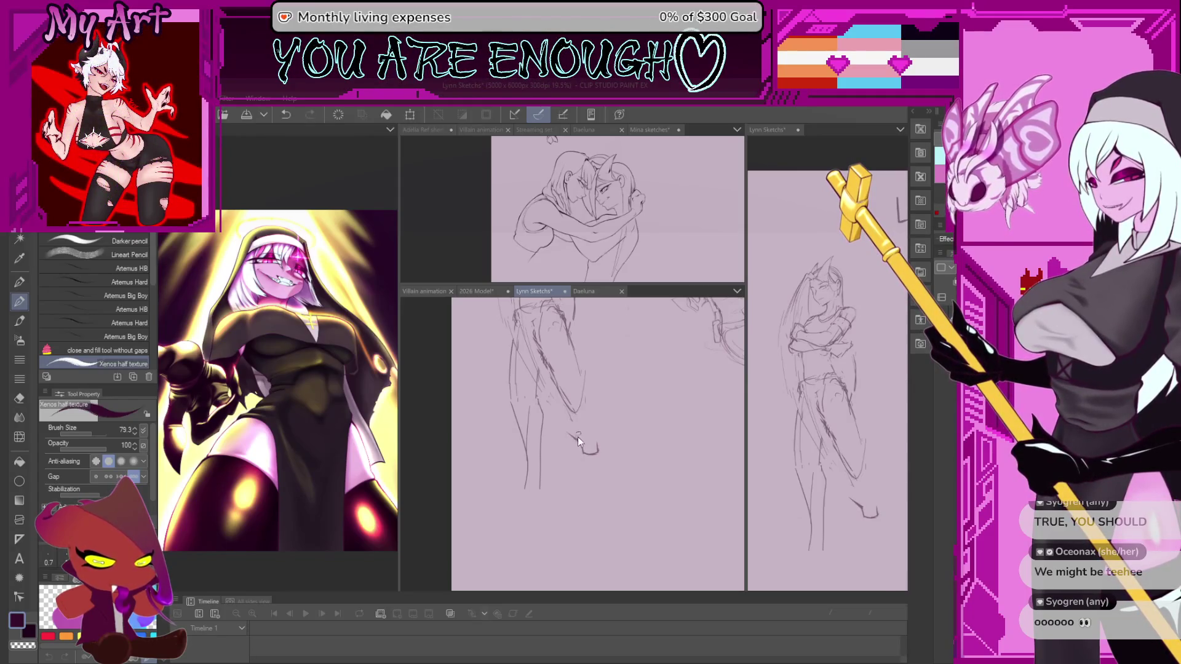
drag(562, 400, 550, 430)
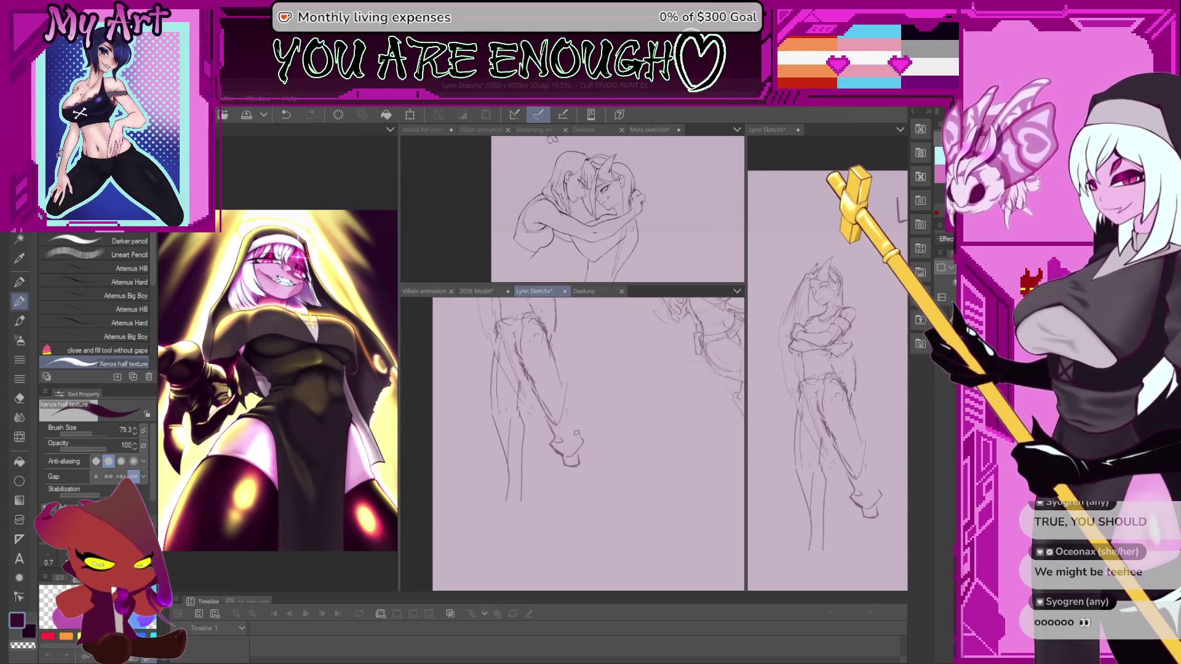
Cycle through fill, control-point and pen shortcuts to land back on the textured pencil
key(g)
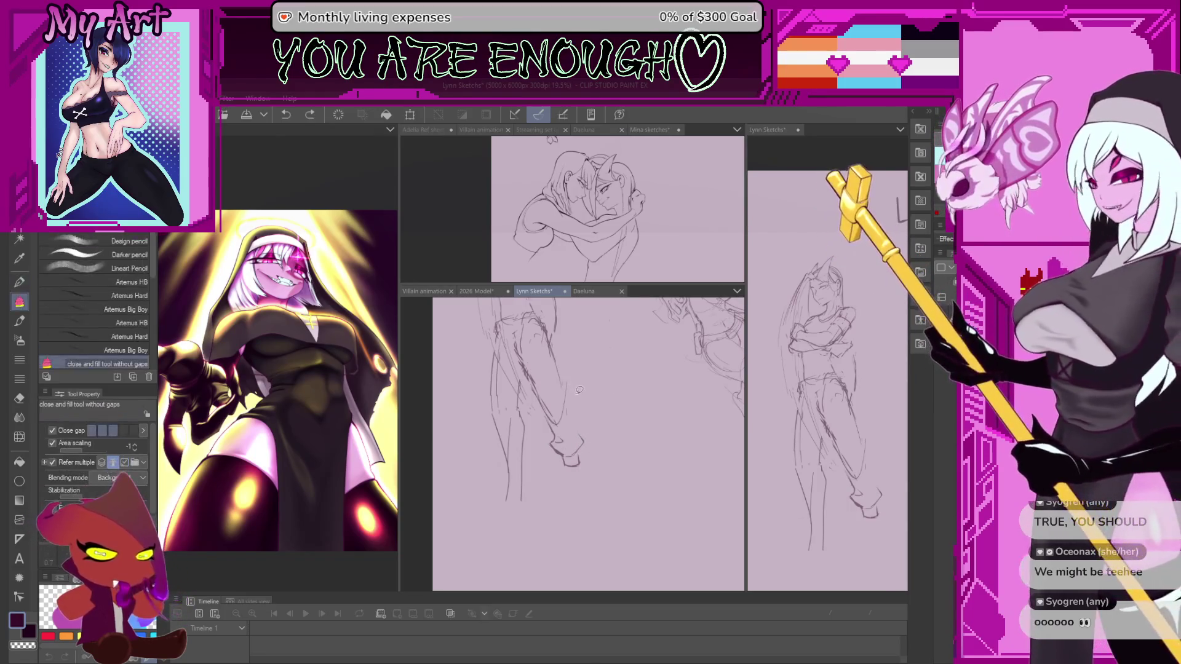
key(y)
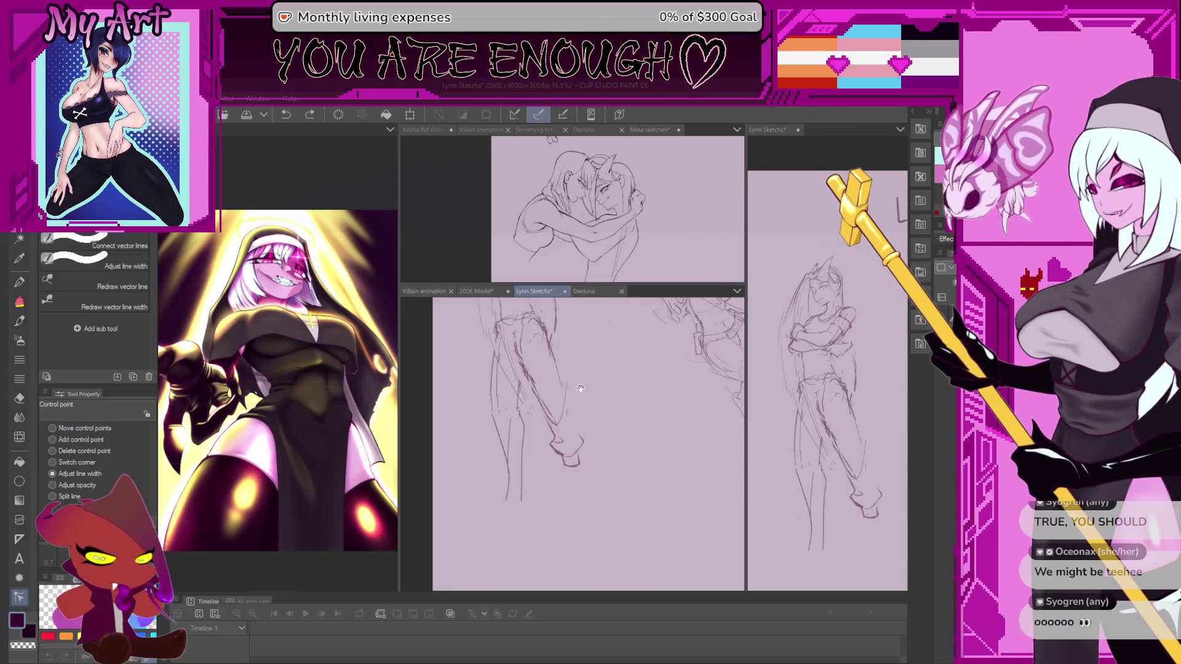
drag(581, 389, 612, 440)
scroll(594, 433, up, 1)
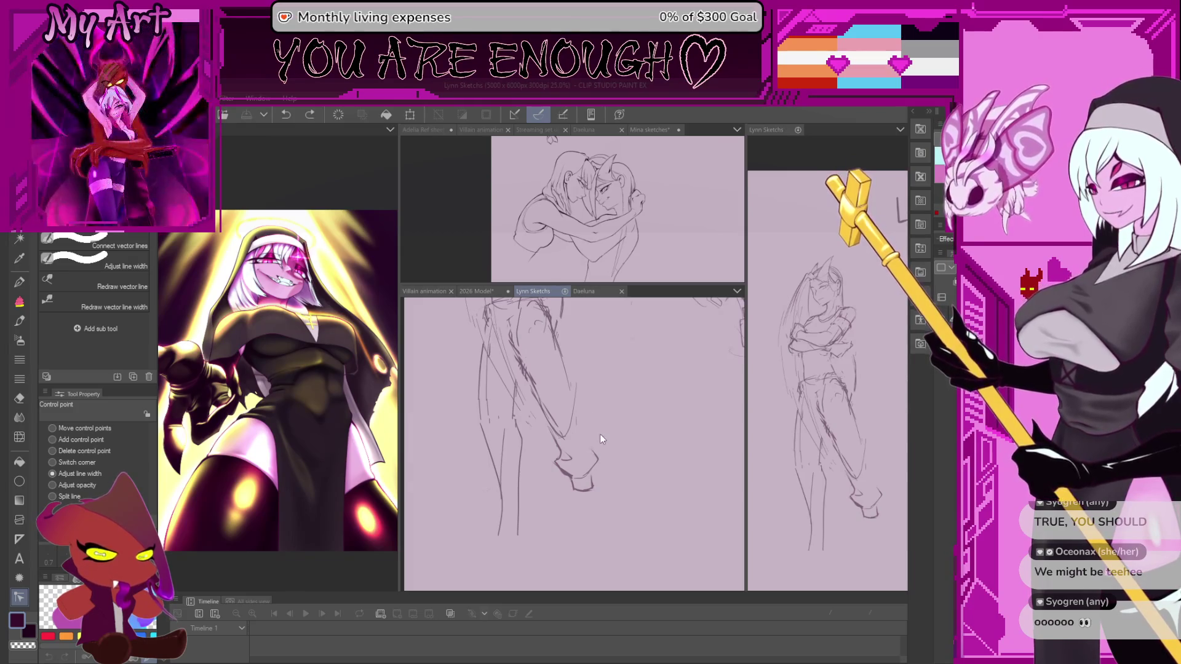
key(p)
key(g)
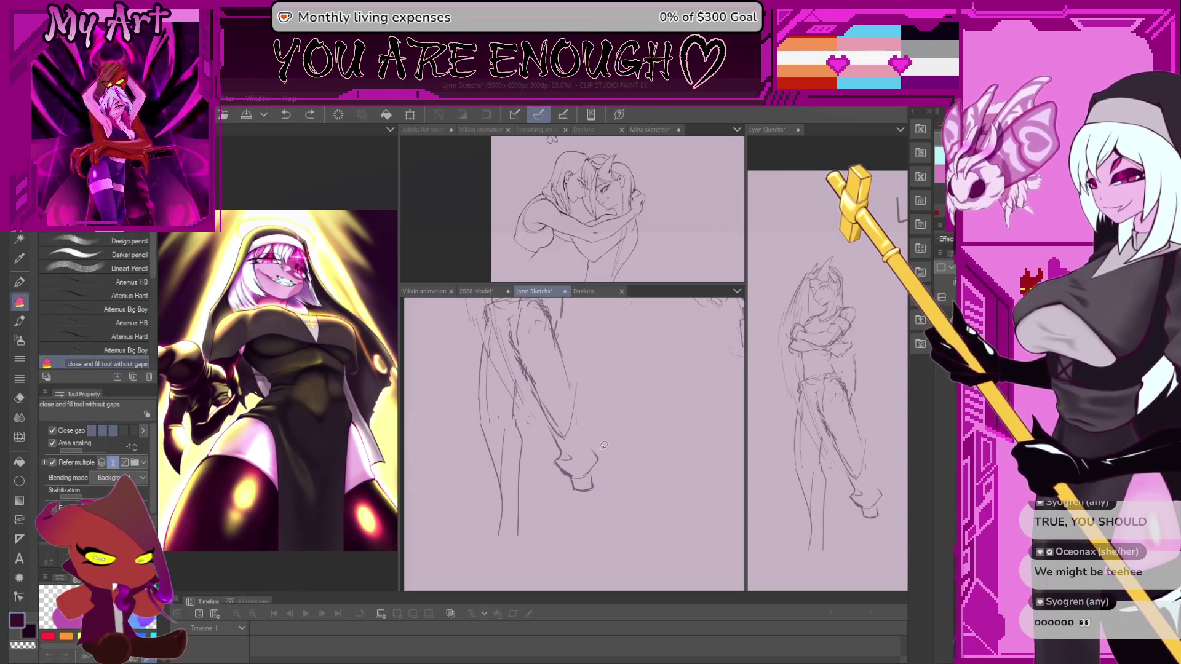
key(p)
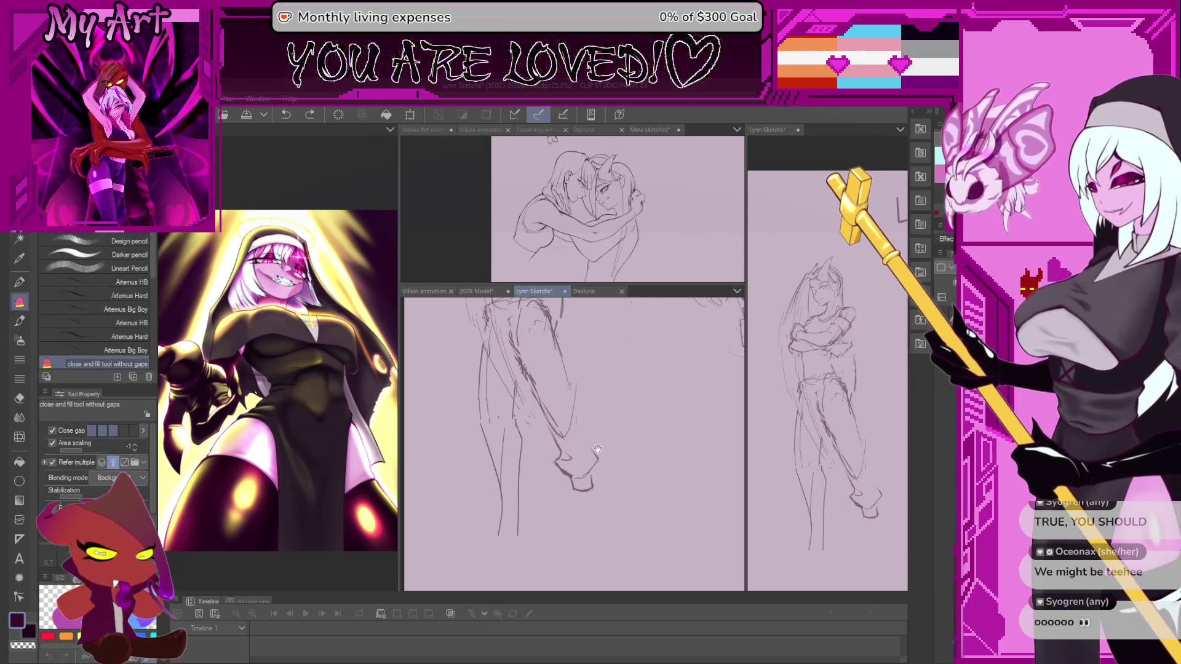
key(p)
scroll(563, 435, up, 1)
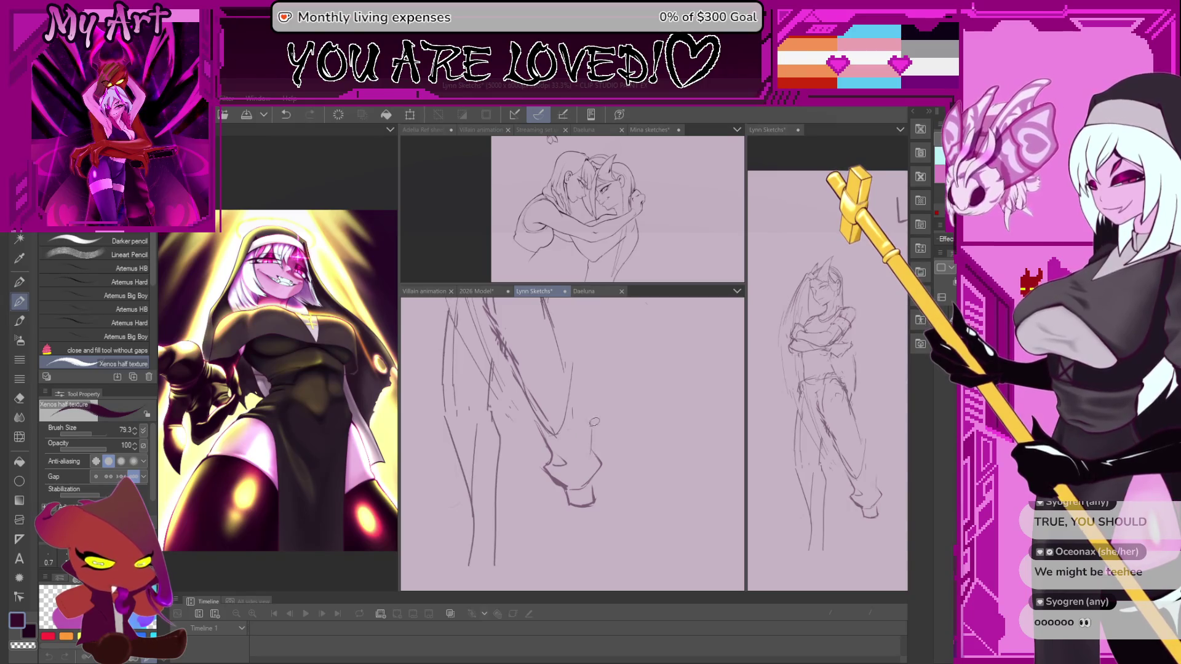
Redraw pencil lines along the leg contours, undoing one stray stroke
drag(567, 392, 604, 430)
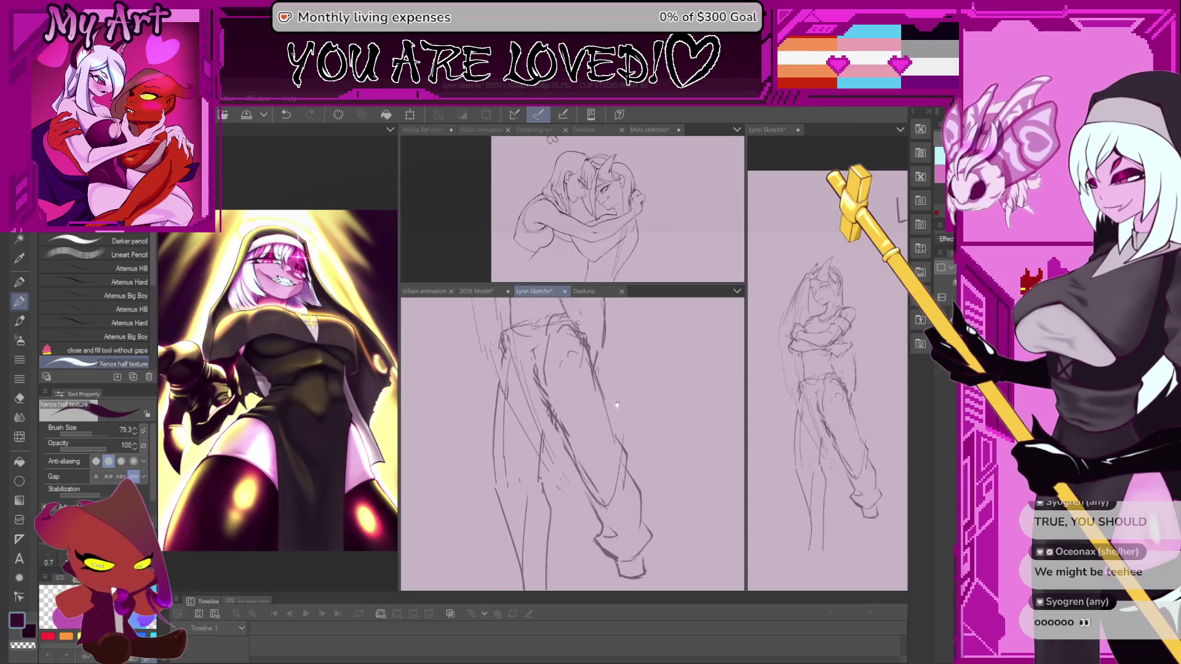
scroll(596, 388, up, 2)
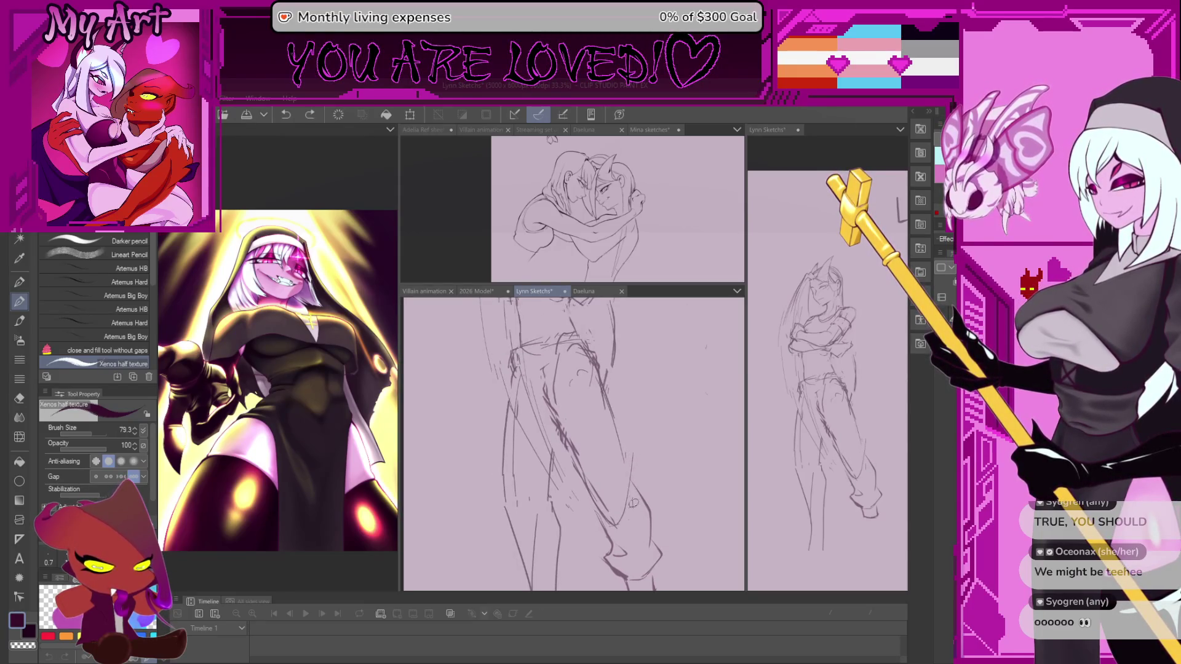
mouse_move(633, 494)
mouse_down()
mouse_move(595, 378)
mouse_move(515, 327)
mouse_up()
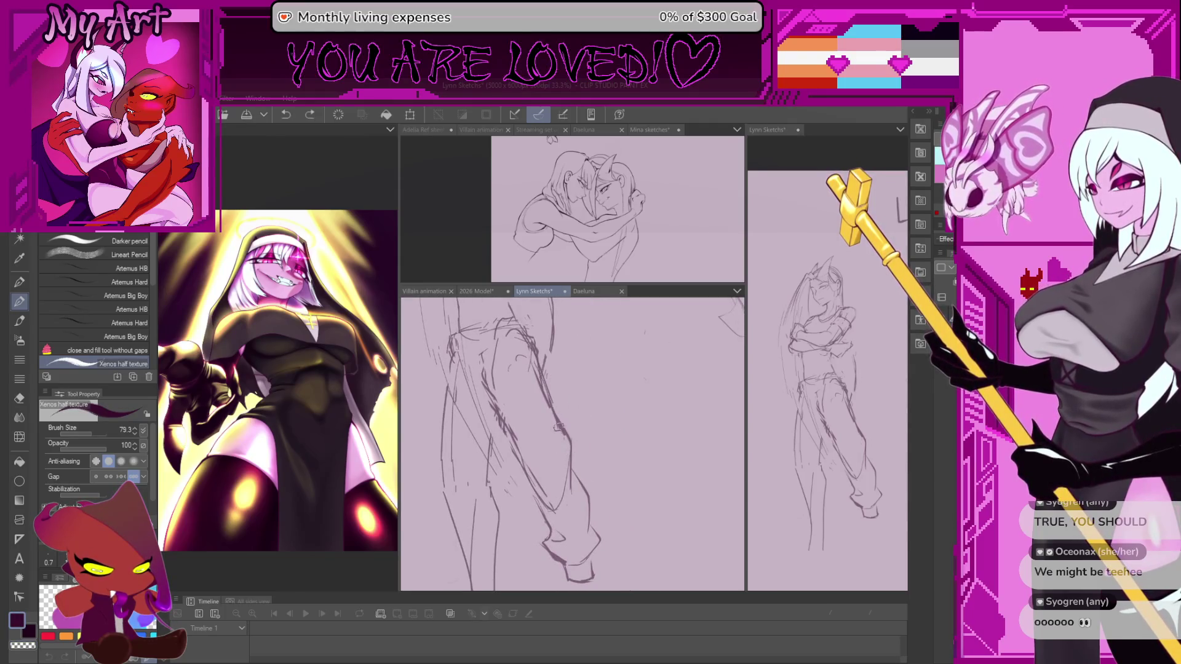
key(ctrl+z)
drag(567, 460, 555, 416)
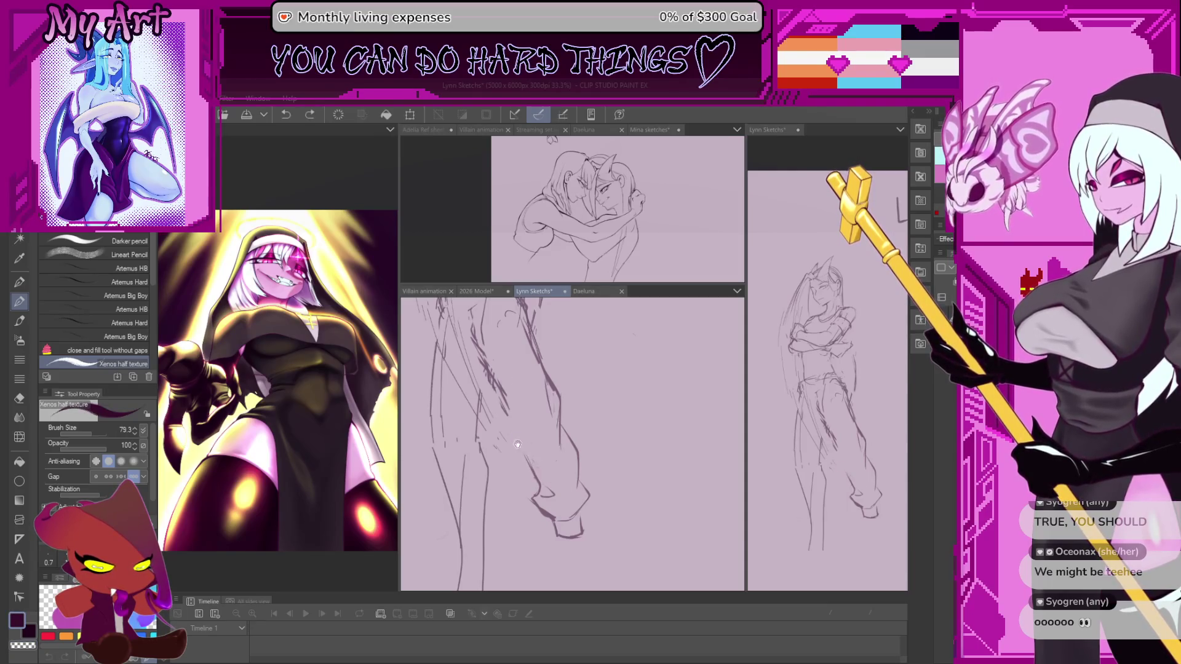
drag(524, 454, 570, 464)
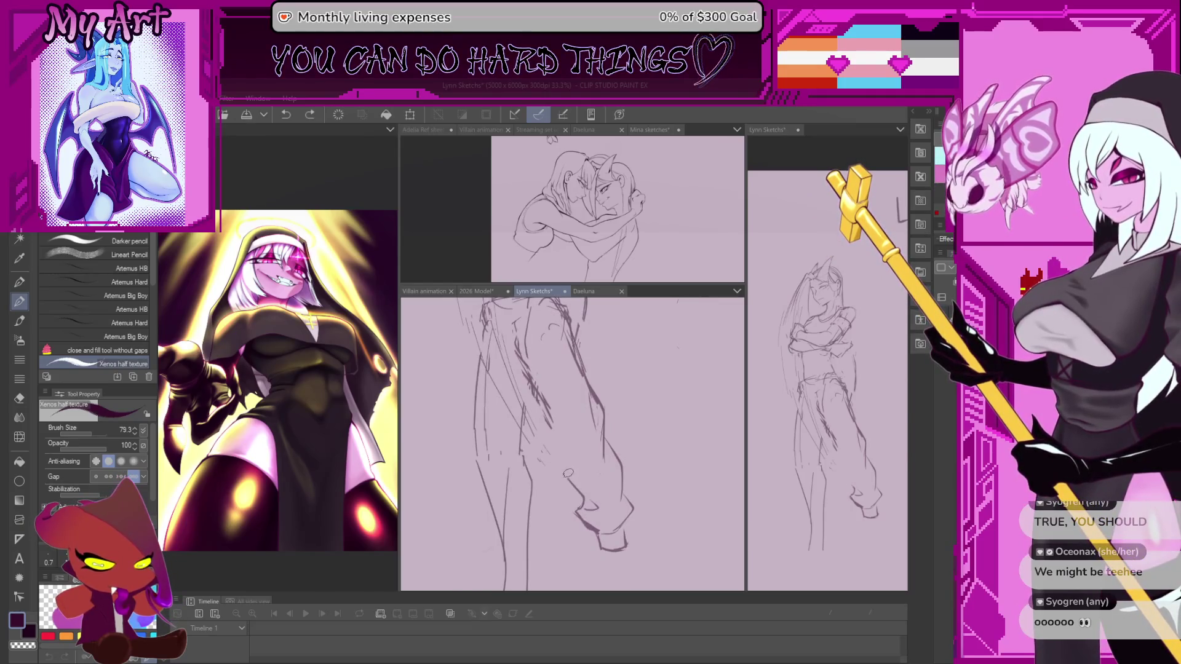
drag(558, 440, 561, 459)
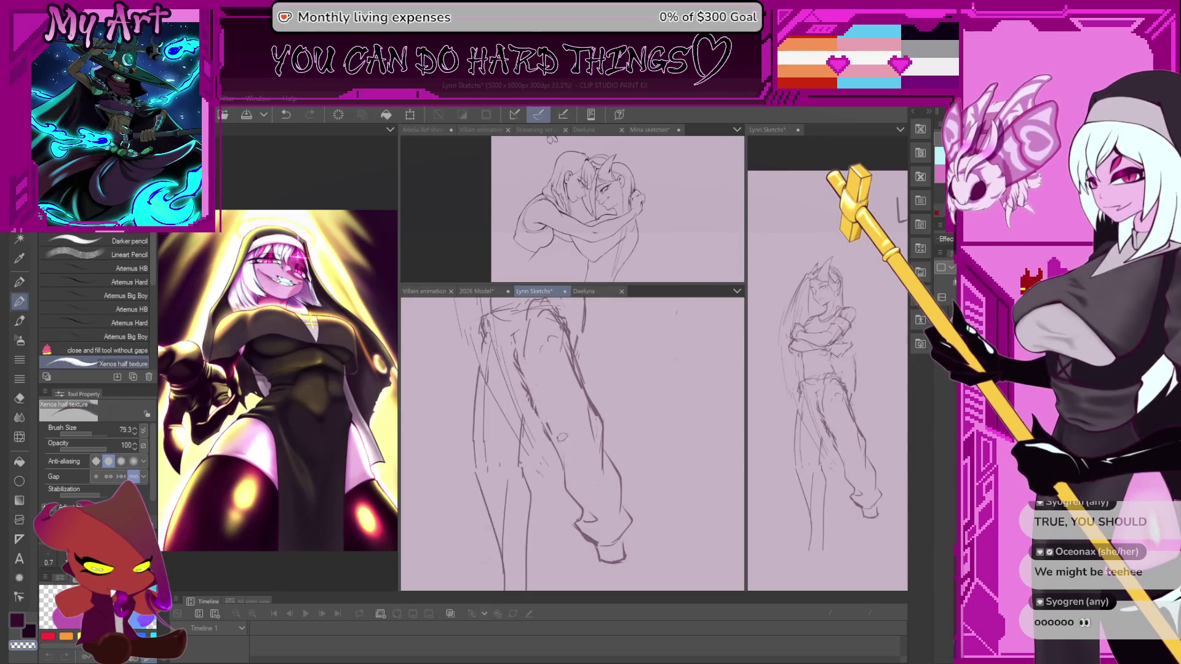
drag(524, 406, 547, 424)
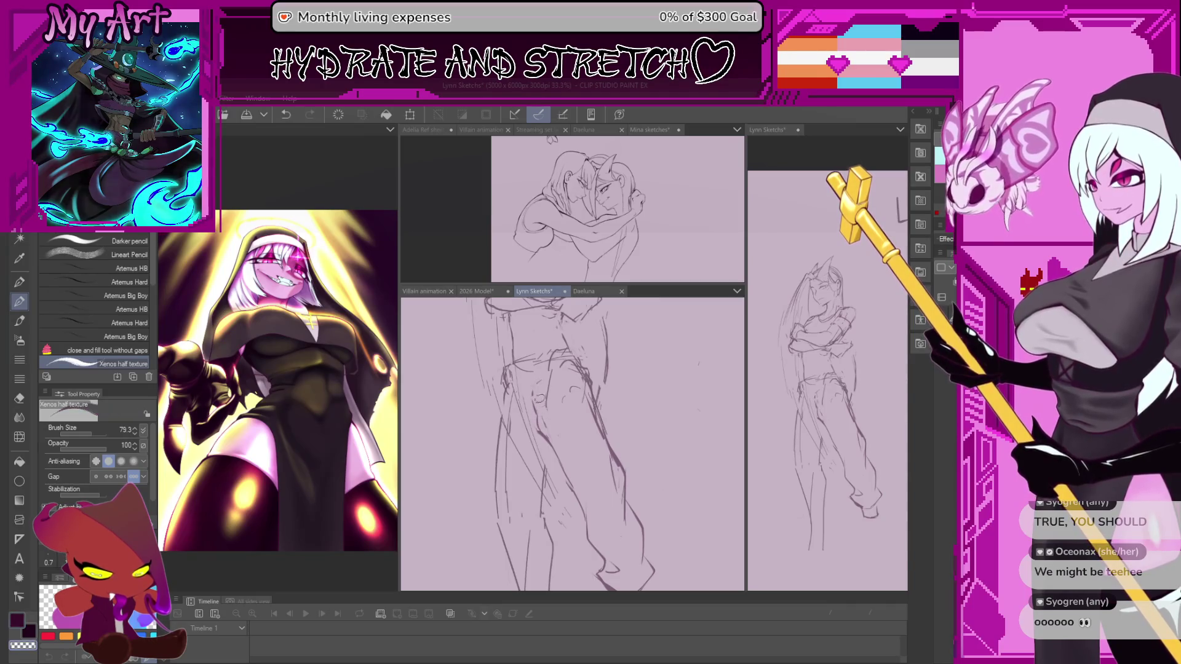
drag(528, 399, 536, 387)
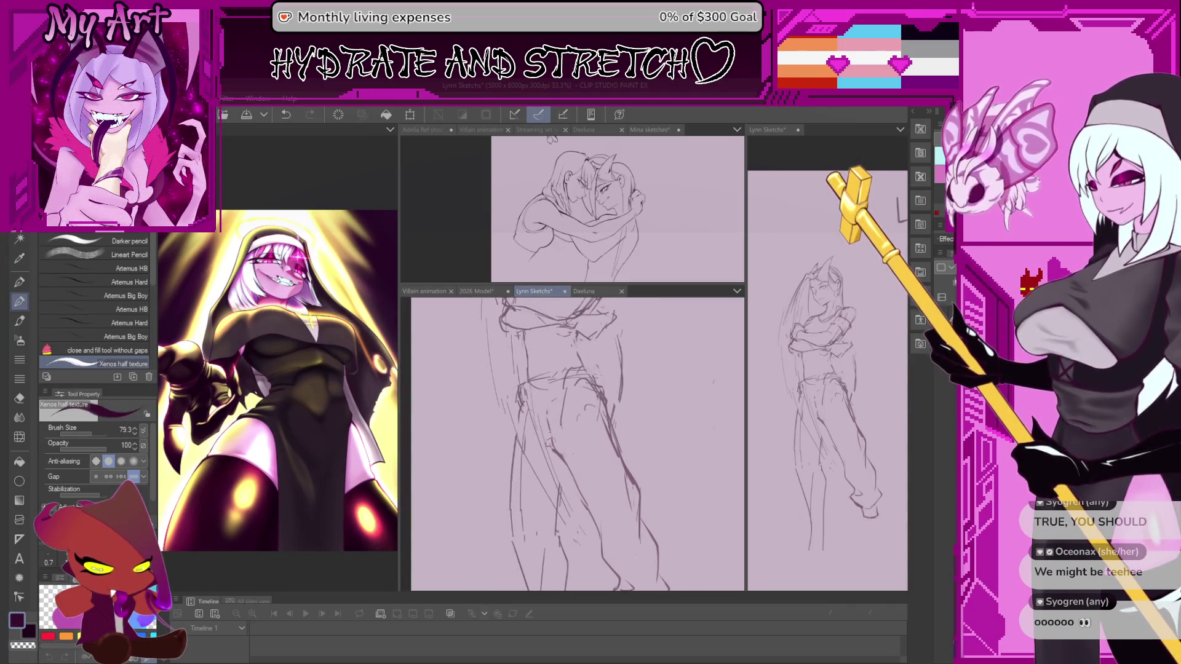
scroll(557, 447, down, 2)
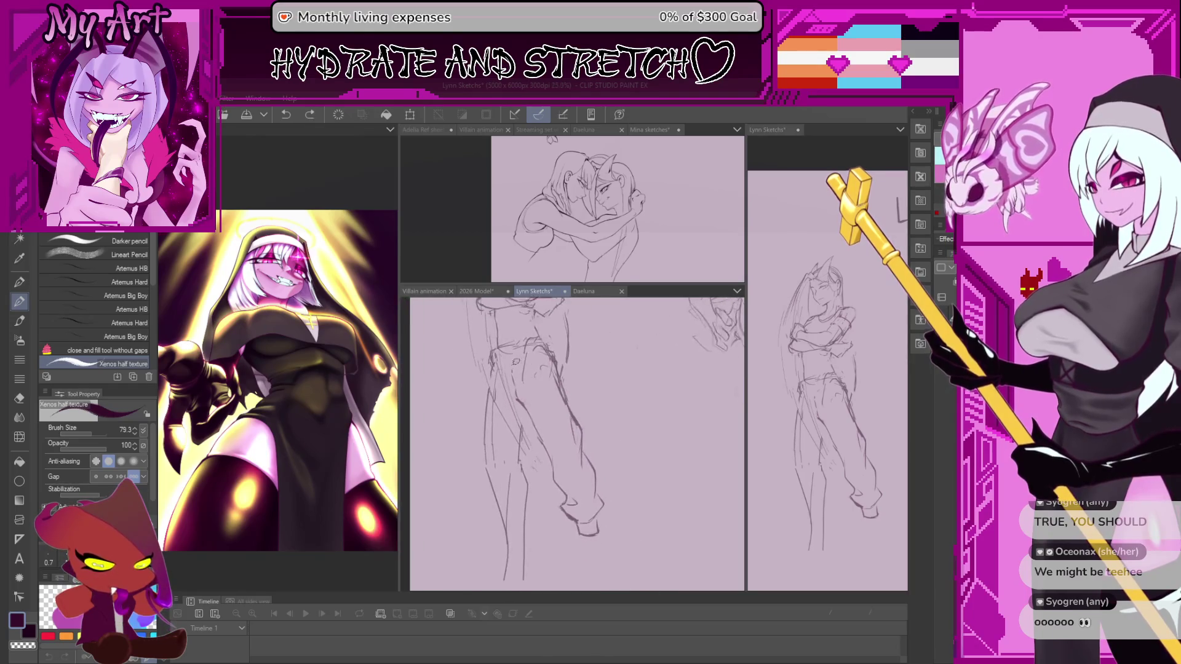
Lasso-select the figure's left leg region for reshaping
key(m)
drag(529, 407, 513, 367)
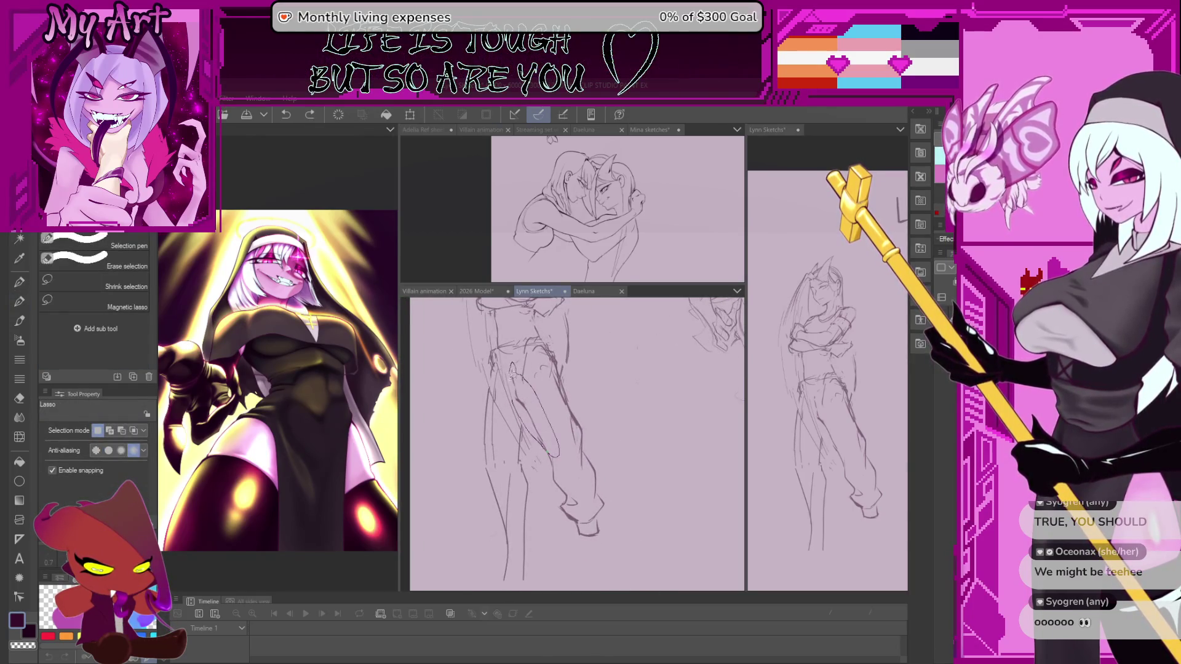
Scale the selected left leg, apply it, deselect and return to the pencil
key(ctrl+t)
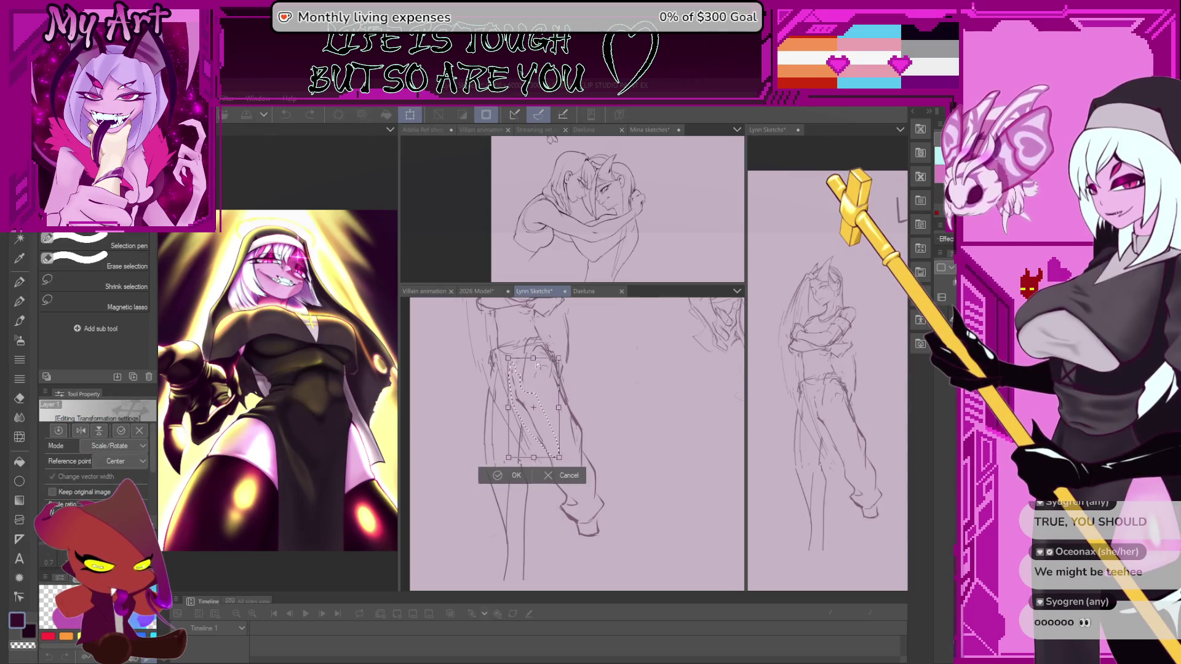
click(515, 475)
key(p)
key(p)
key(ctrl+d)
scroll(529, 390, down, 3)
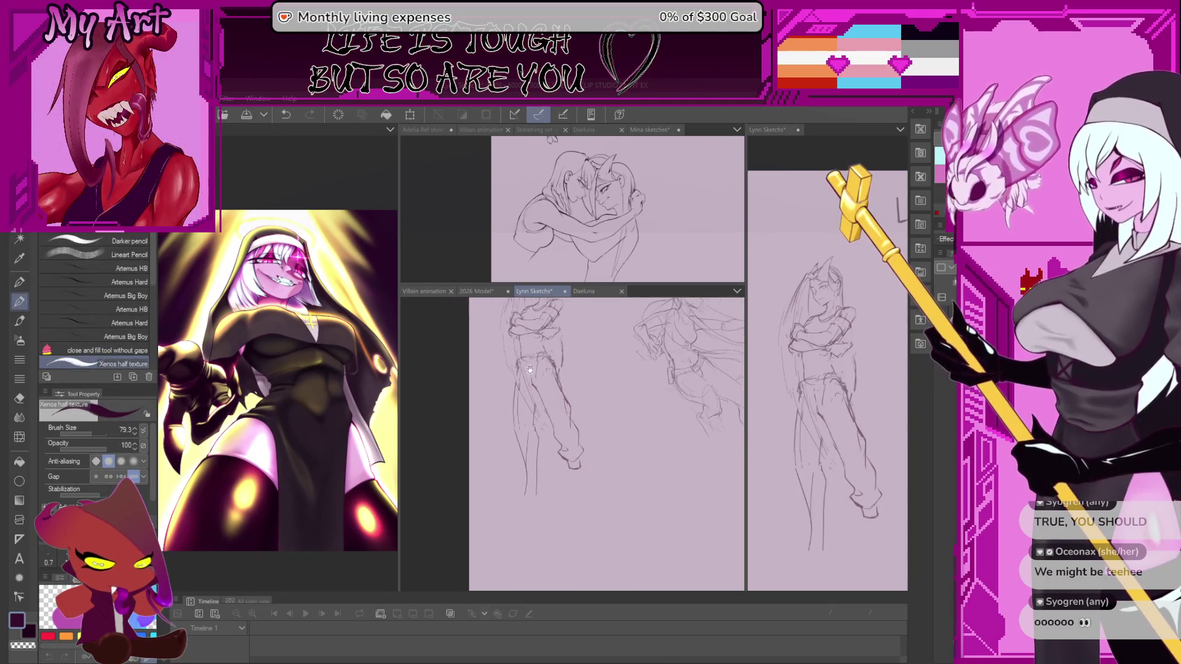
scroll(646, 522, up, 1)
scroll(646, 522, up, 1)
scroll(646, 522, up, 1)
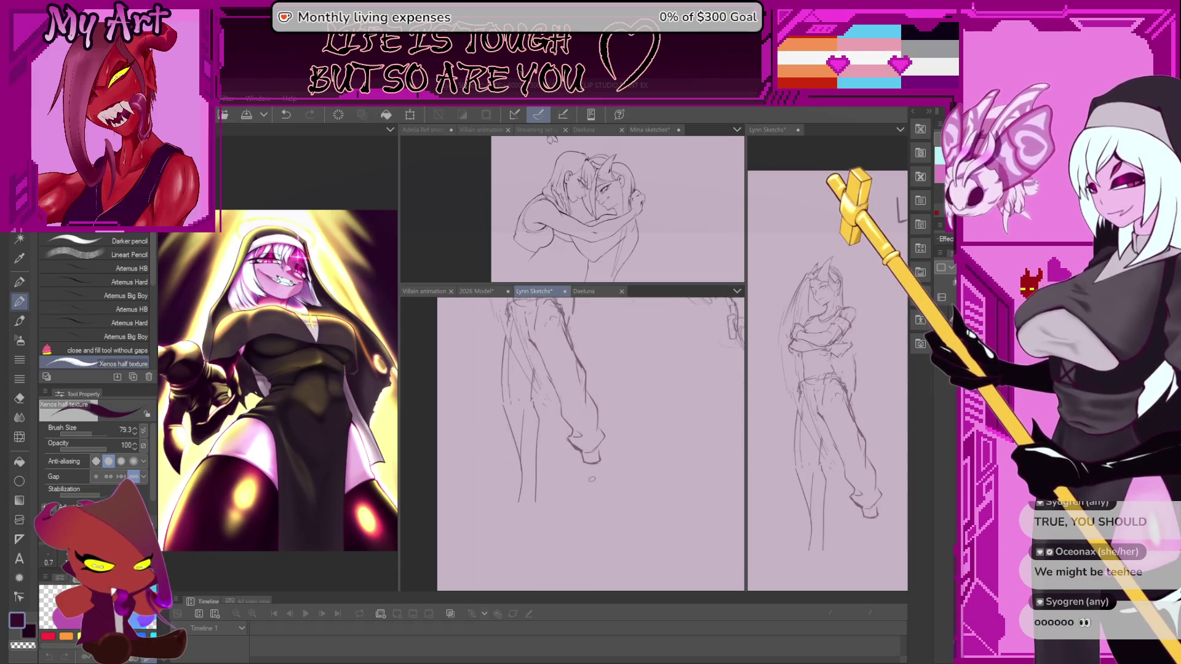
scroll(646, 522, up, 2)
scroll(646, 523, up, 1)
scroll(637, 498, up, 1)
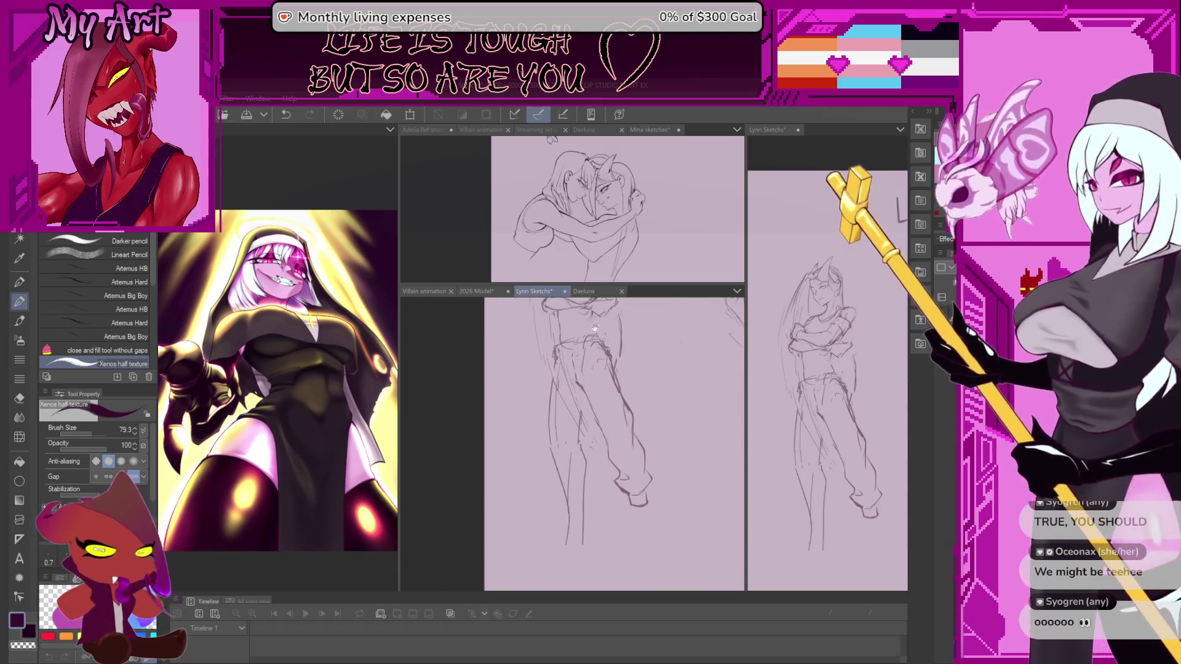
scroll(581, 361, up, 1)
drag(580, 358, 495, 375)
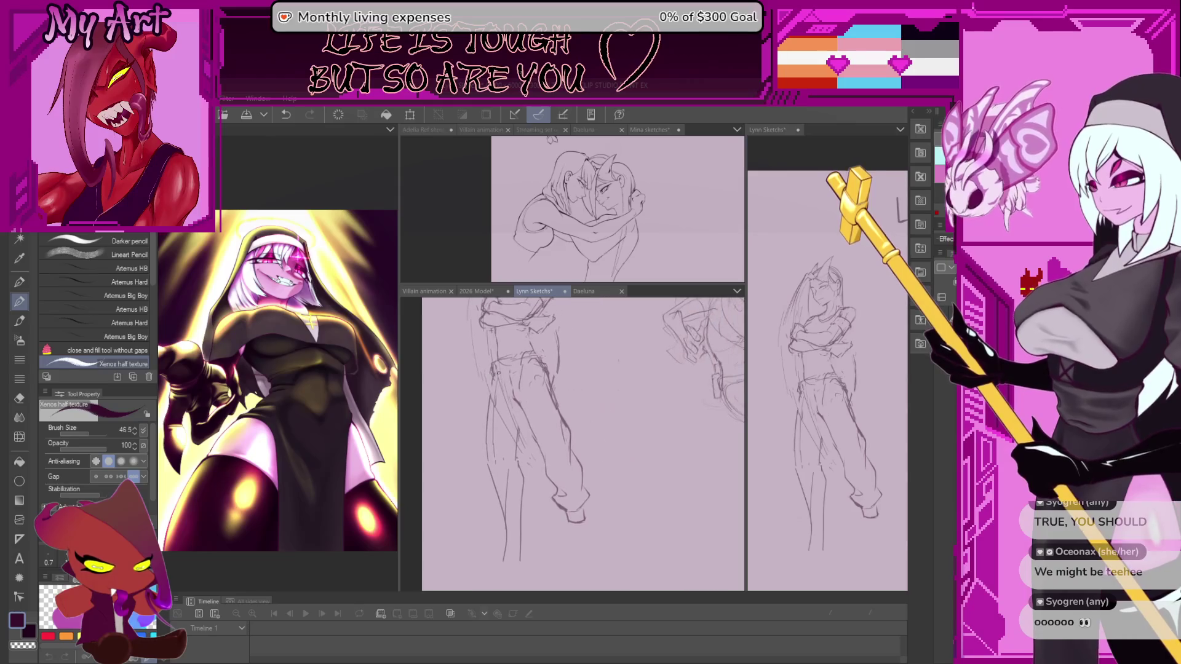
scroll(581, 443, up, 1)
scroll(581, 443, up, 1)
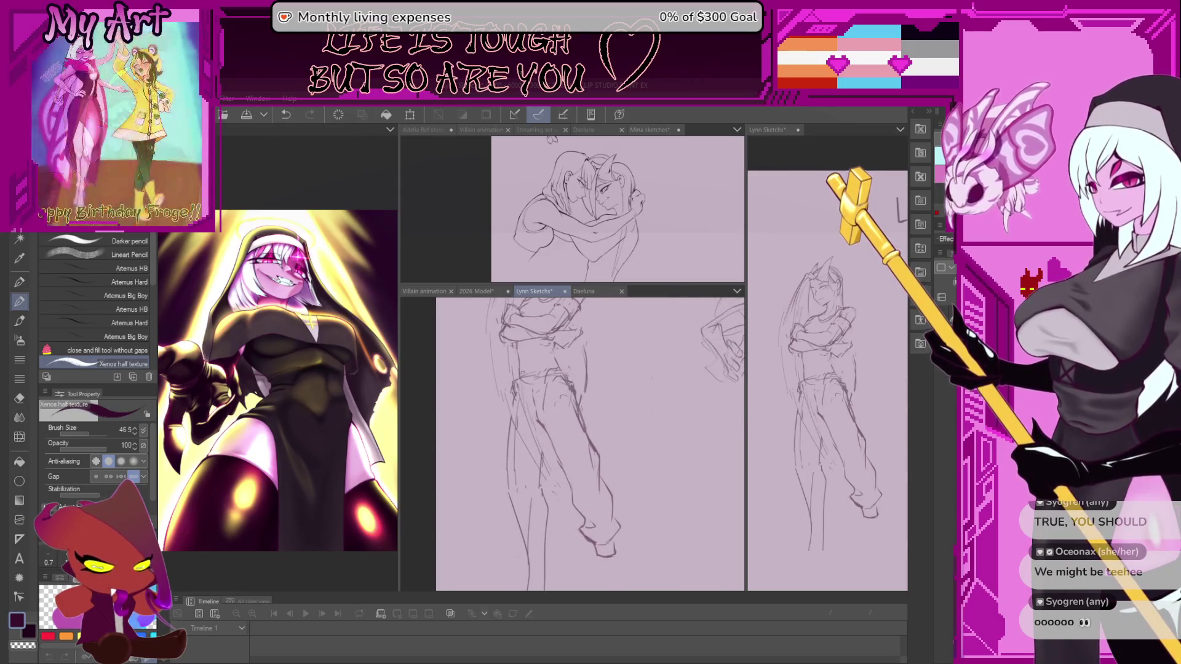
scroll(581, 443, up, 1)
scroll(554, 369, up, 1)
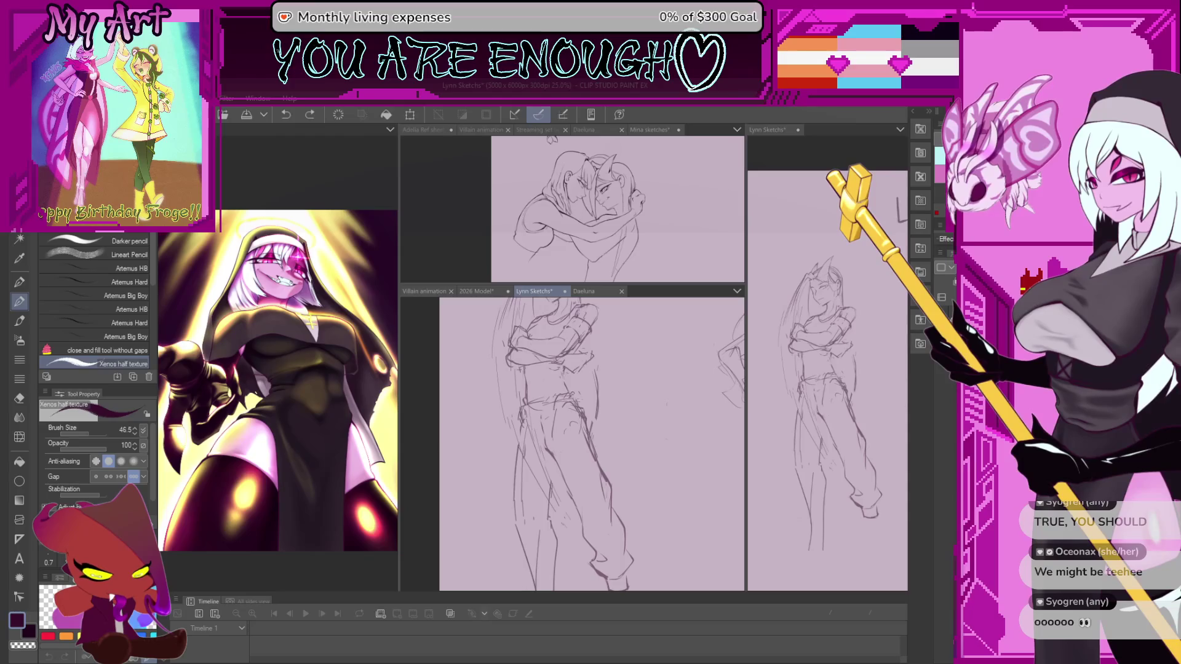
scroll(553, 369, down, 1)
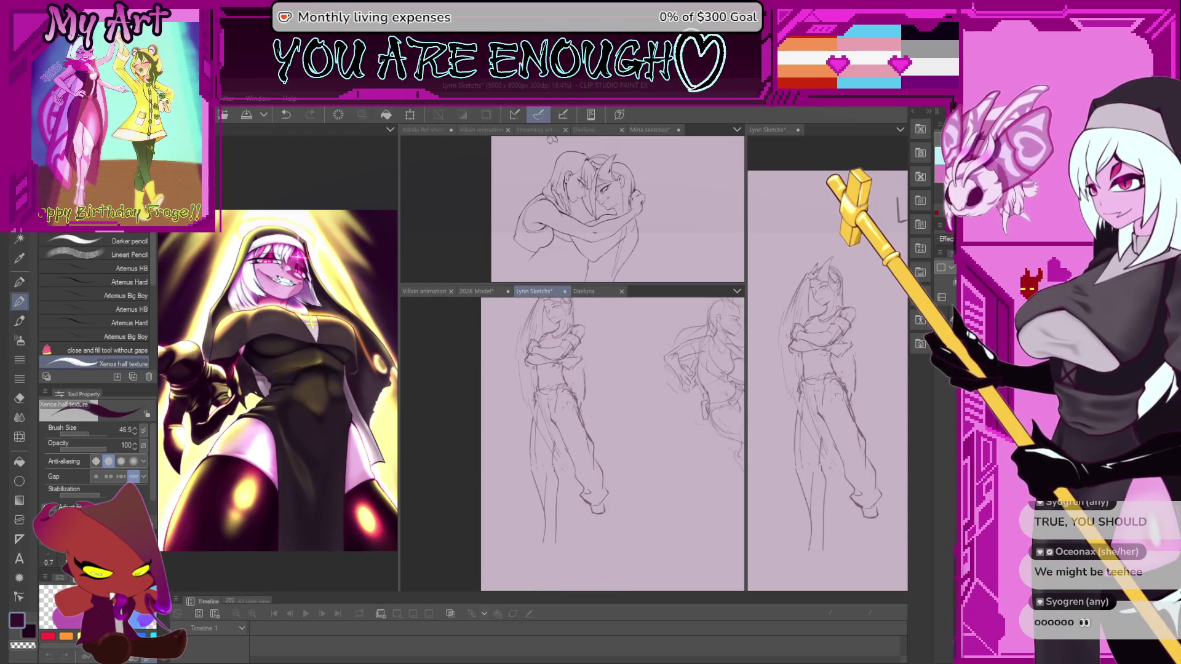
scroll(552, 370, up, 1)
scroll(553, 369, up, 2)
scroll(552, 369, up, 1)
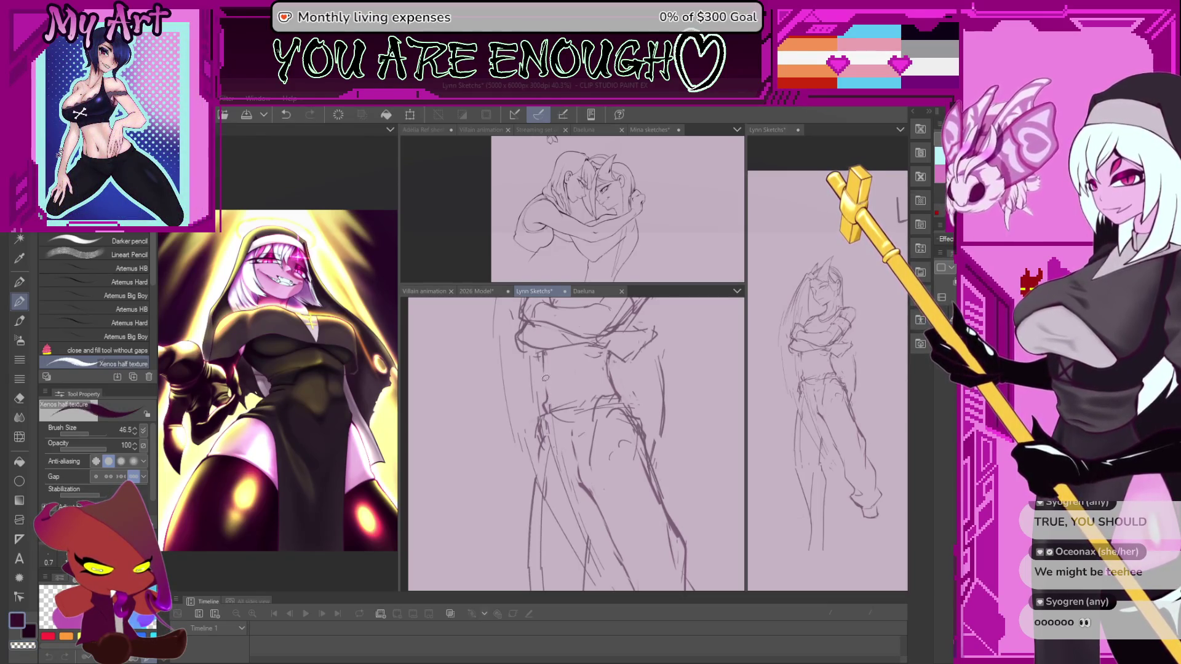
Lasso the head and torso, move them slightly, then deselect and return to the brush
drag(548, 392, 548, 446)
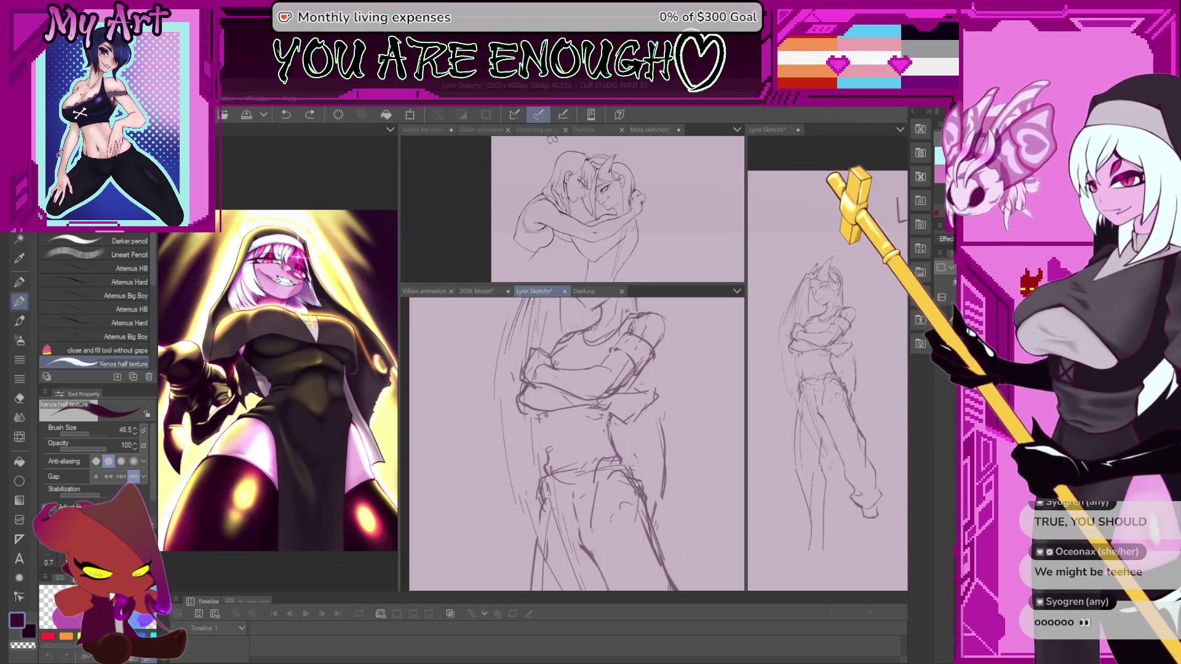
scroll(548, 448, down, 2)
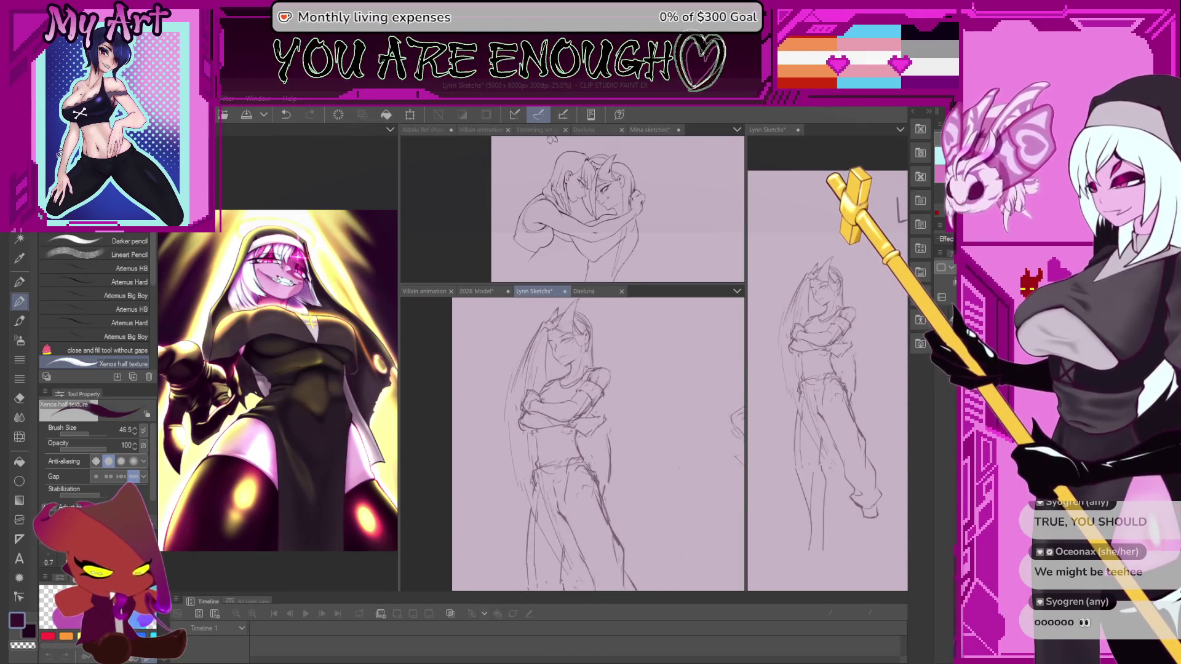
scroll(547, 448, down, 1)
key(m)
scroll(478, 349, down, 1)
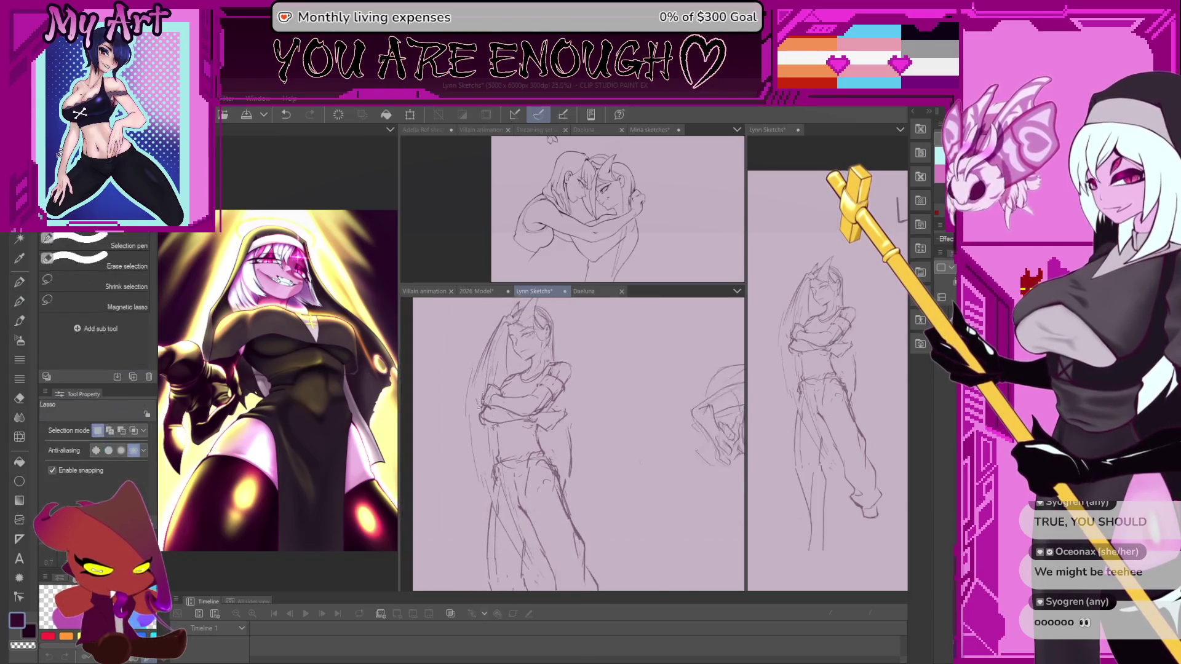
drag(478, 349, 481, 332)
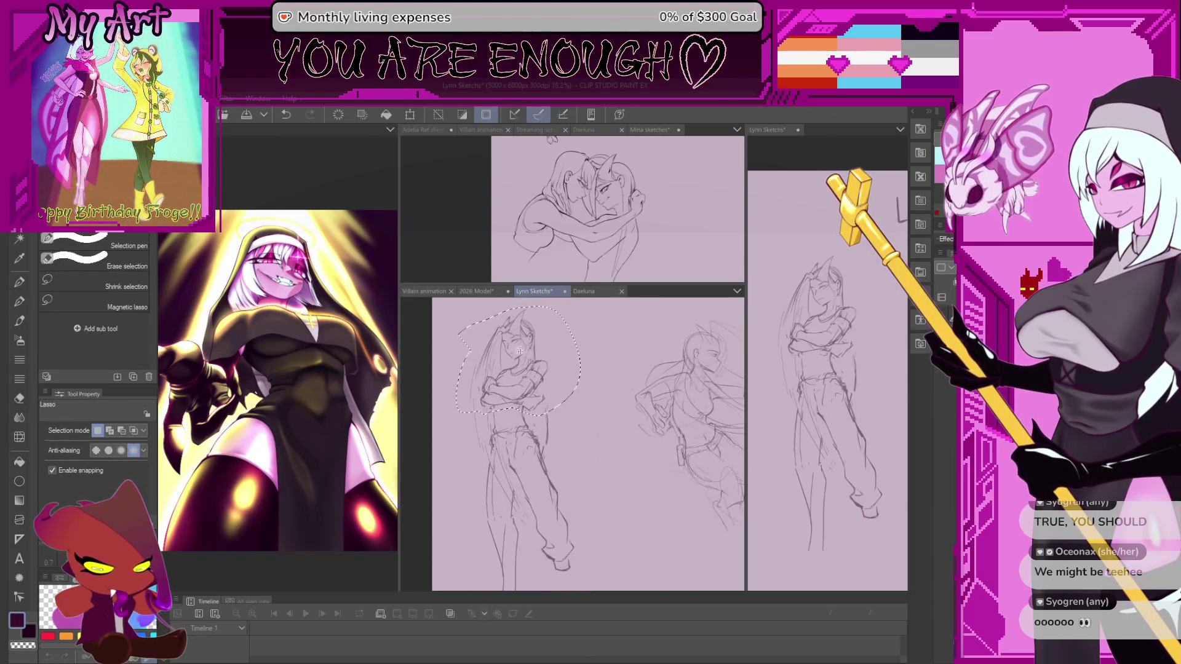
drag(530, 378, 532, 382)
key(ctrl+d)
key(p)
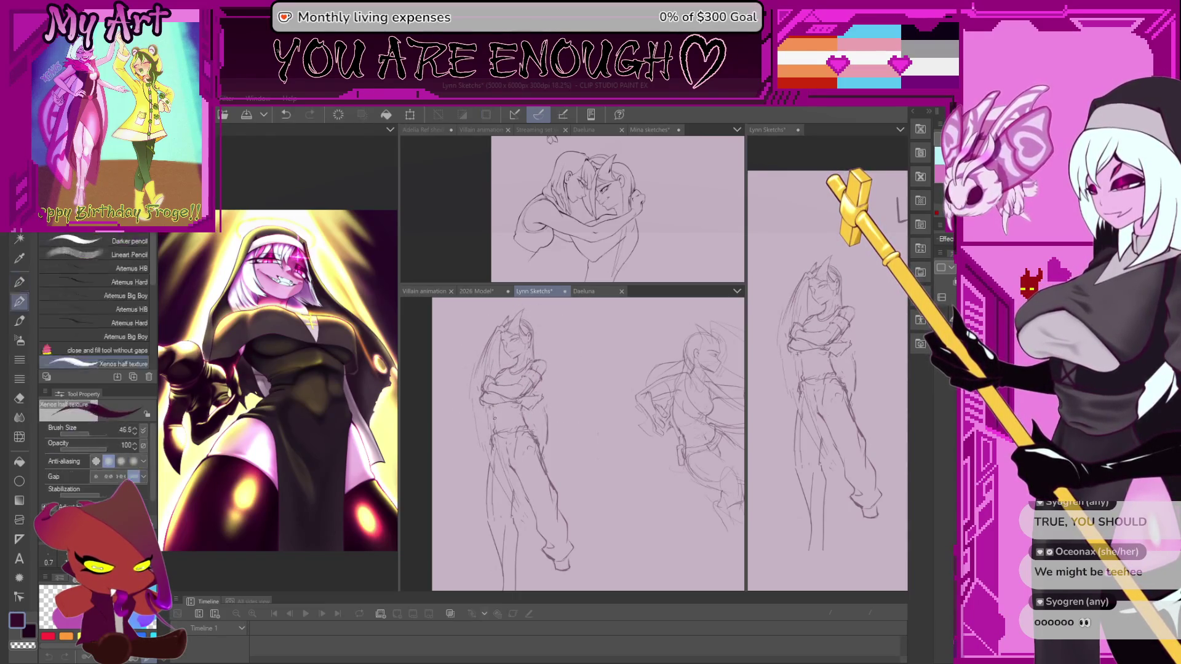
scroll(517, 397, up, 3)
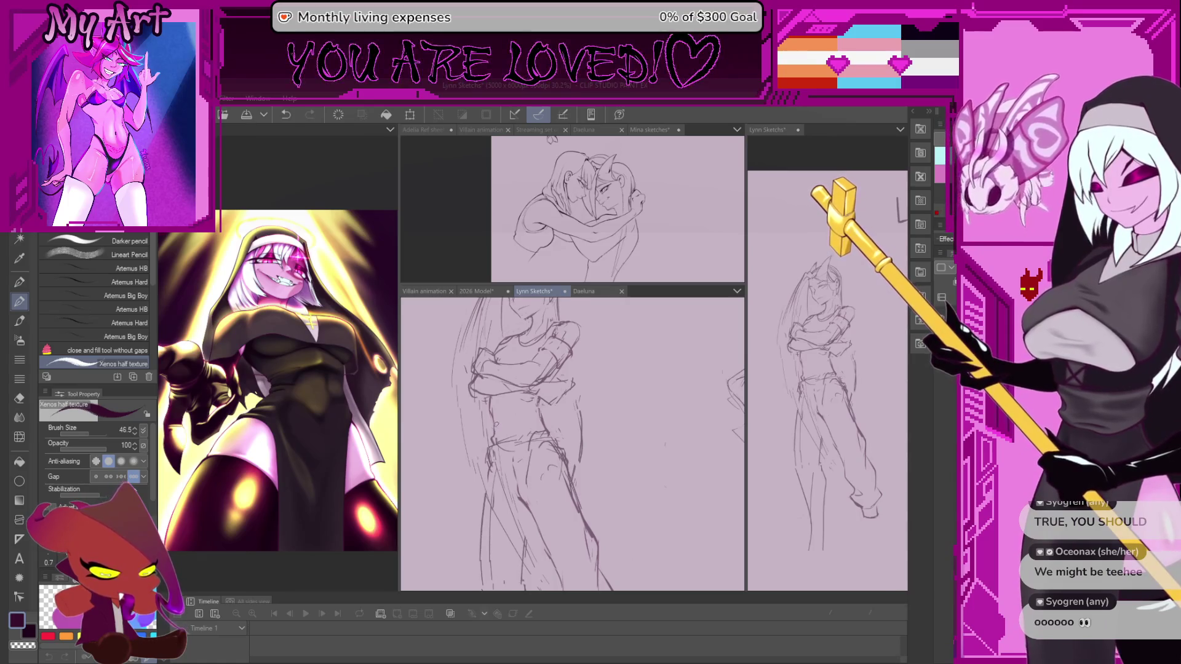
scroll(572, 443, down, 1)
Lasso the crossed arms, nudge them slightly left and down, and apply the transform
key(m)
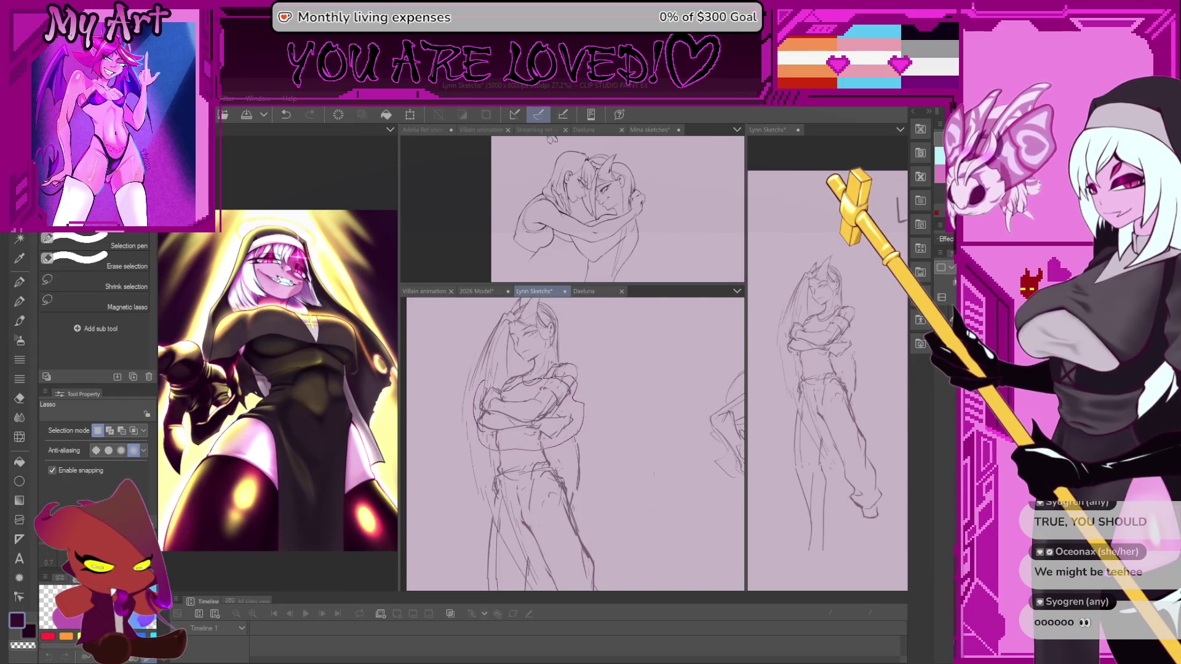
drag(489, 392, 495, 390)
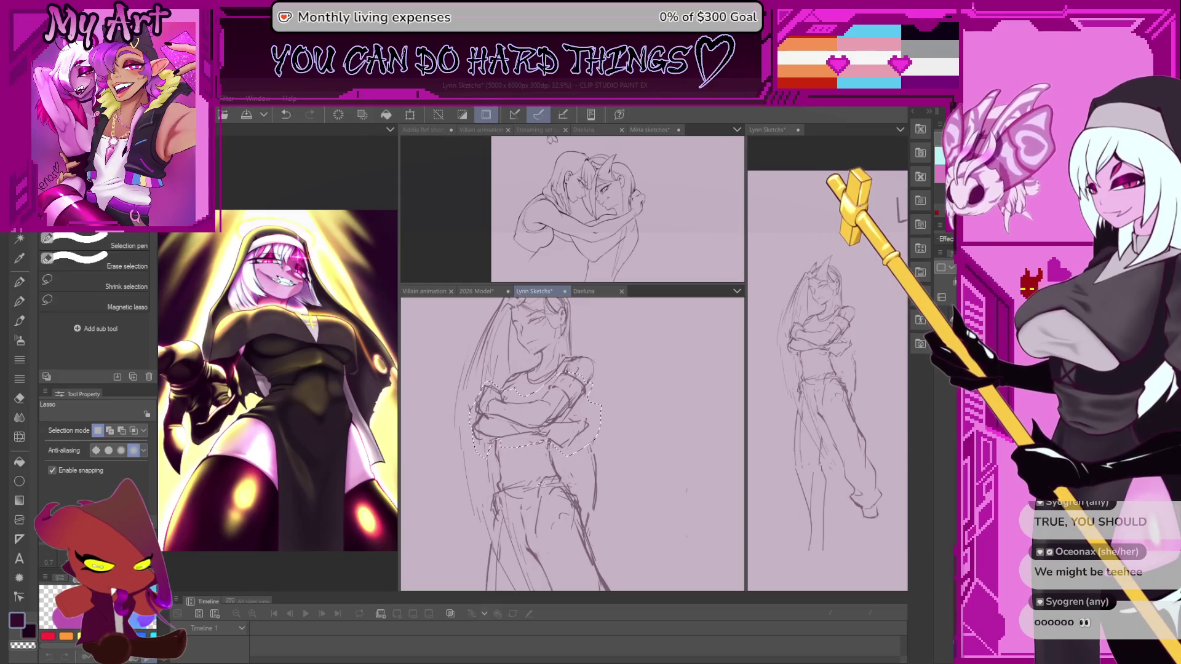
key(ctrl+t)
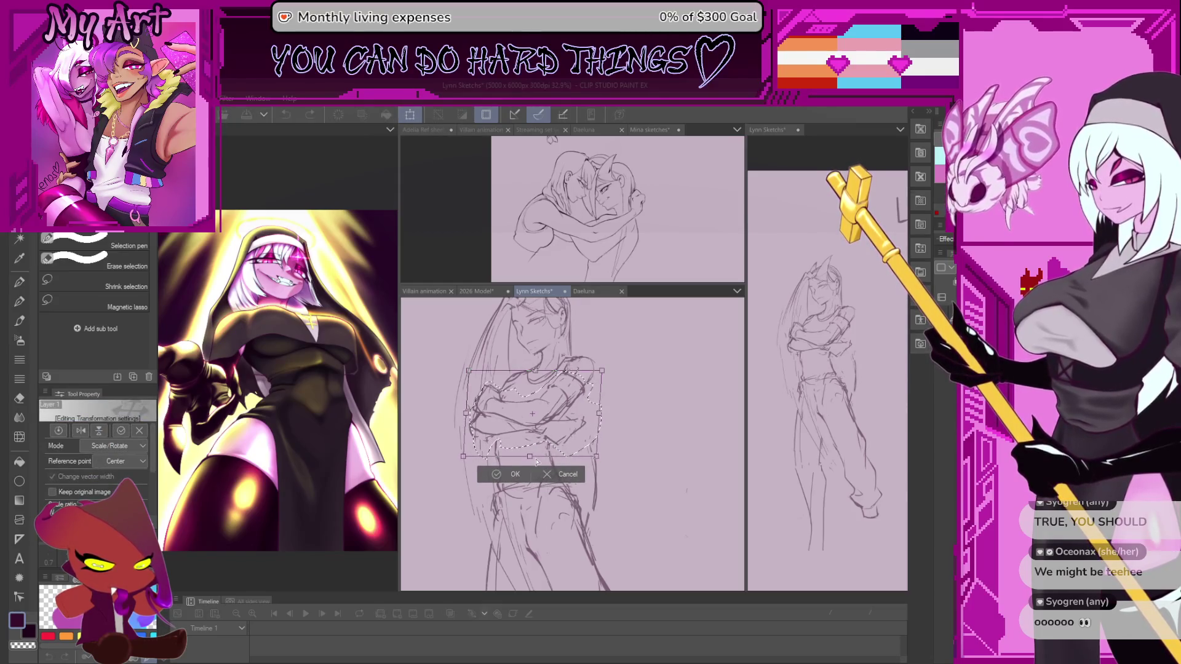
drag(547, 432, 543, 435)
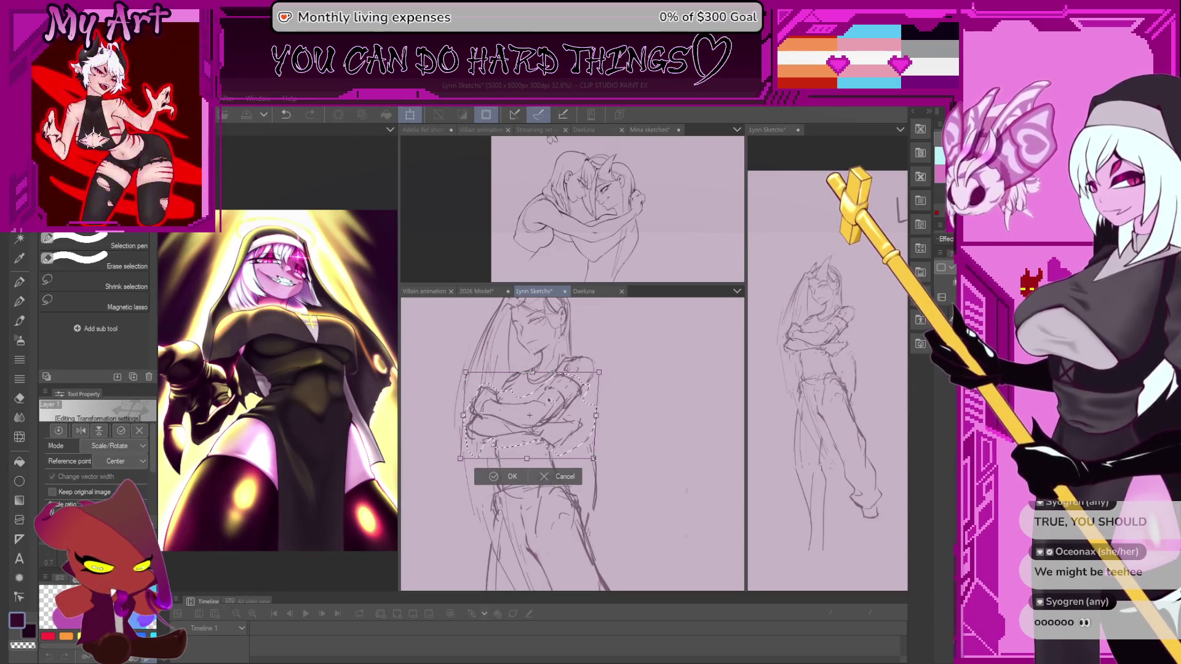
click(509, 477)
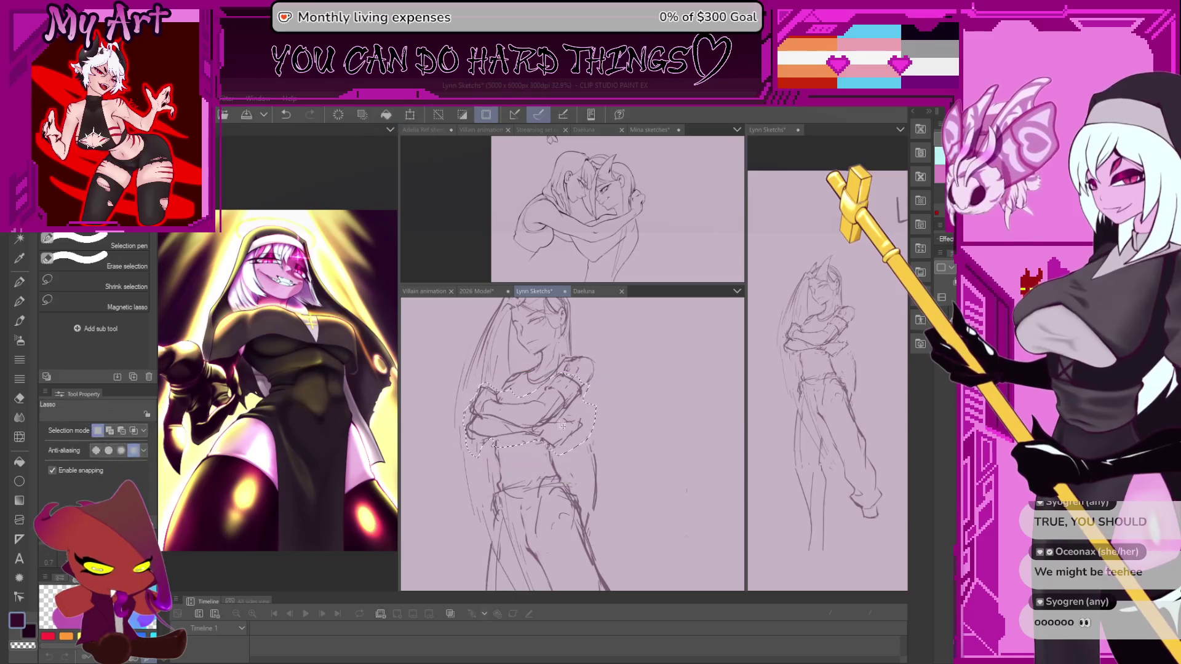
key(p)
scroll(508, 381, down, 3)
scroll(508, 382, up, 1)
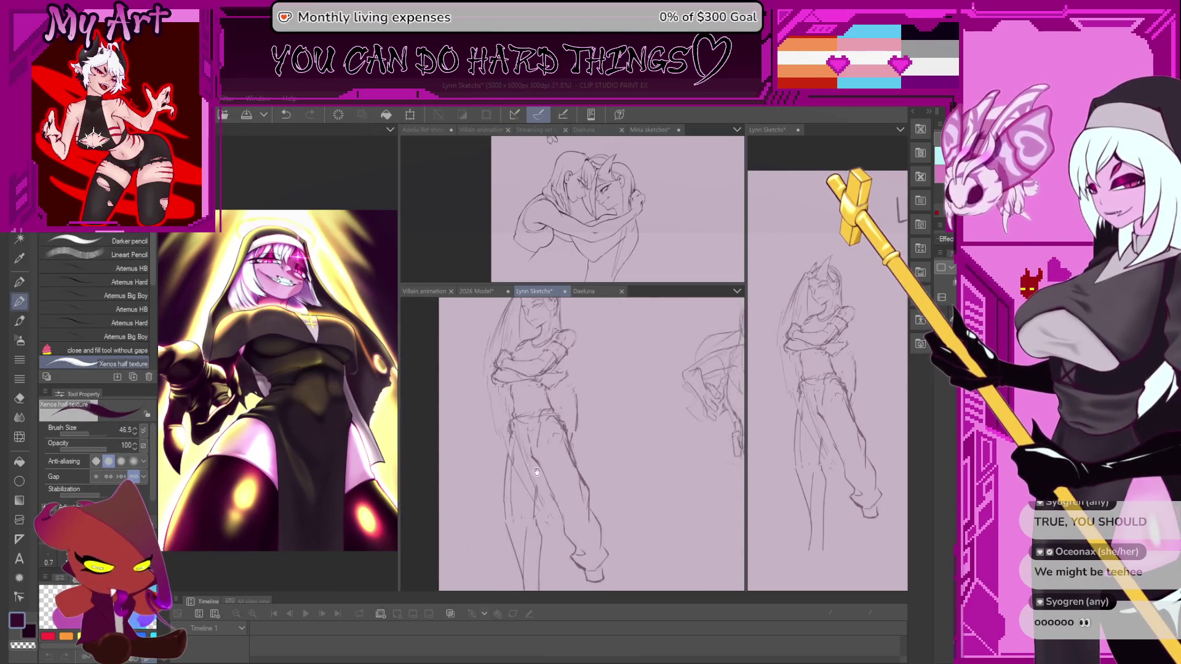
scroll(507, 408, up, 1)
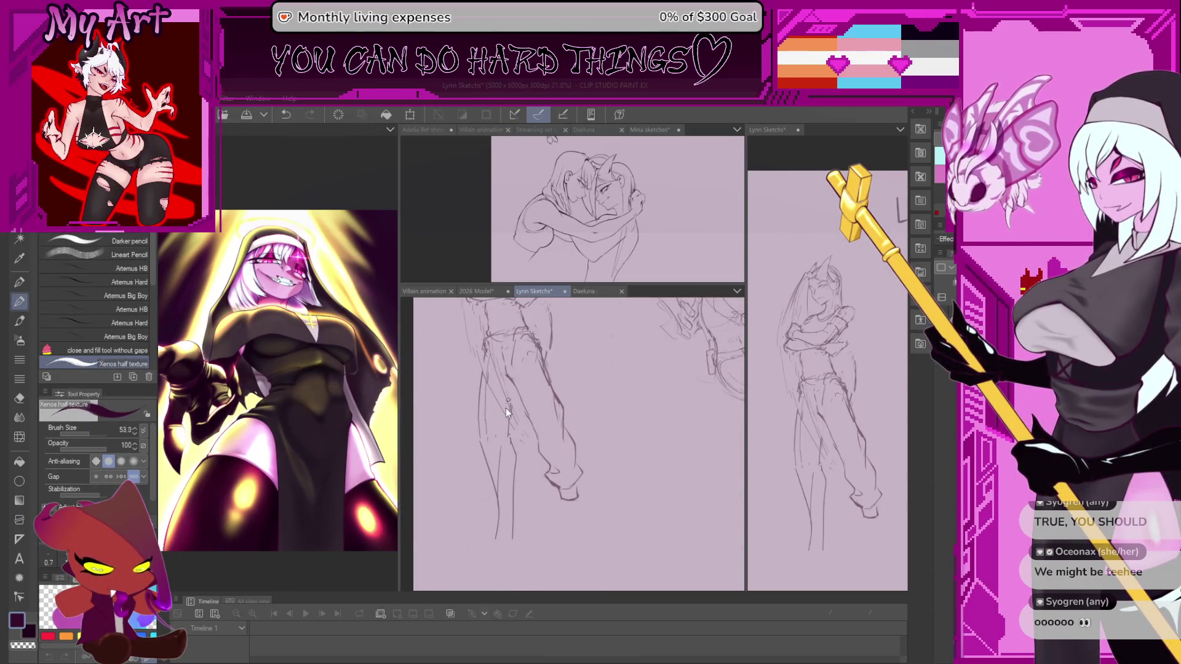
scroll(507, 408, down, 1)
scroll(505, 408, down, 1)
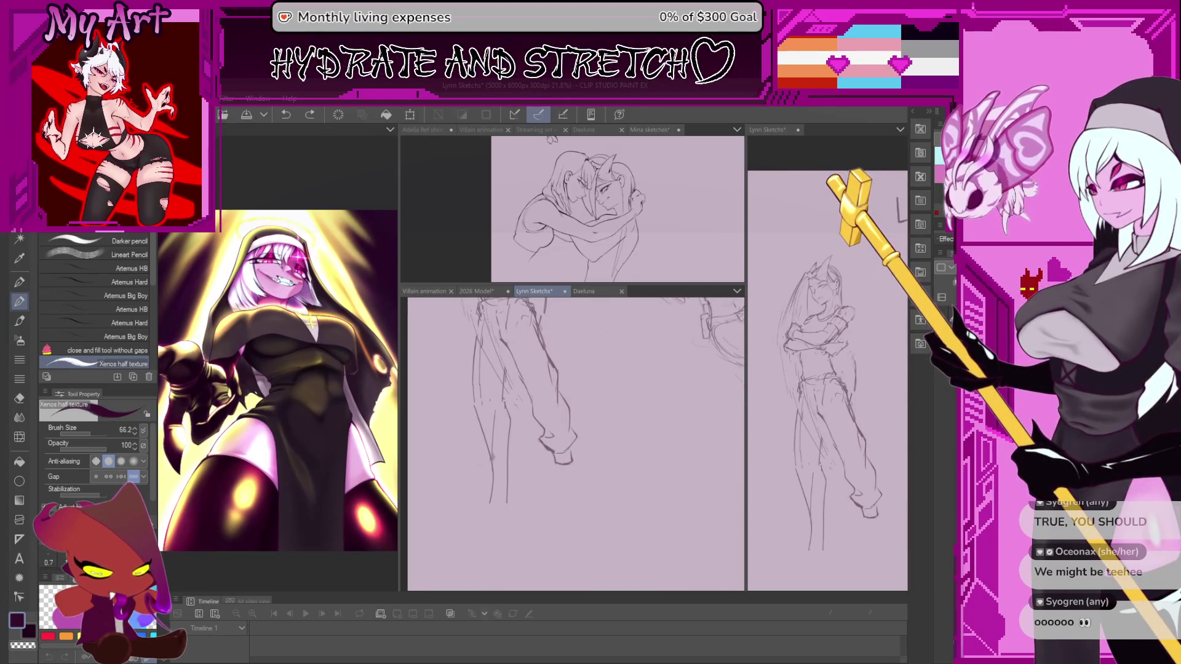
drag(489, 453, 516, 460)
key(ctrl+z)
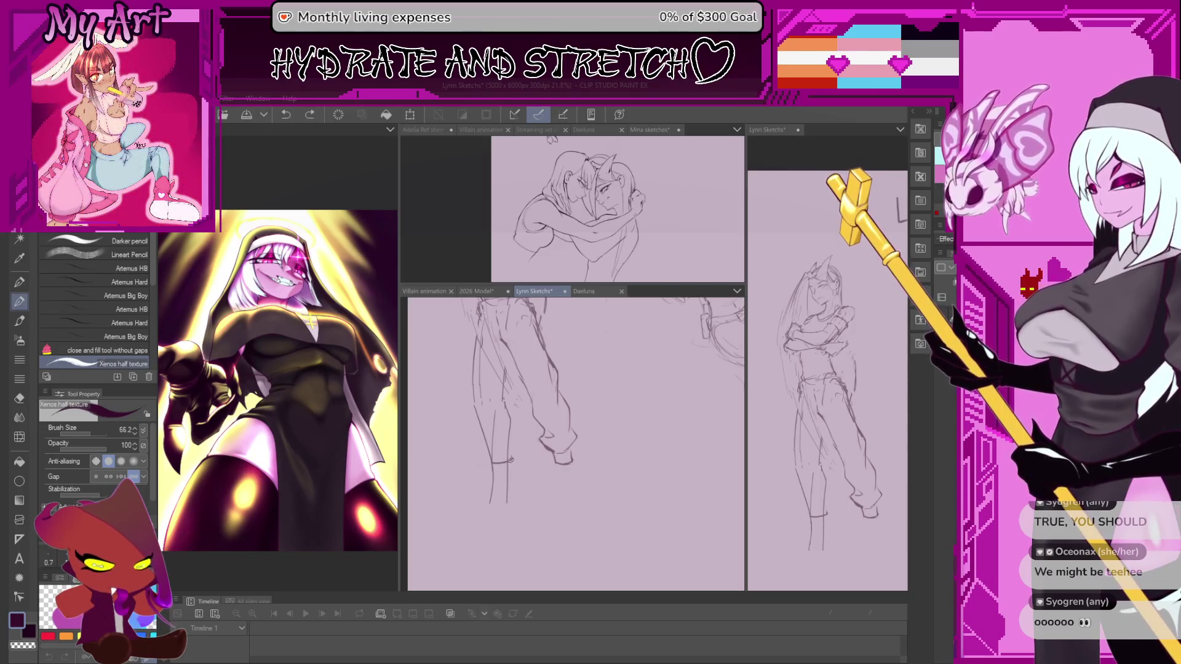
drag(493, 398, 507, 439)
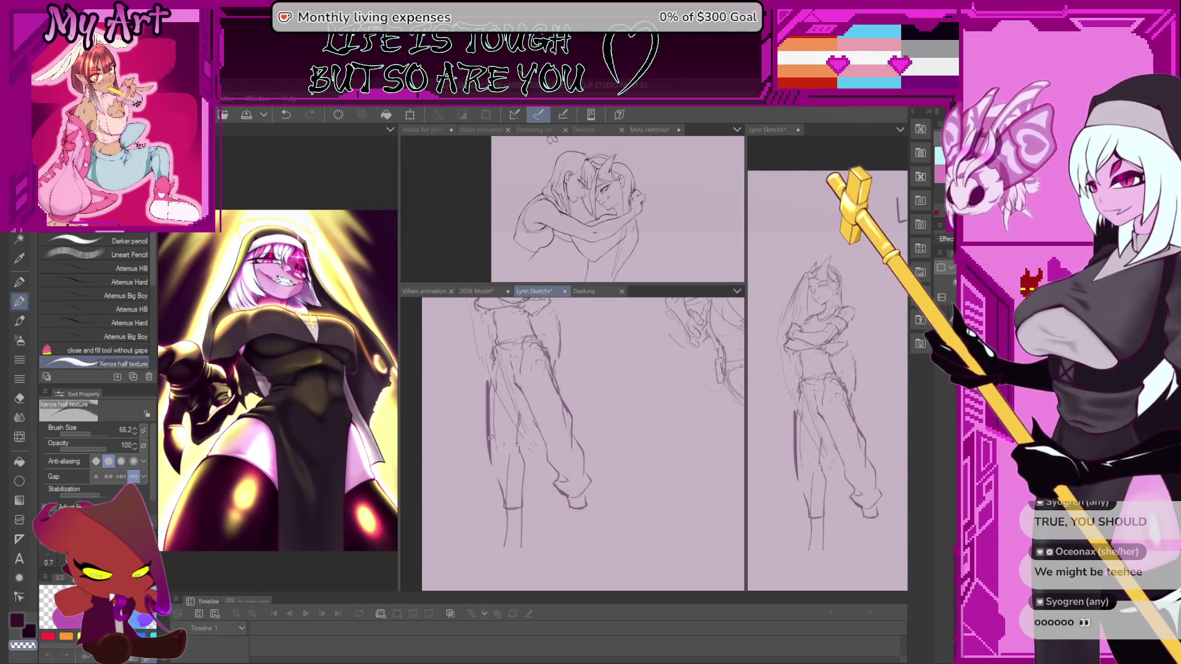
mouse_move(491, 374)
mouse_down()
mouse_move(489, 449)
mouse_move(488, 427)
mouse_up()
key(ctrl+z)
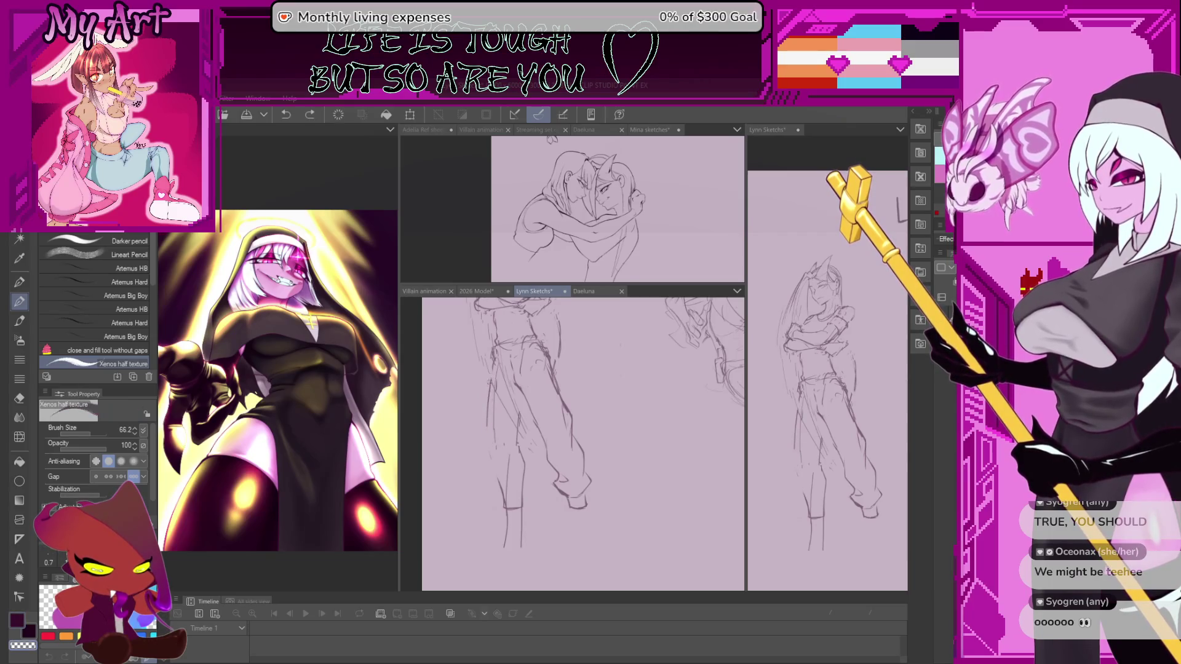
key(ctrl+z)
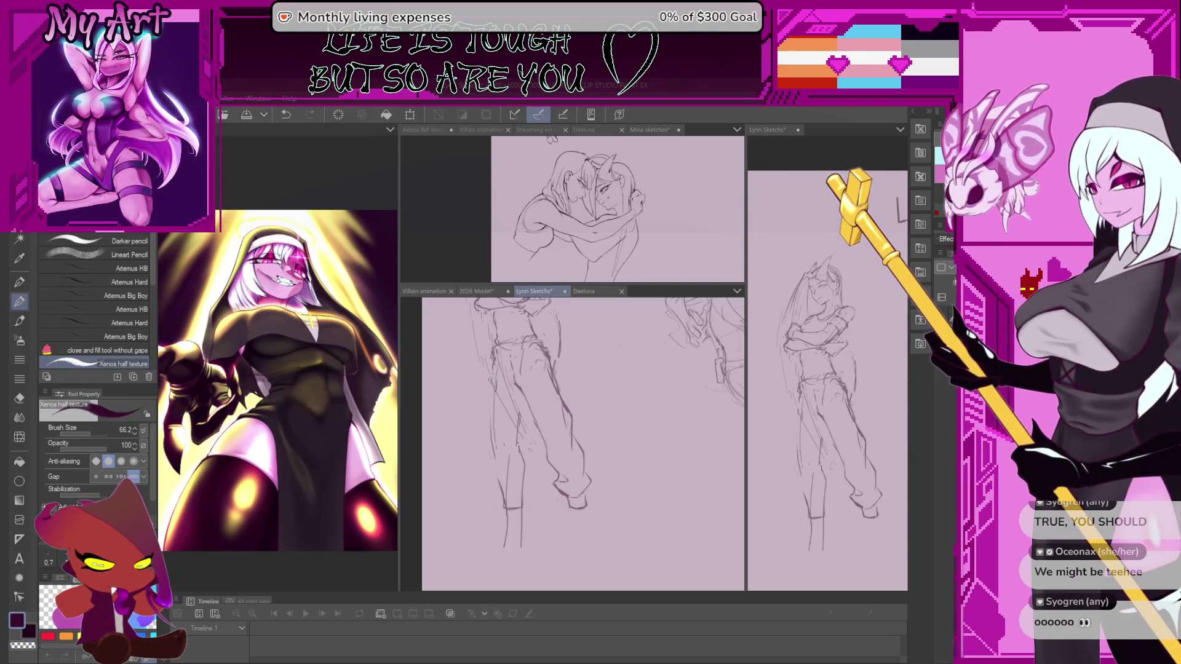
drag(517, 415, 517, 383)
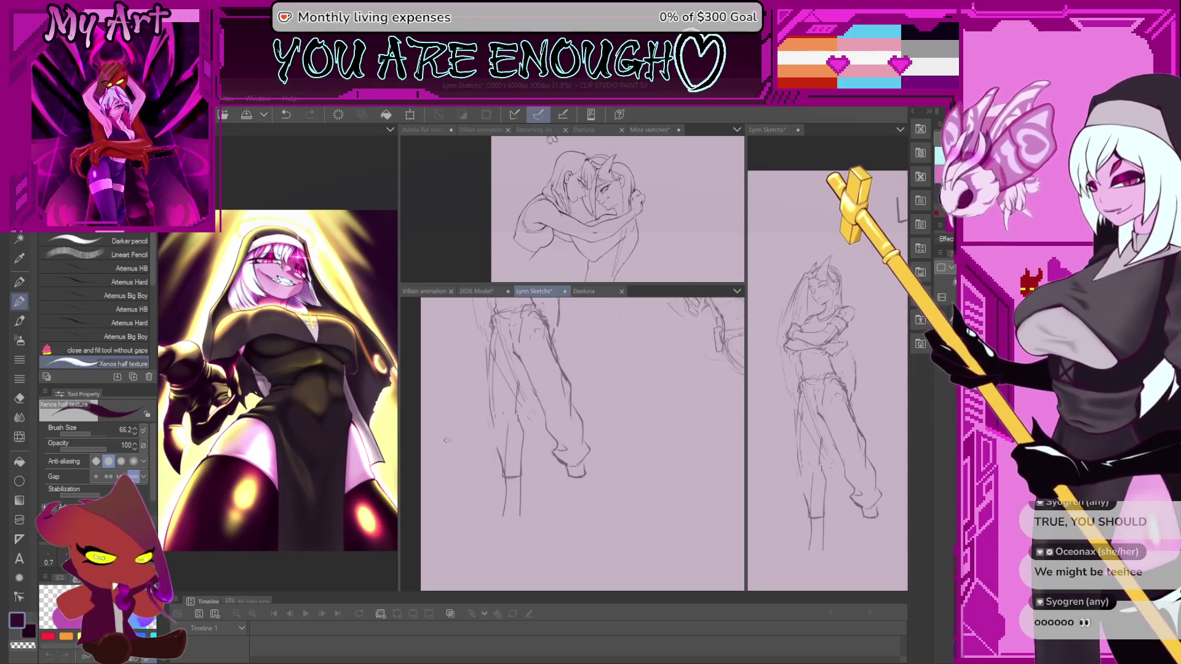
scroll(500, 471, up, 1)
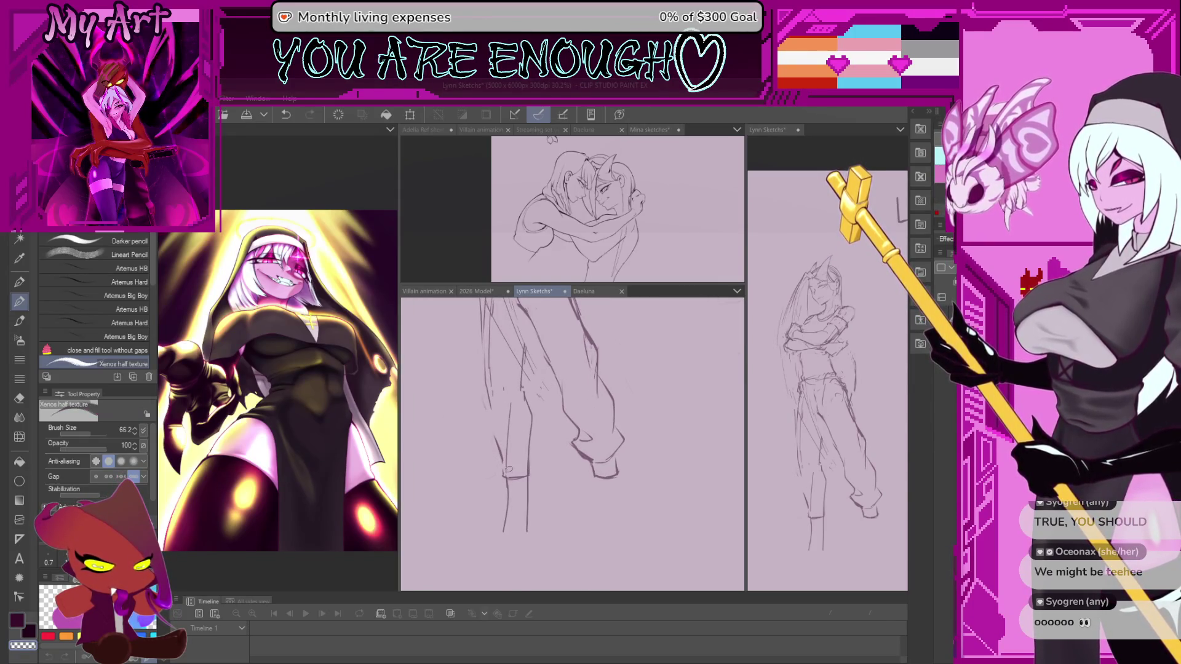
Sketch diagonal and vertical boot lines on both feet, undoing one dark stroke
drag(505, 476, 507, 472)
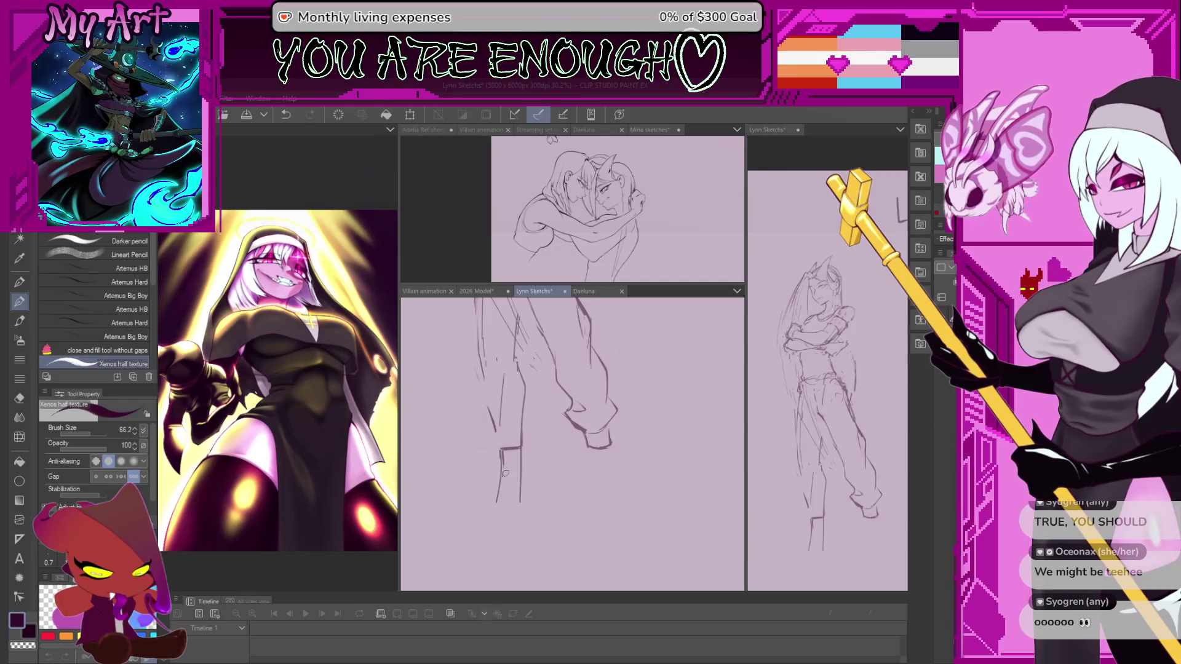
key(ctrl+z)
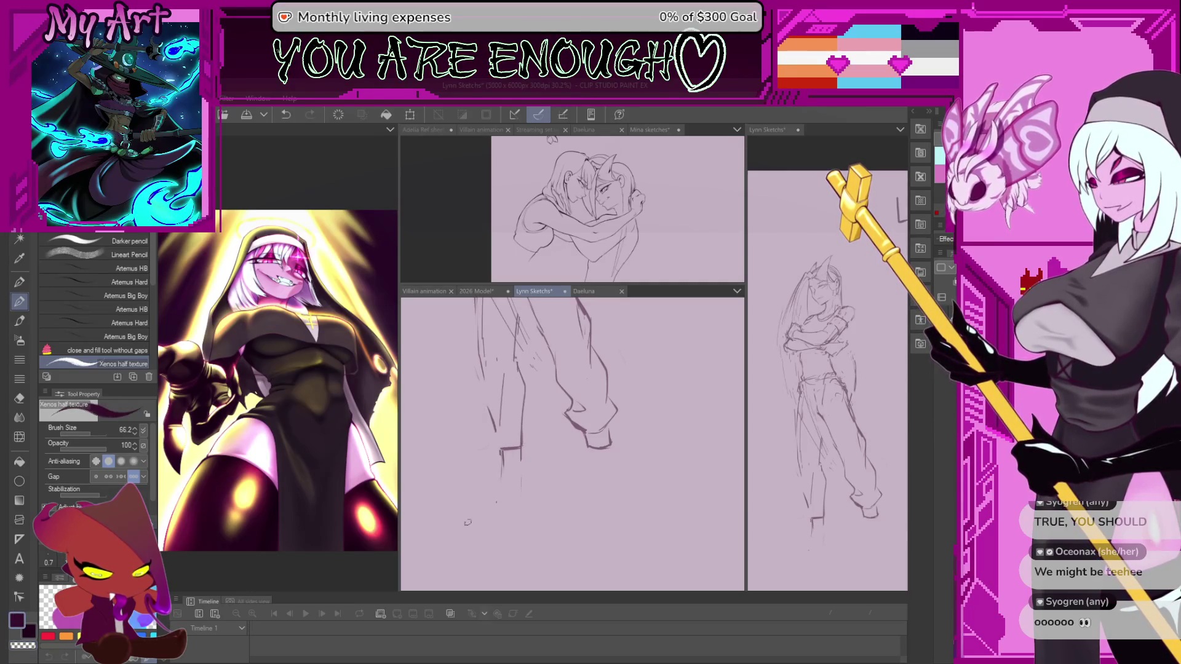
drag(498, 499, 469, 515)
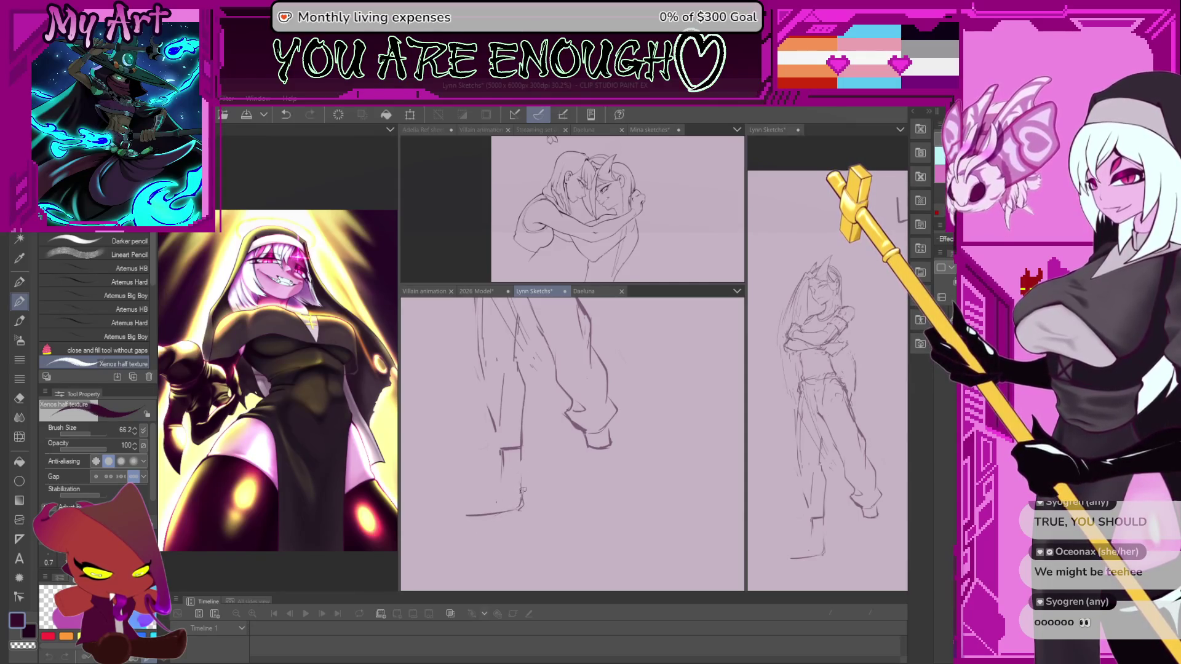
drag(499, 491, 462, 514)
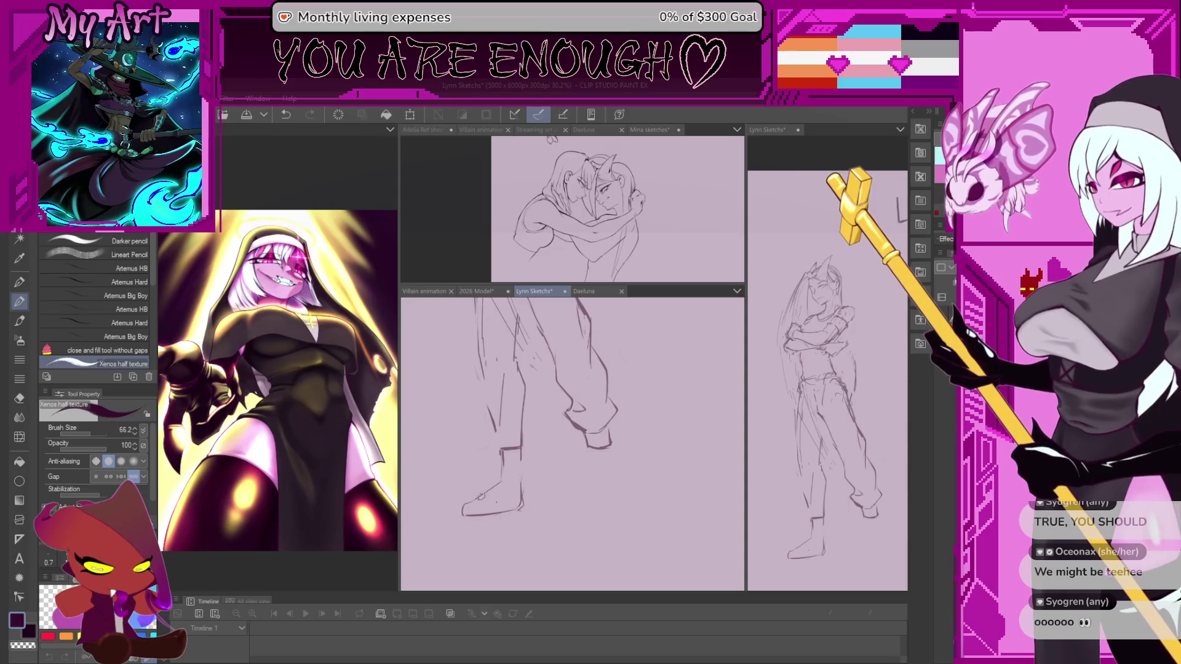
scroll(509, 436, down, 2)
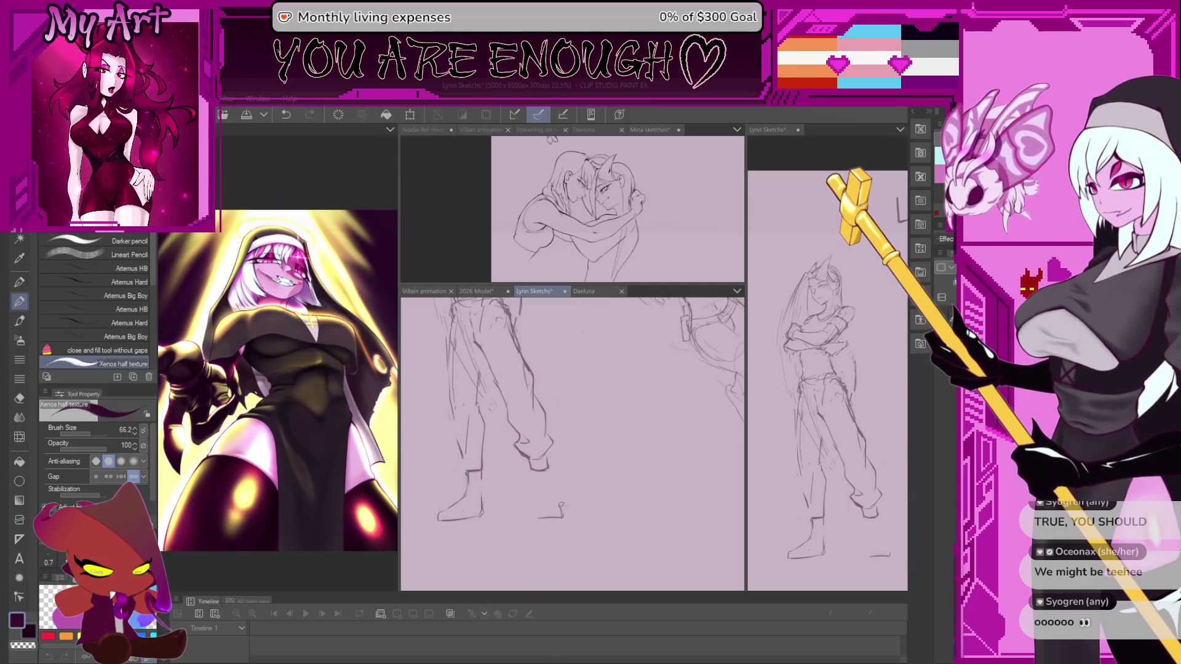
drag(552, 492, 560, 514)
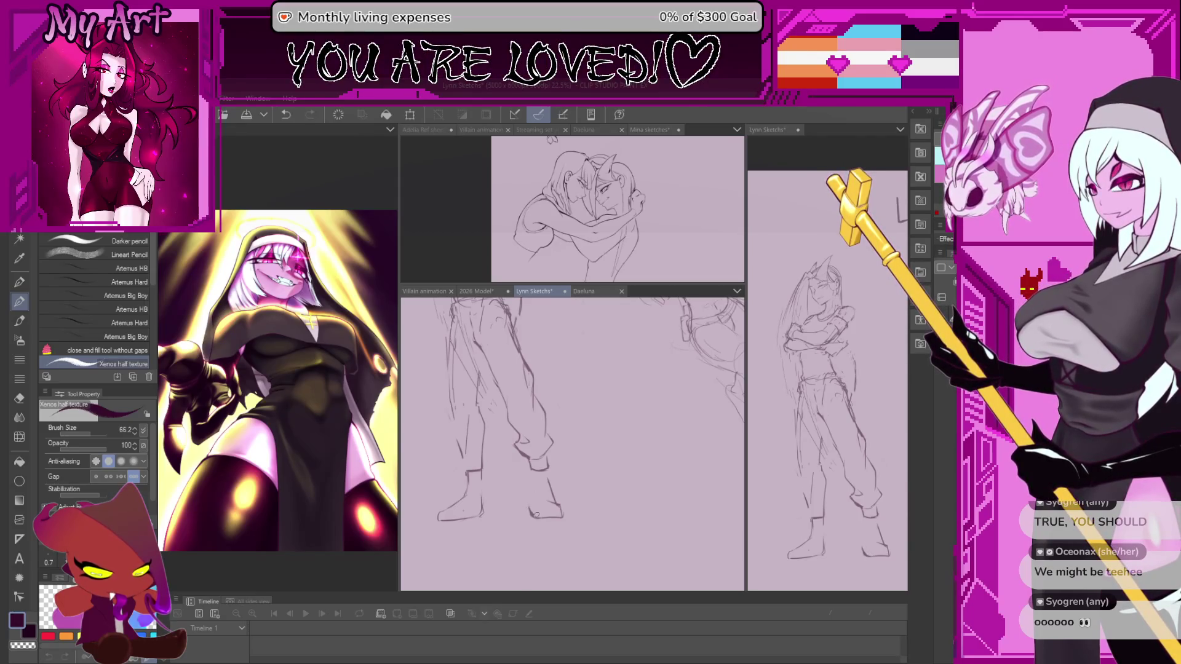
mouse_move(533, 475)
mouse_down()
mouse_move(531, 499)
mouse_move(557, 513)
mouse_up()
Briefly lasso the right foot, resume pencilling a small mark, then undo two strokes
key(m)
key(ctrl+d)
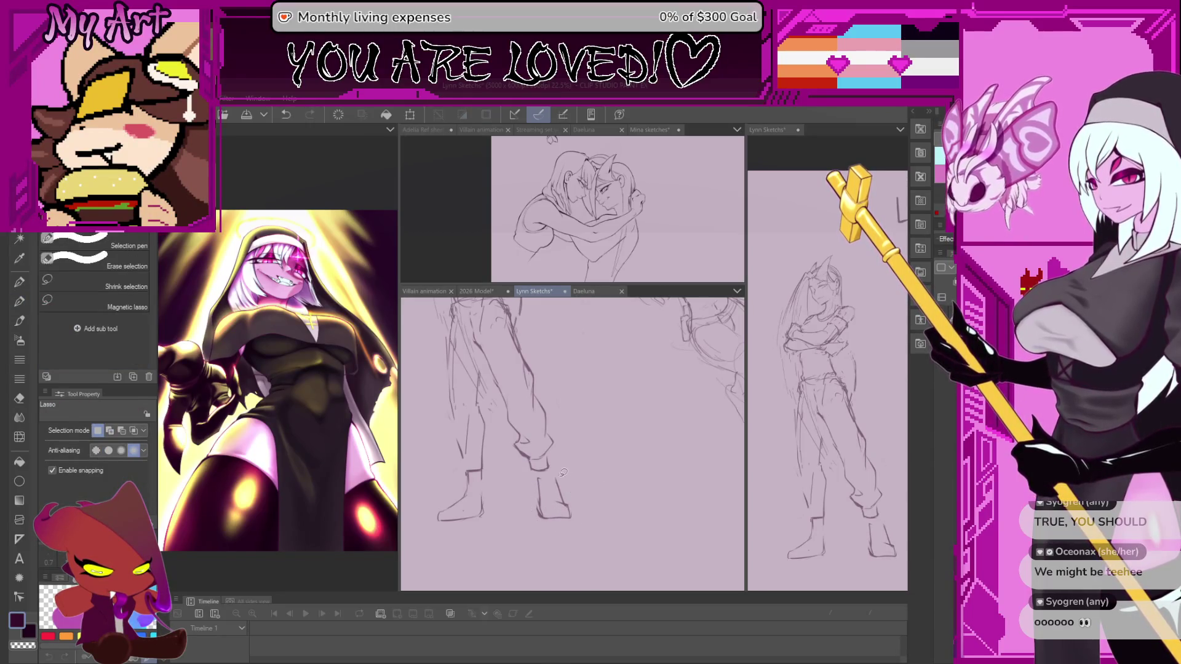
key(p)
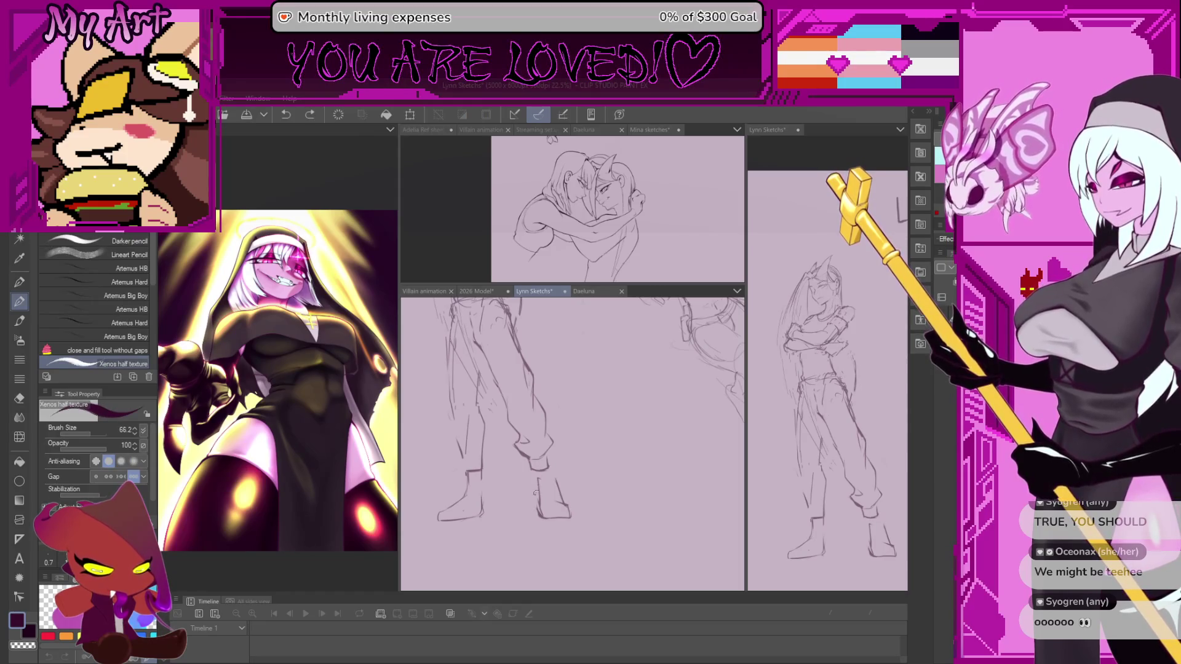
drag(539, 478, 541, 485)
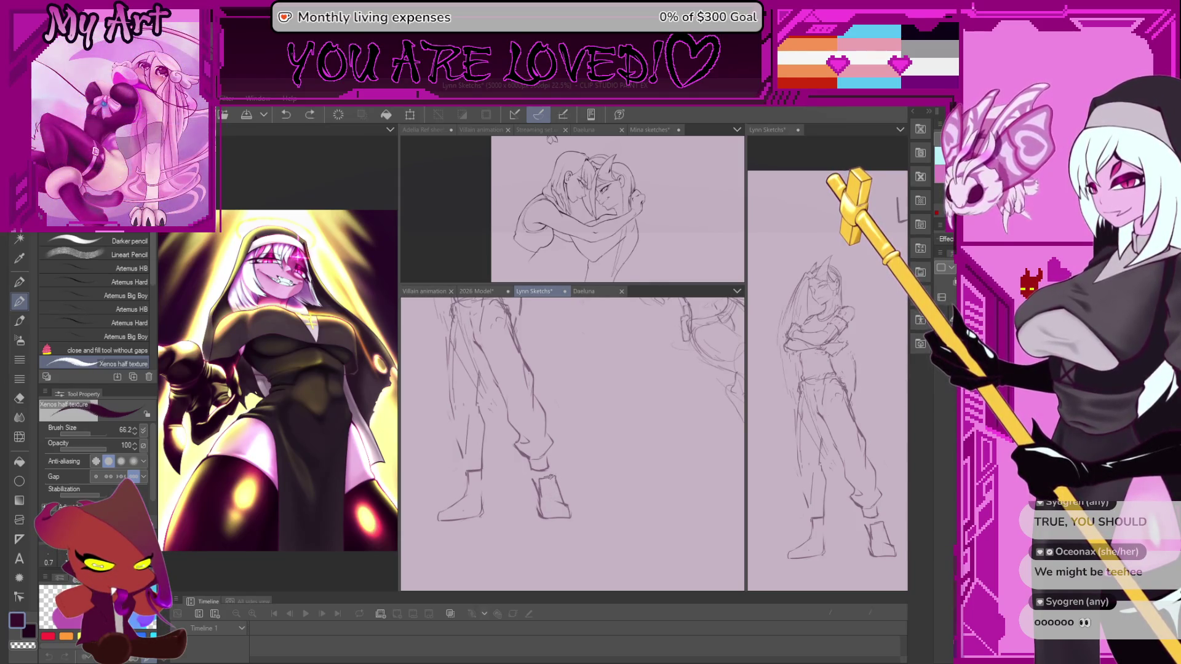
scroll(573, 443, down, 1)
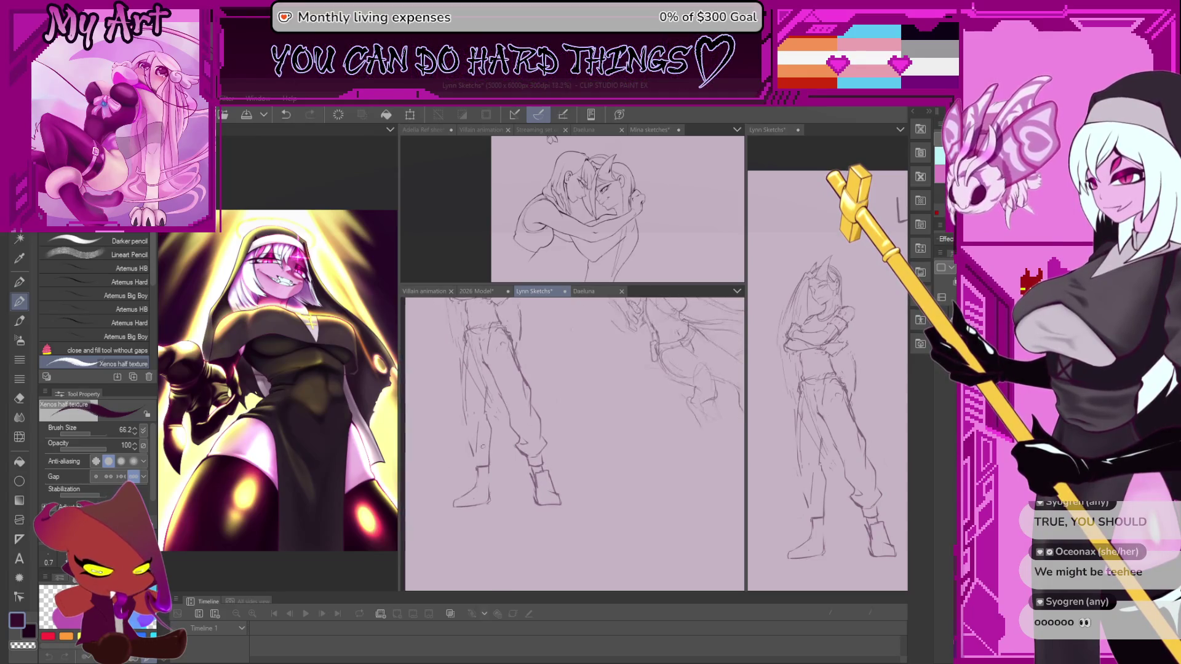
scroll(572, 442, up, 1)
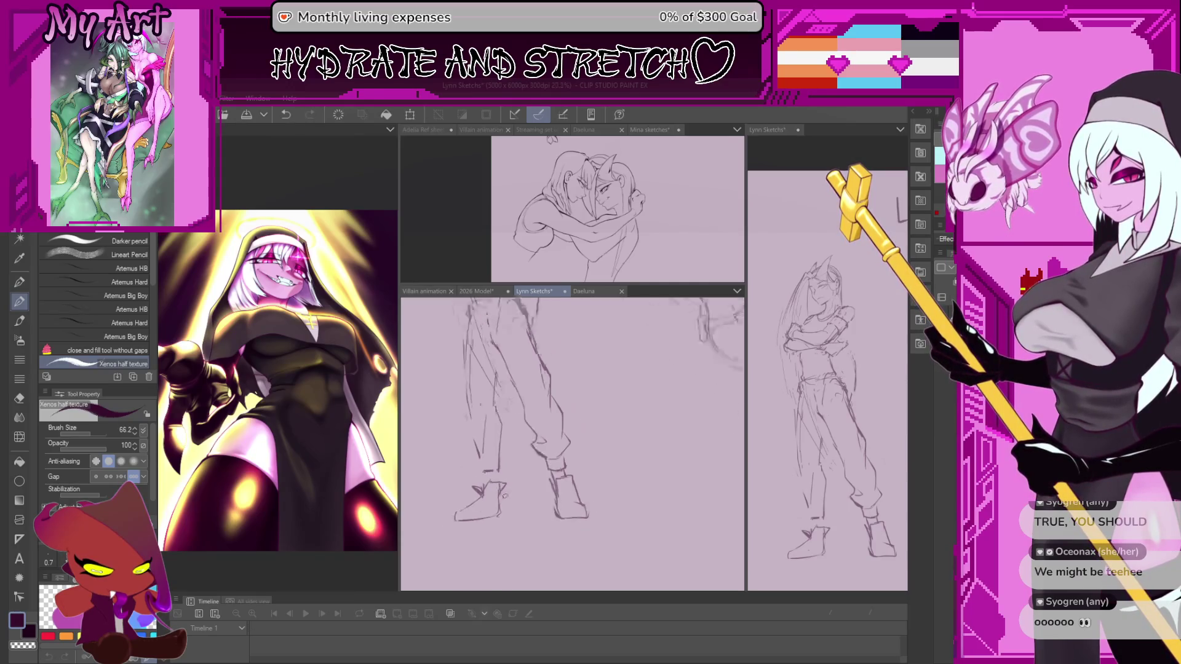
scroll(508, 481, down, 3)
scroll(505, 485, up, 2)
scroll(573, 443, up, 1)
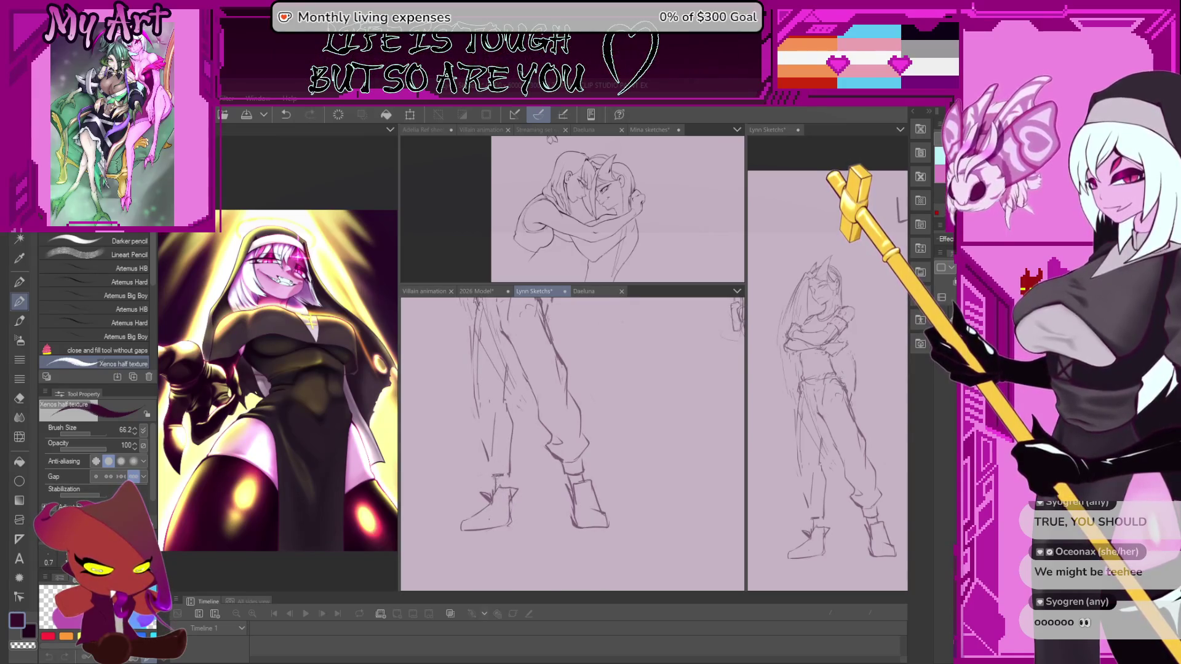
scroll(517, 487, up, 1)
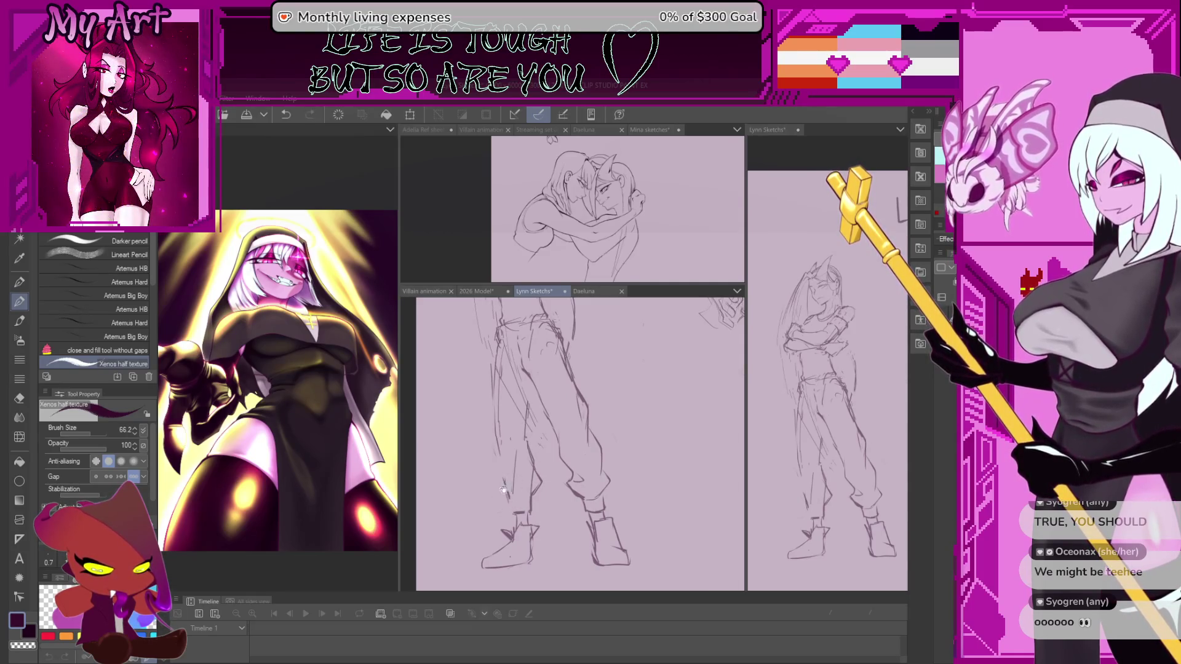
scroll(512, 498, down, 1)
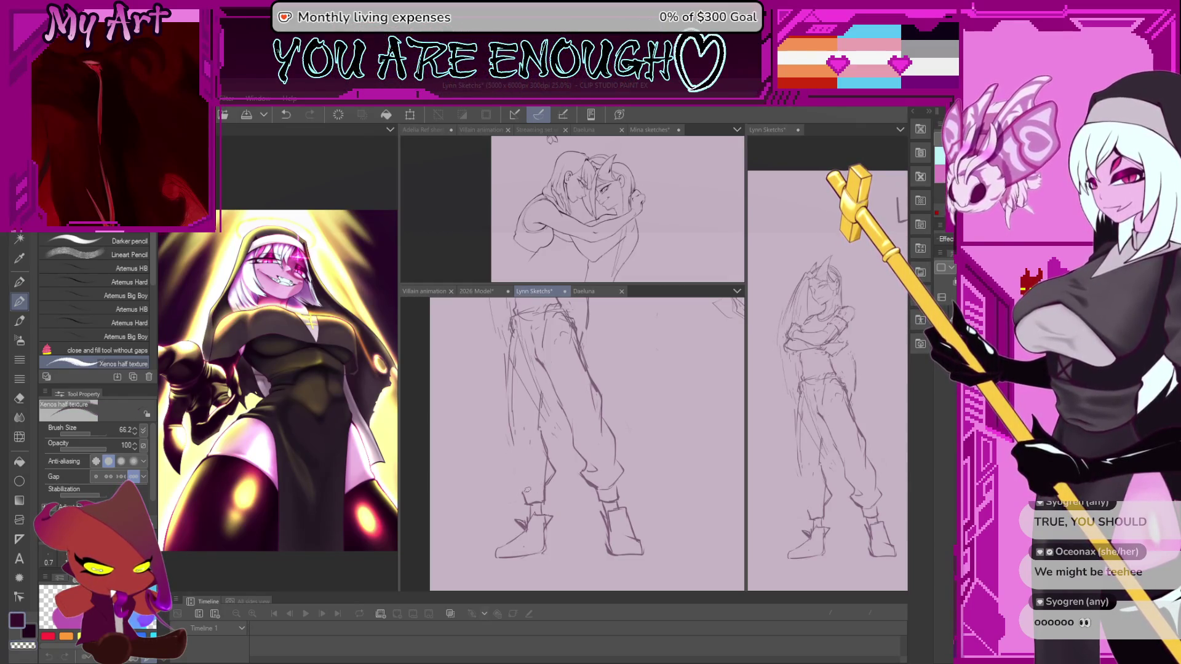
key(ctrl+z)
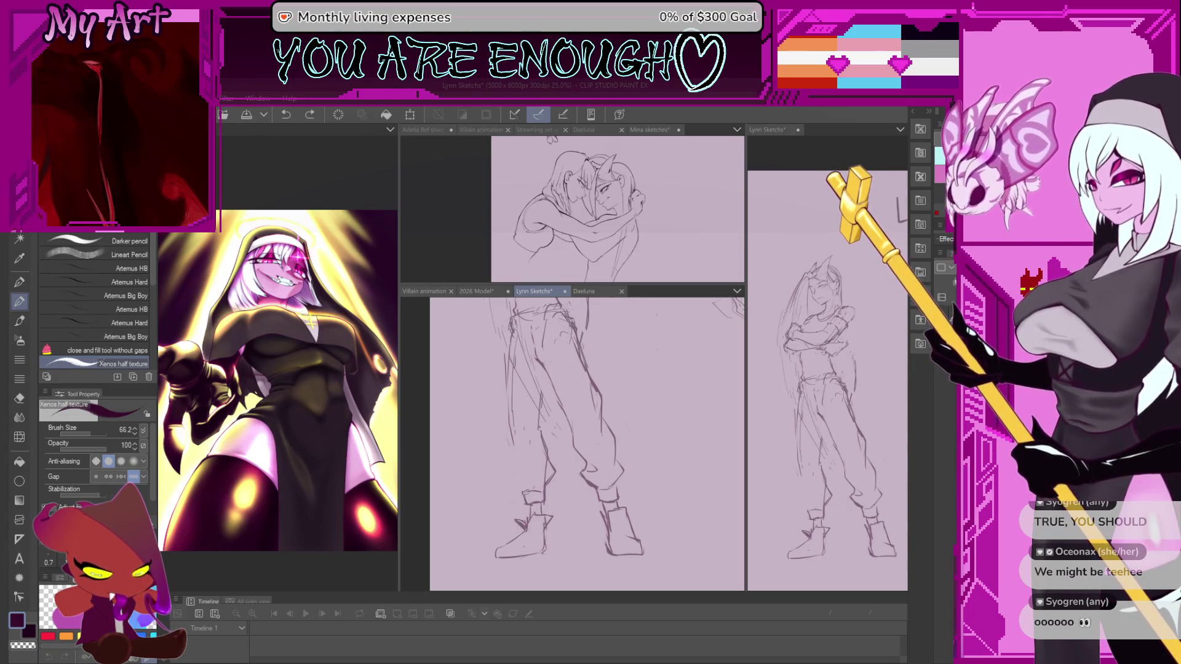
key(ctrl+z)
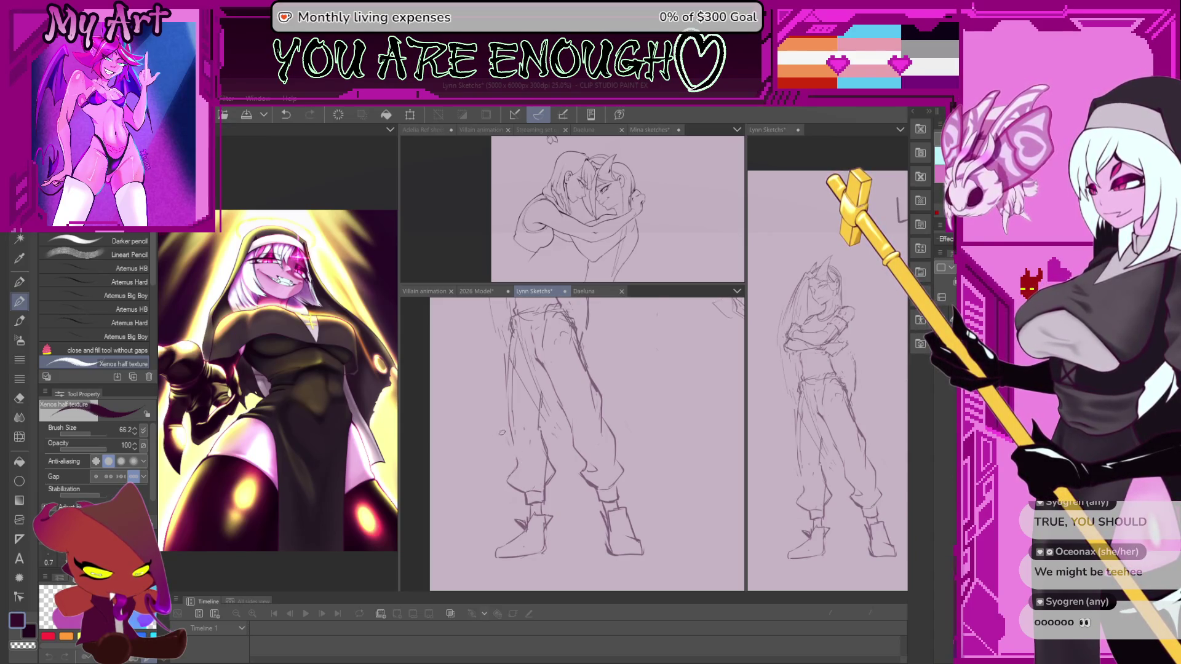
scroll(586, 443, up, 2)
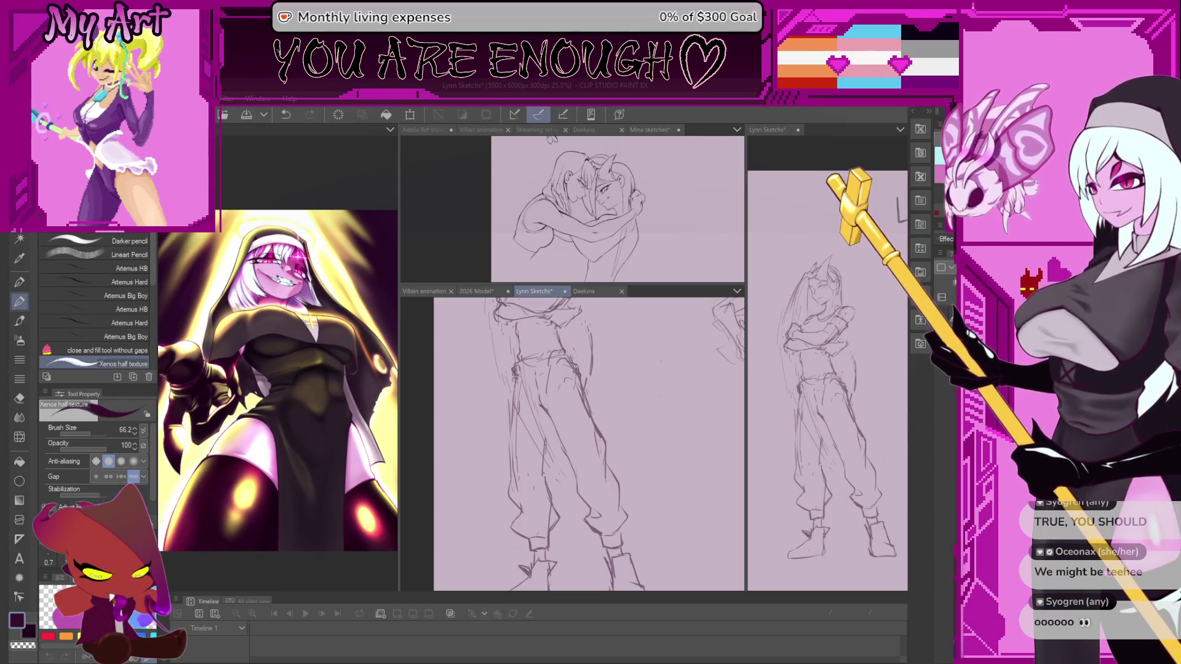
scroll(518, 444, down, 1)
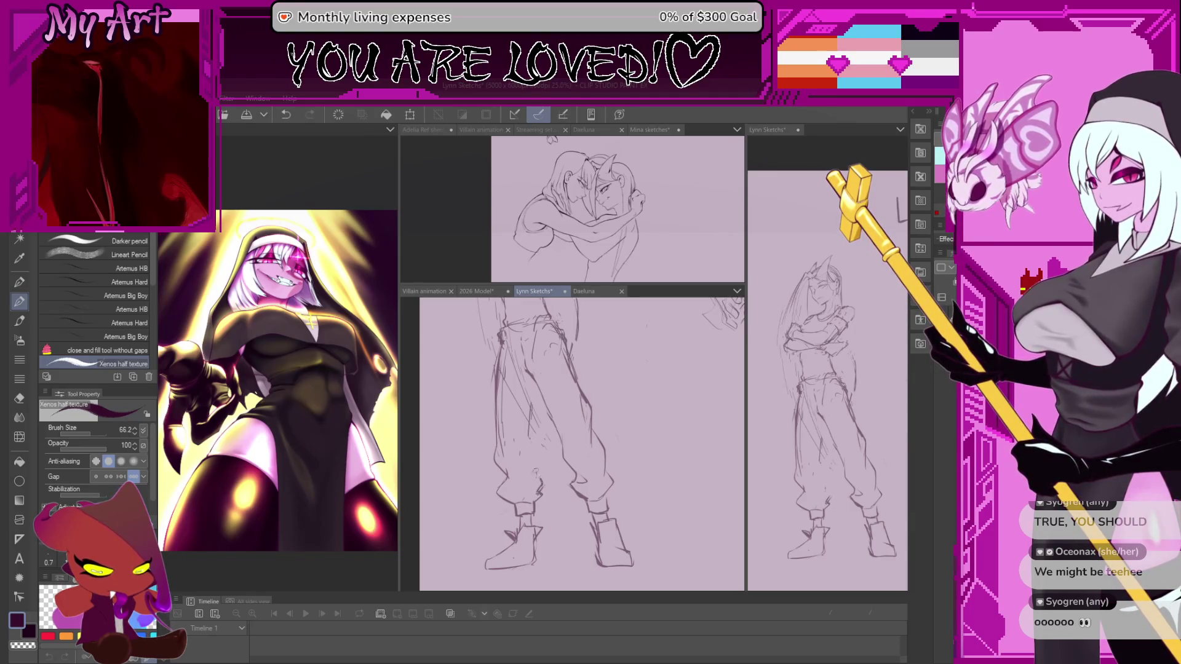
scroll(538, 481, up, 1)
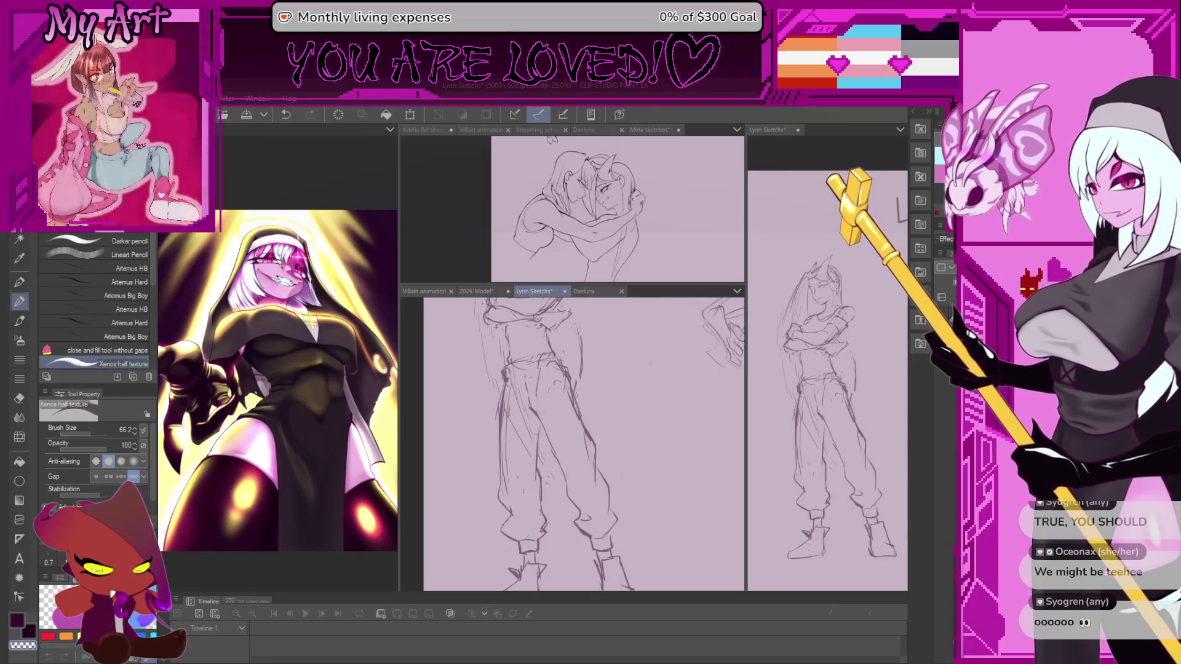
scroll(534, 473, down, 2)
scroll(544, 462, up, 1)
scroll(540, 469, up, 1)
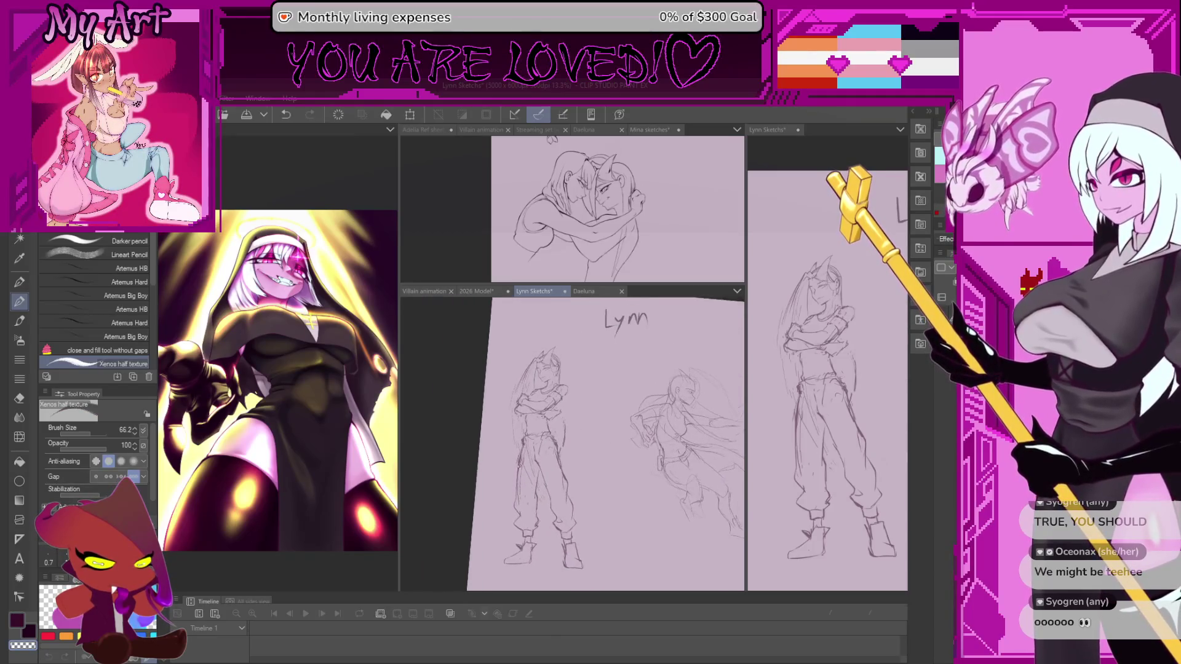
scroll(534, 478, up, 1)
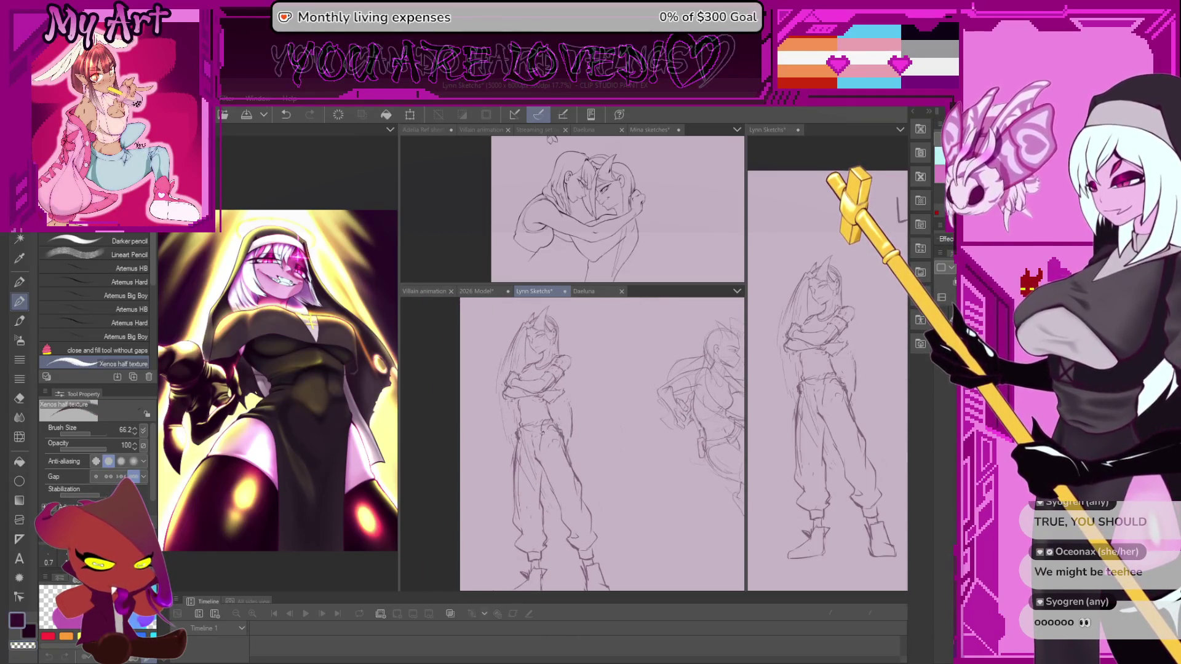
scroll(534, 477, up, 1)
Undo the last stroke, zoom in on the head and arms, and switch to the lasso
key(ctrl+z)
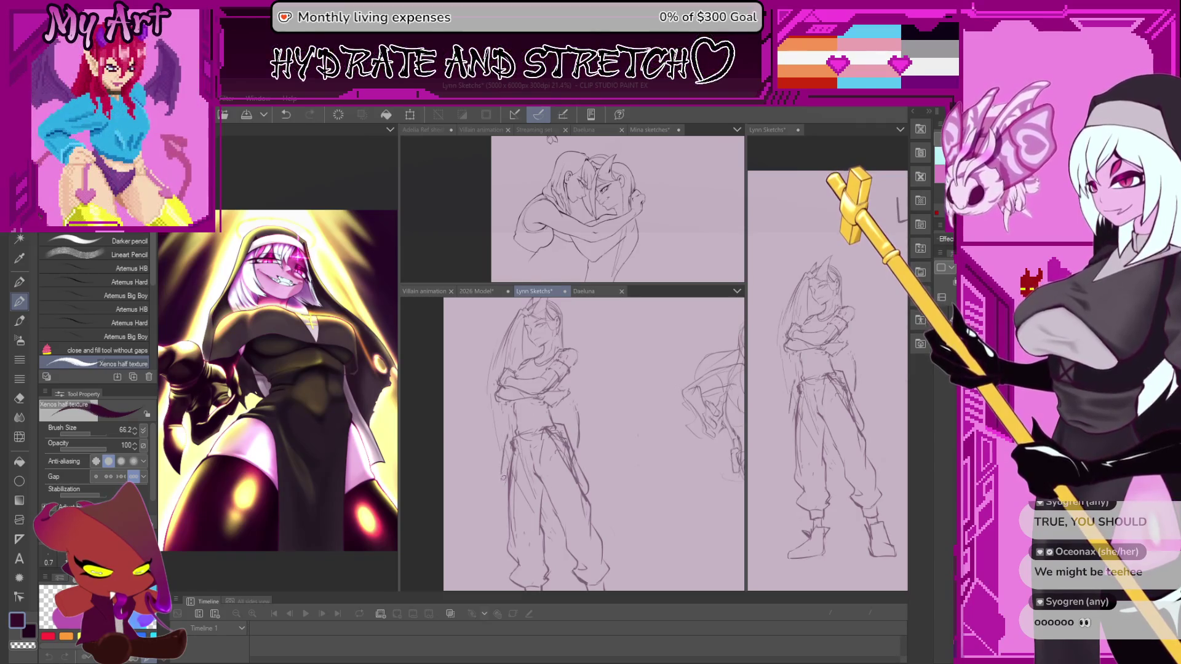
scroll(590, 443, up, 2)
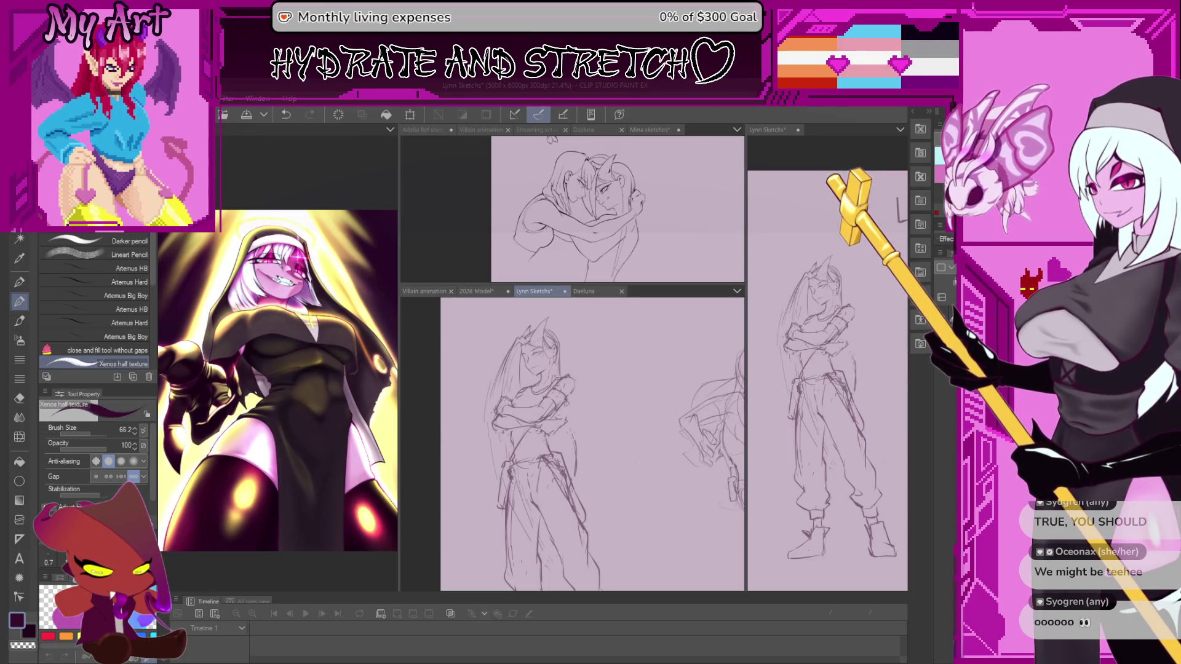
scroll(580, 444, up, 1)
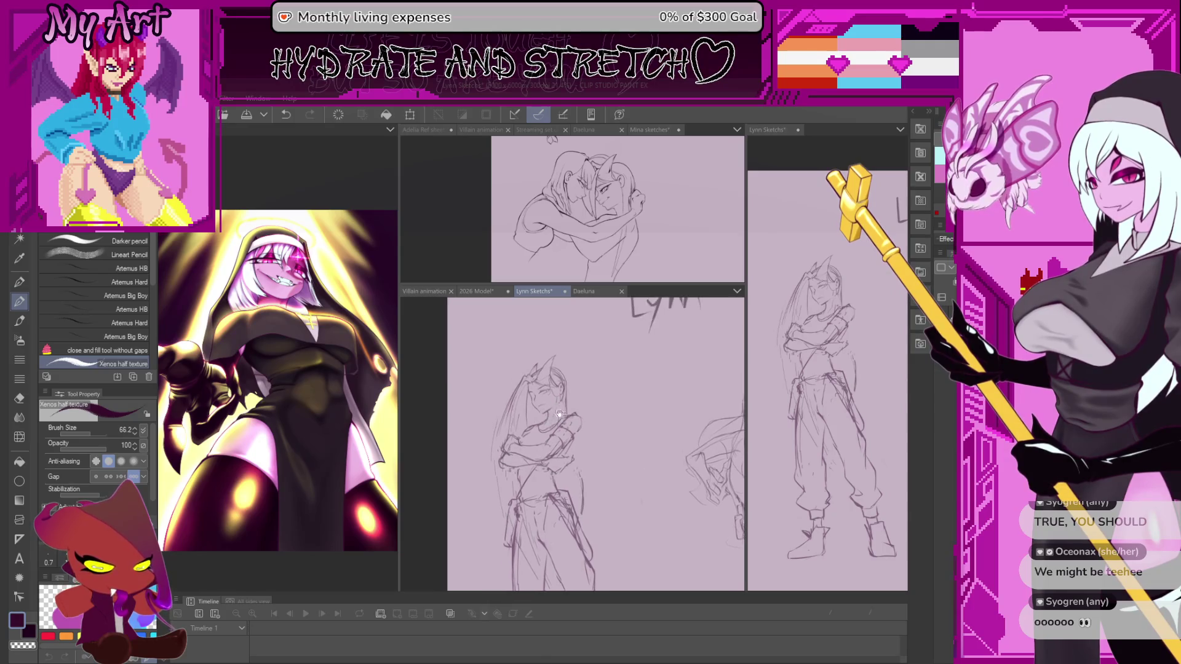
scroll(580, 443, up, 1)
scroll(571, 442, up, 1)
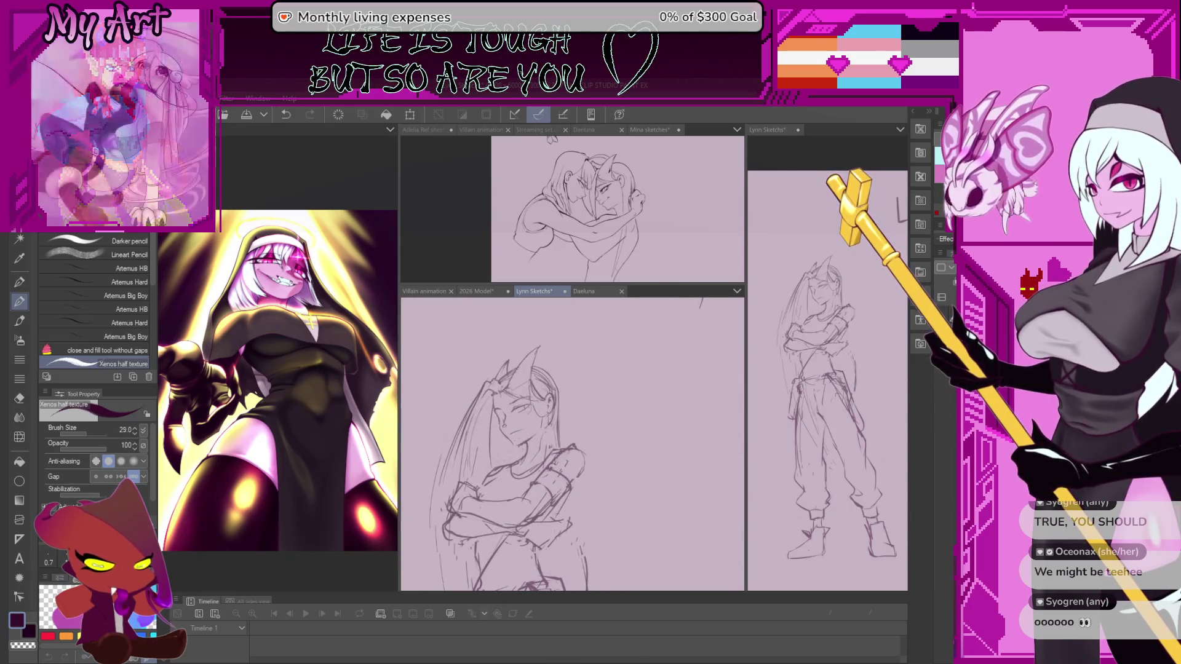
scroll(573, 443, up, 1)
scroll(544, 442, up, 1)
scroll(544, 443, up, 1)
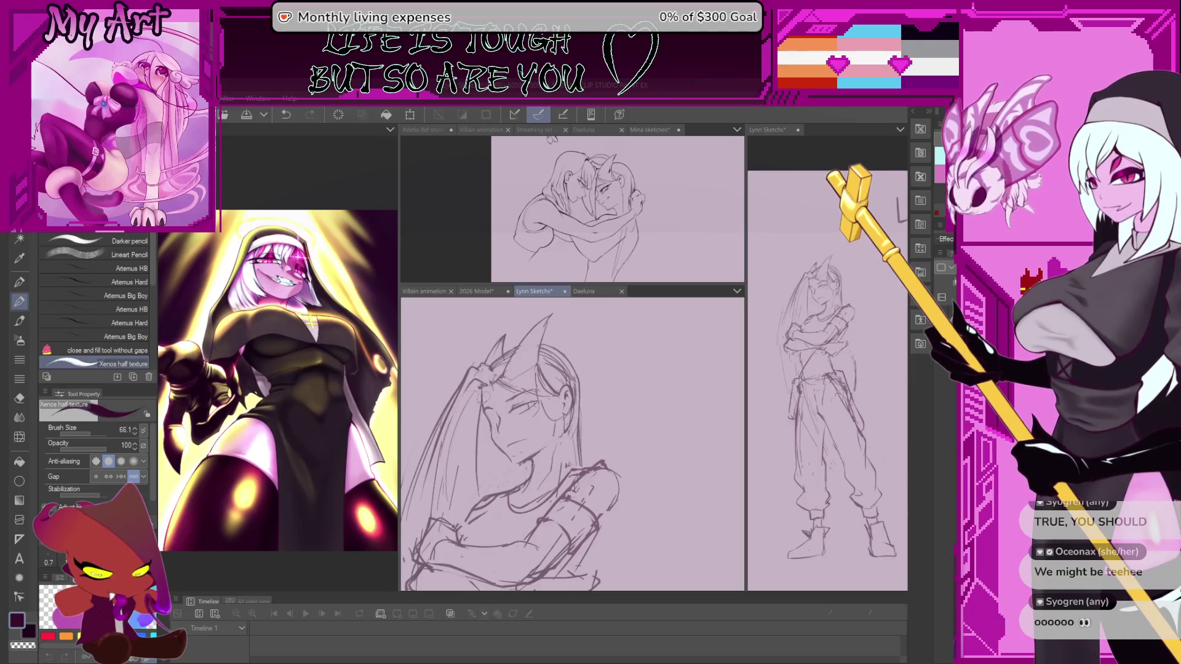
key(m)
Lasso the face area and apply two Scale/Rotate transforms to resize it
mouse_move(484, 385)
mouse_down()
mouse_move(543, 436)
mouse_move(519, 441)
mouse_up()
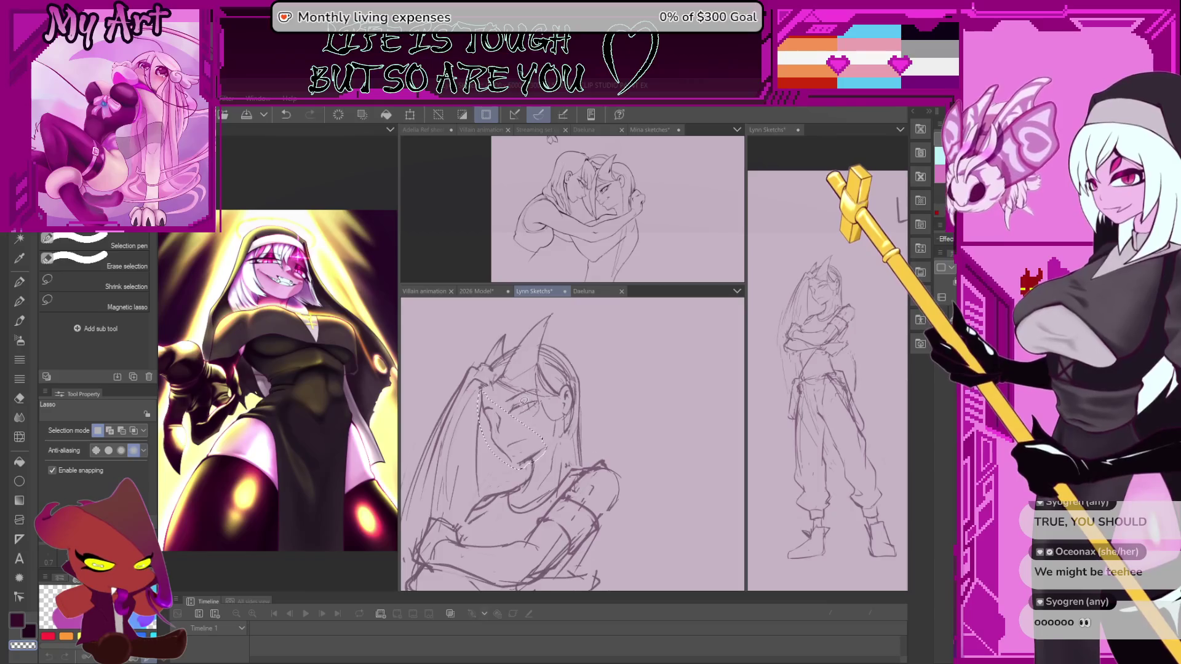
scroll(523, 401, down, 1)
scroll(526, 378, down, 2)
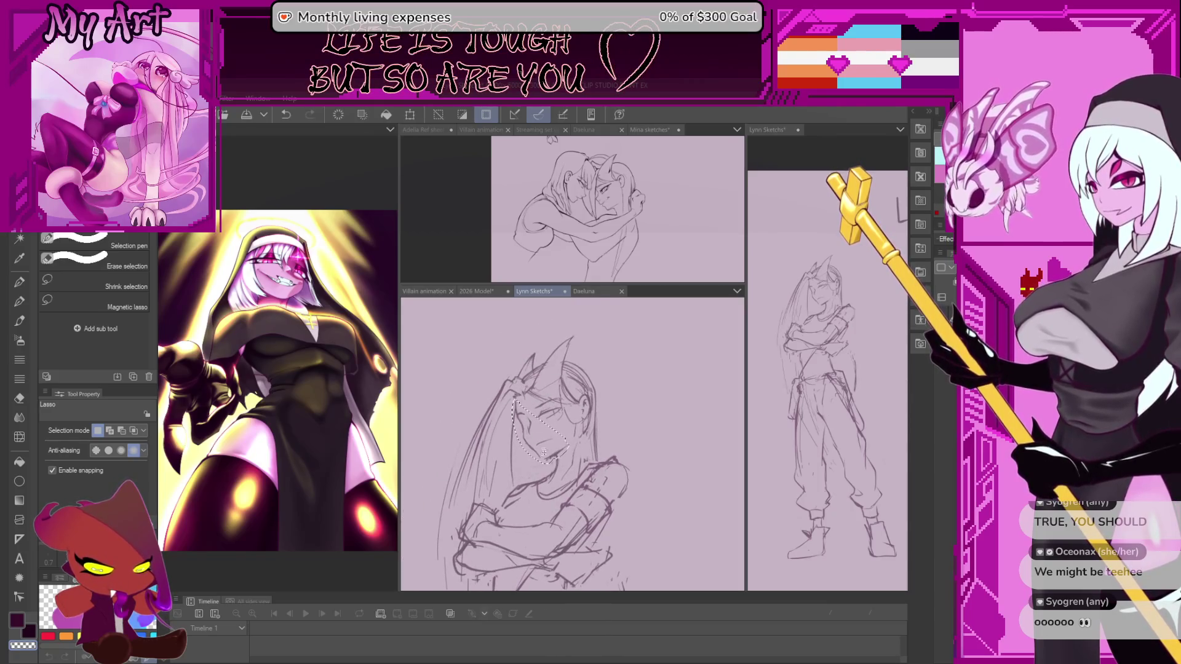
drag(544, 451, 523, 440)
scroll(554, 434, up, 1)
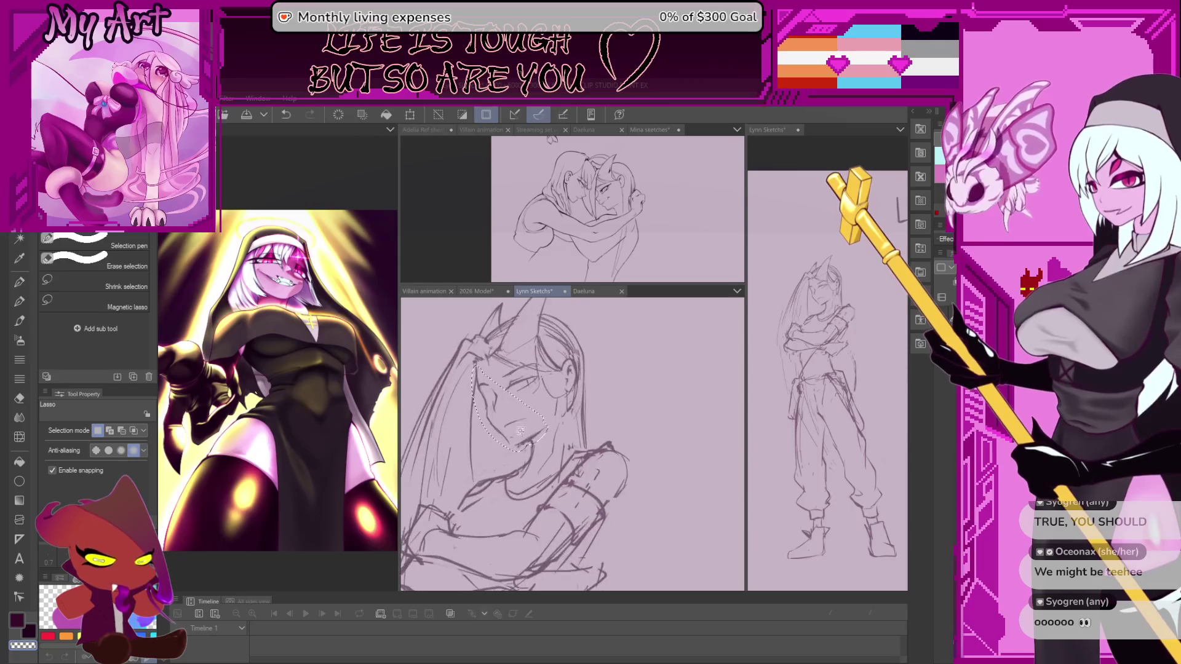
scroll(572, 431, up, 1)
scroll(609, 430, up, 1)
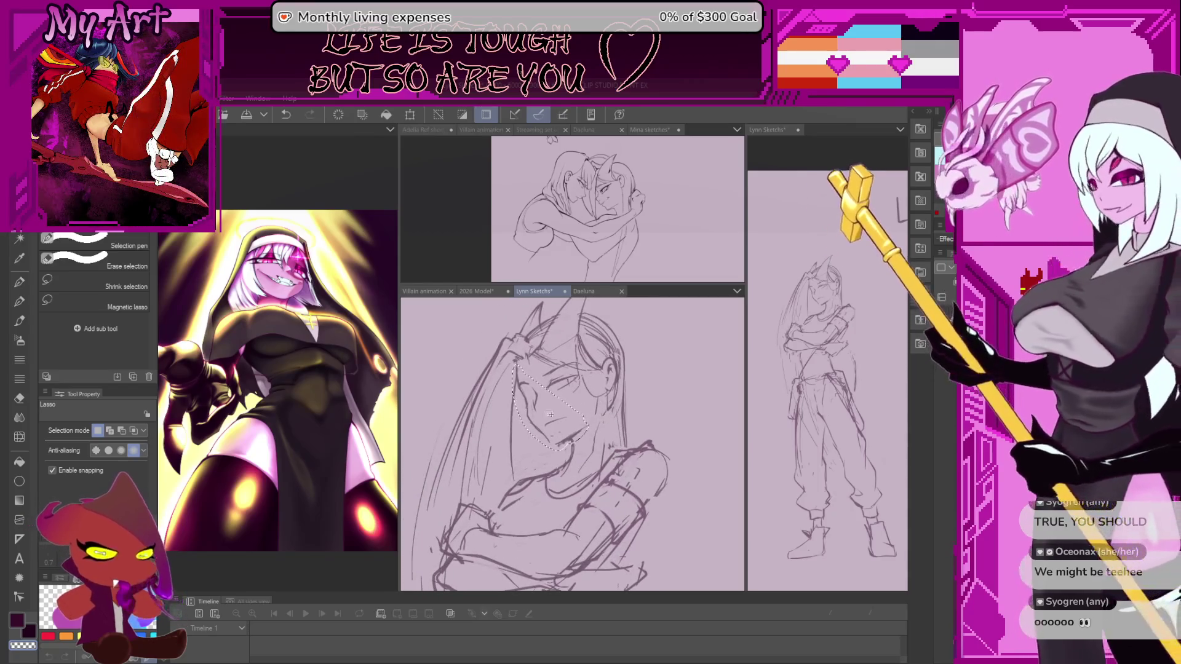
key(ctrl+t)
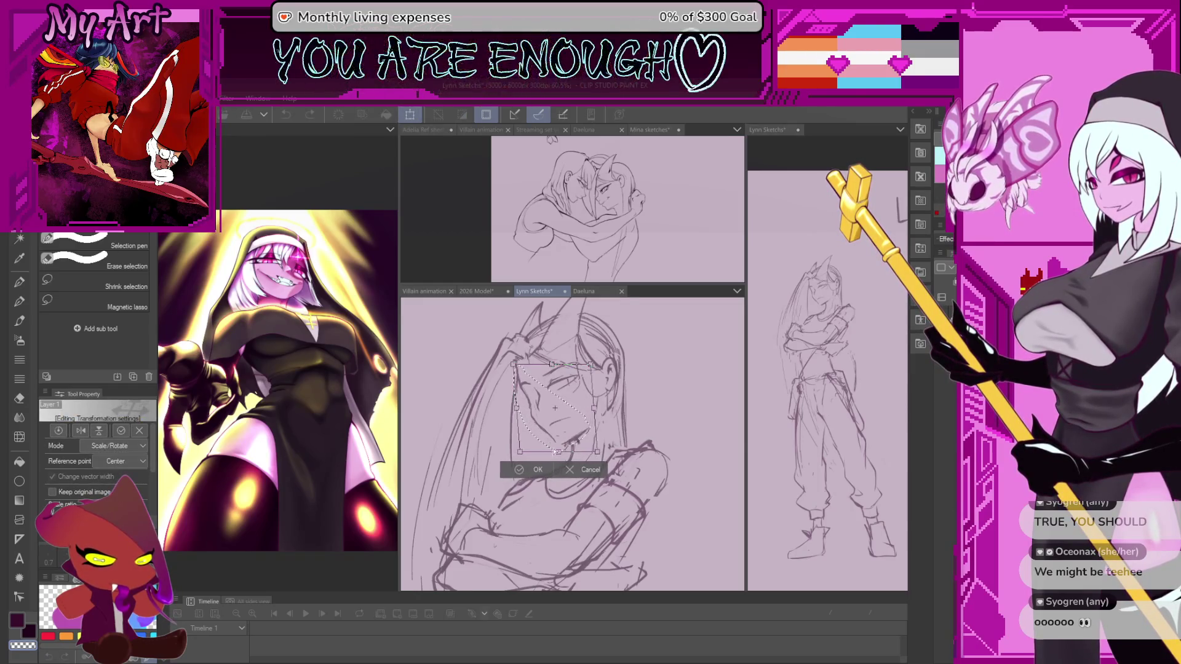
drag(551, 406, 543, 404)
click(583, 467)
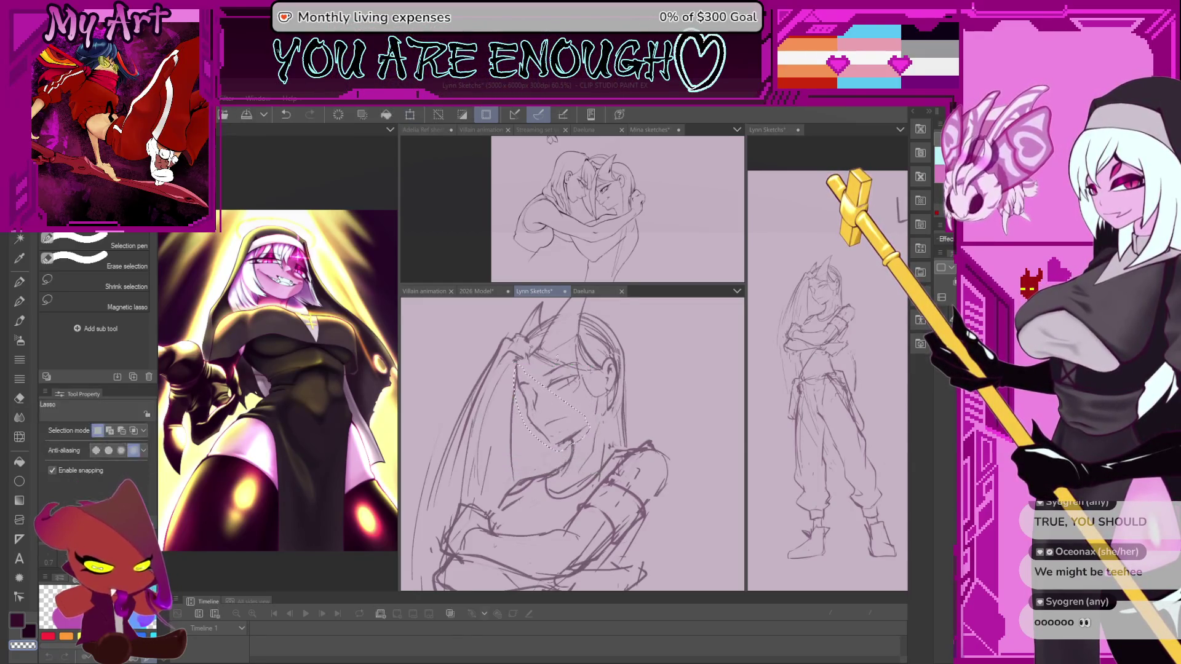
key(ctrl+t)
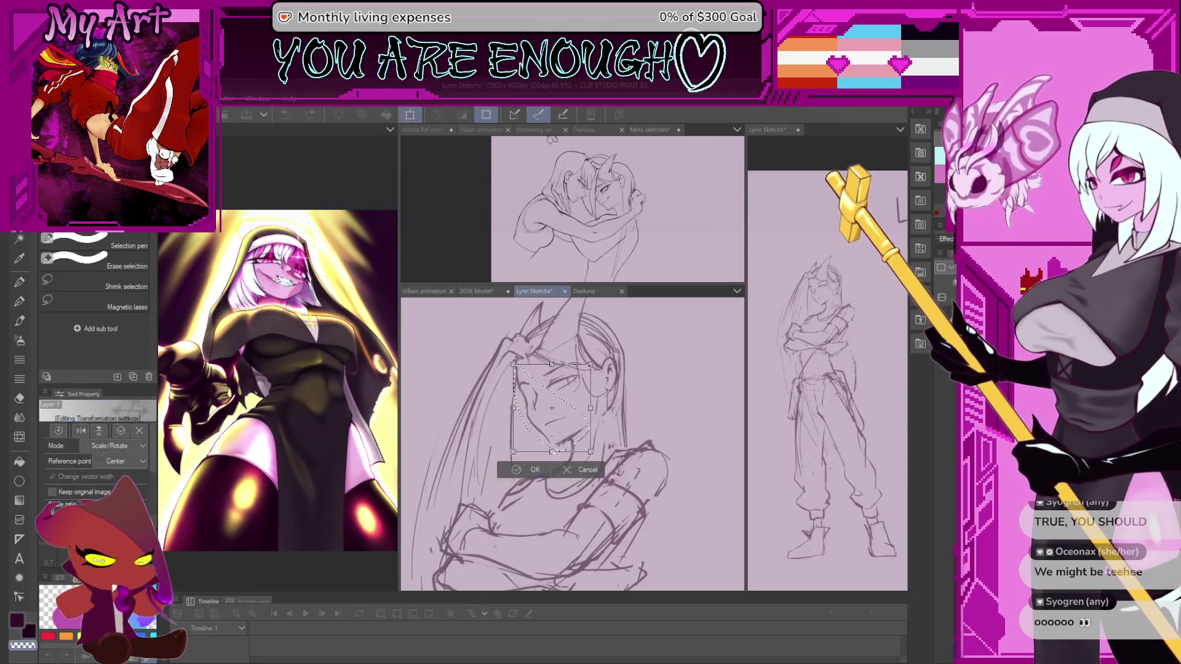
click(553, 468)
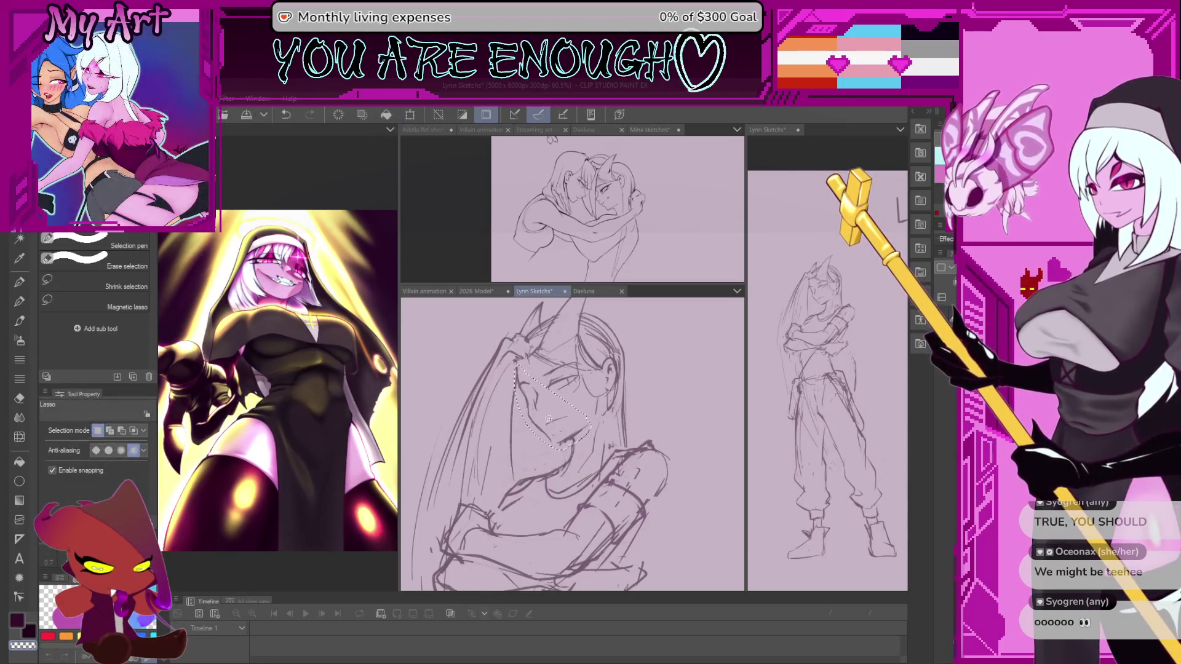
Push the chin into shape with a smaller Liquify brush and mirror the canvas to check
key(j)
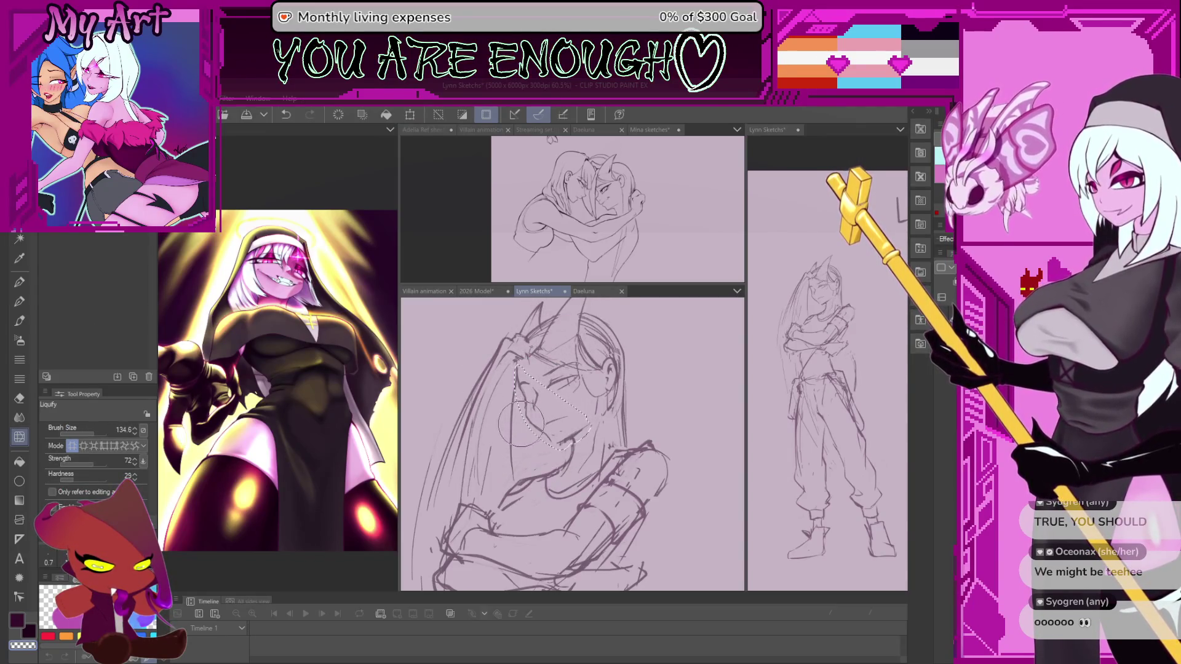
mouse_move(551, 354)
mouse_down()
mouse_move(533, 432)
mouse_move(554, 359)
mouse_up()
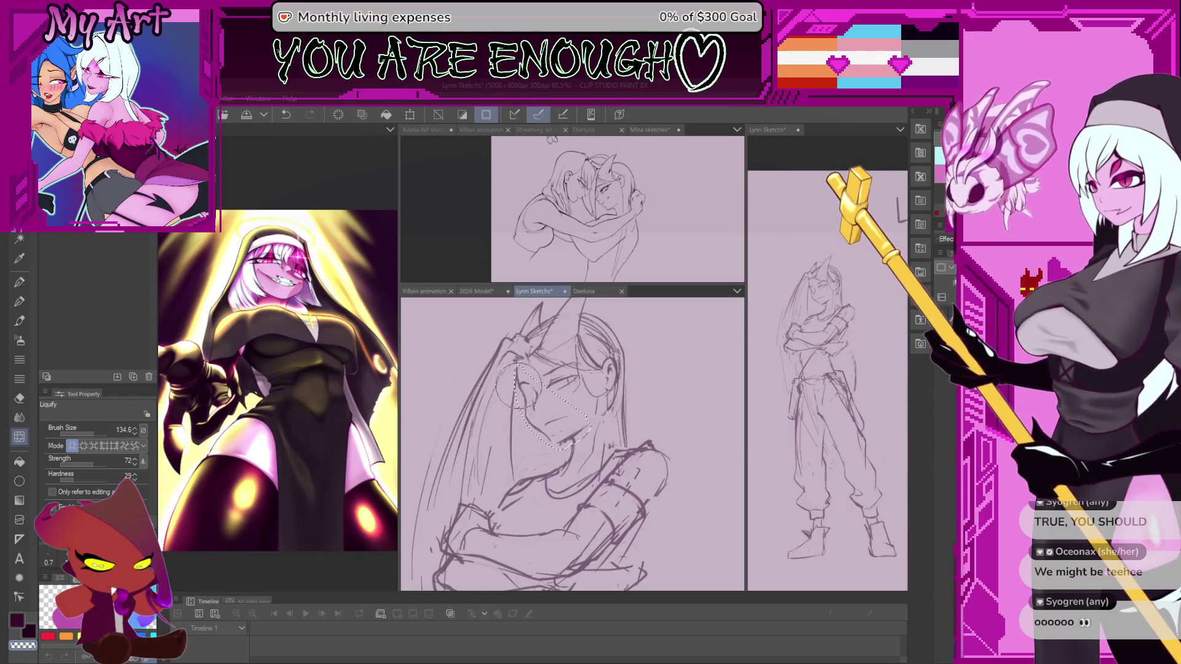
key(h)
key(p)
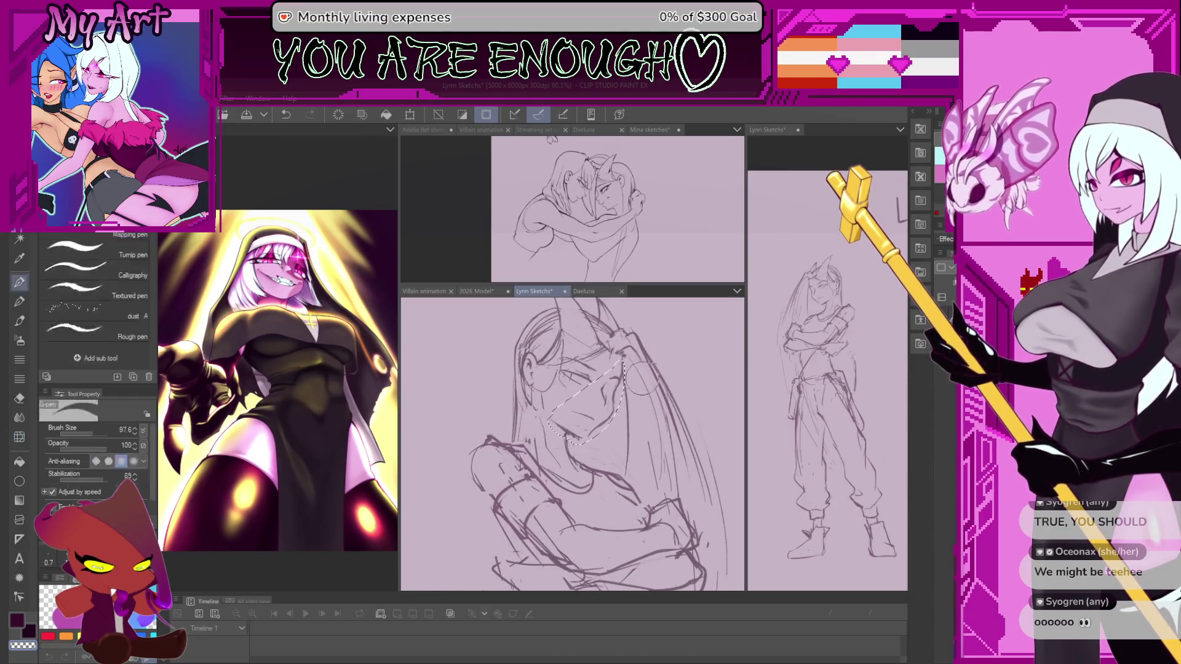
With the pencil, unmirror and level the view, then rework the lower eyelid strokes
key(p)
scroll(540, 441, up, 2)
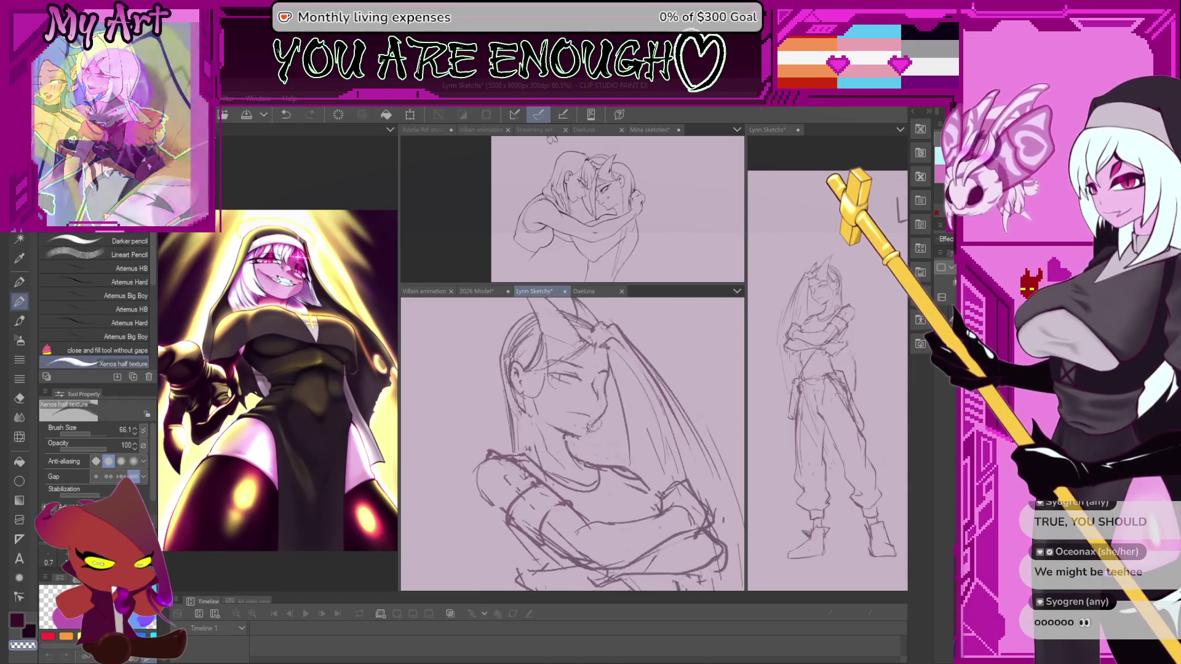
scroll(499, 435, up, 1)
scroll(535, 419, up, 2)
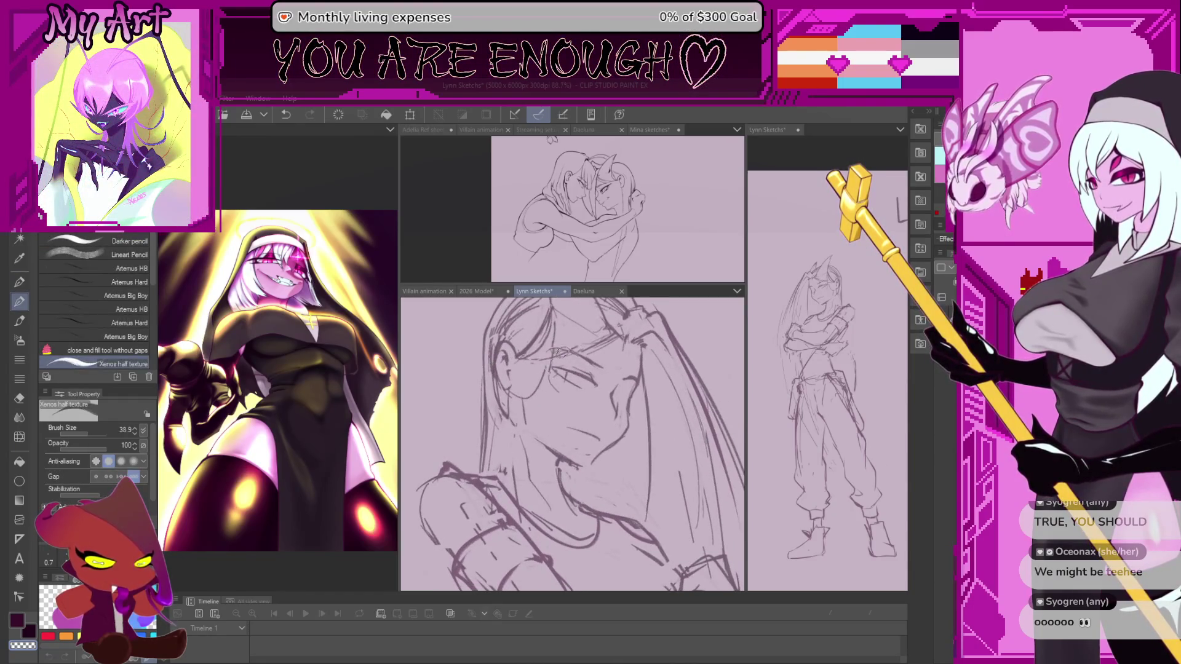
scroll(581, 405, up, 1)
mouse_move(579, 429)
mouse_down()
mouse_move(538, 430)
mouse_move(558, 442)
mouse_up()
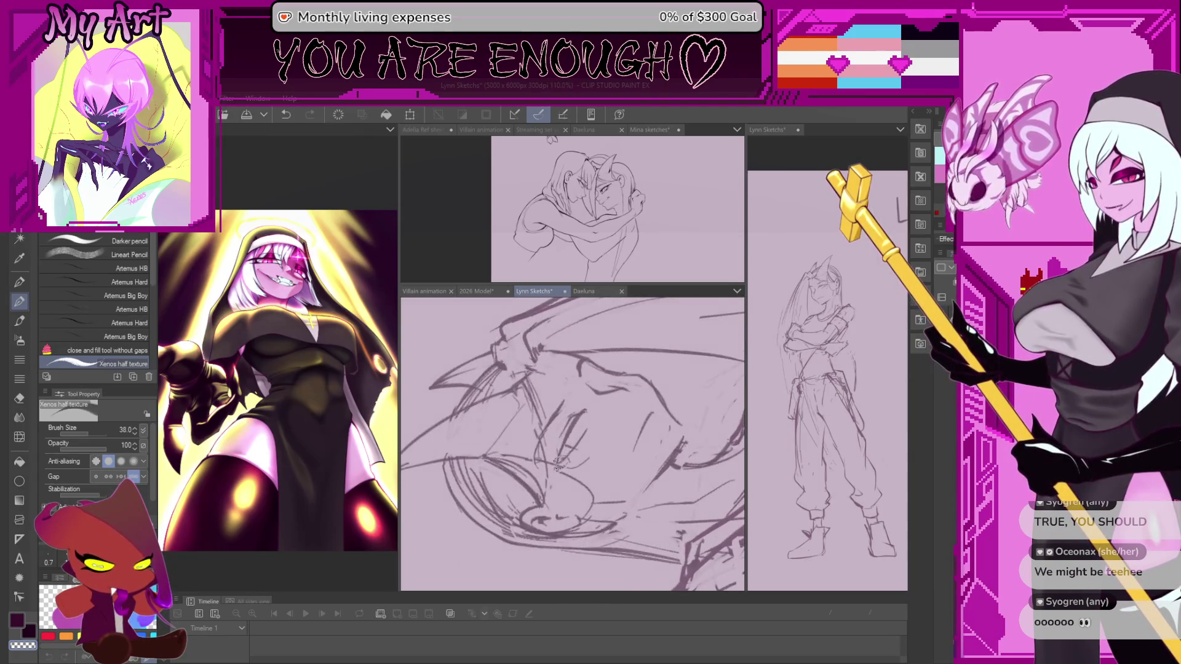
scroll(558, 443, up, 1)
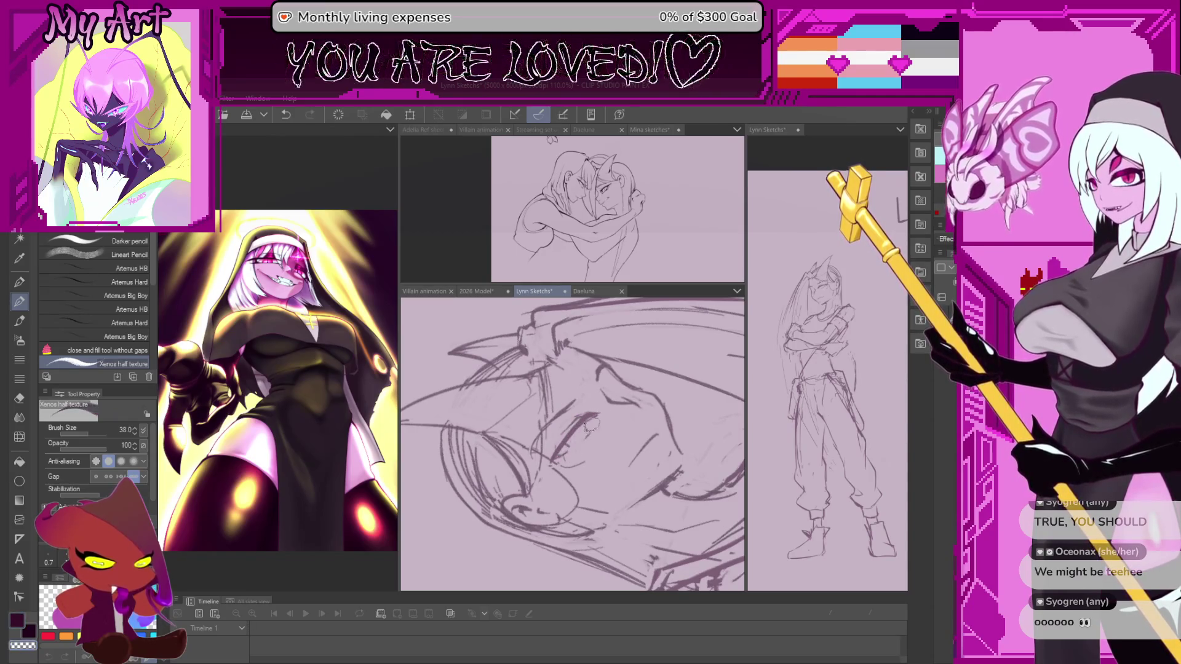
key(h)
key(minus)
key(minus)
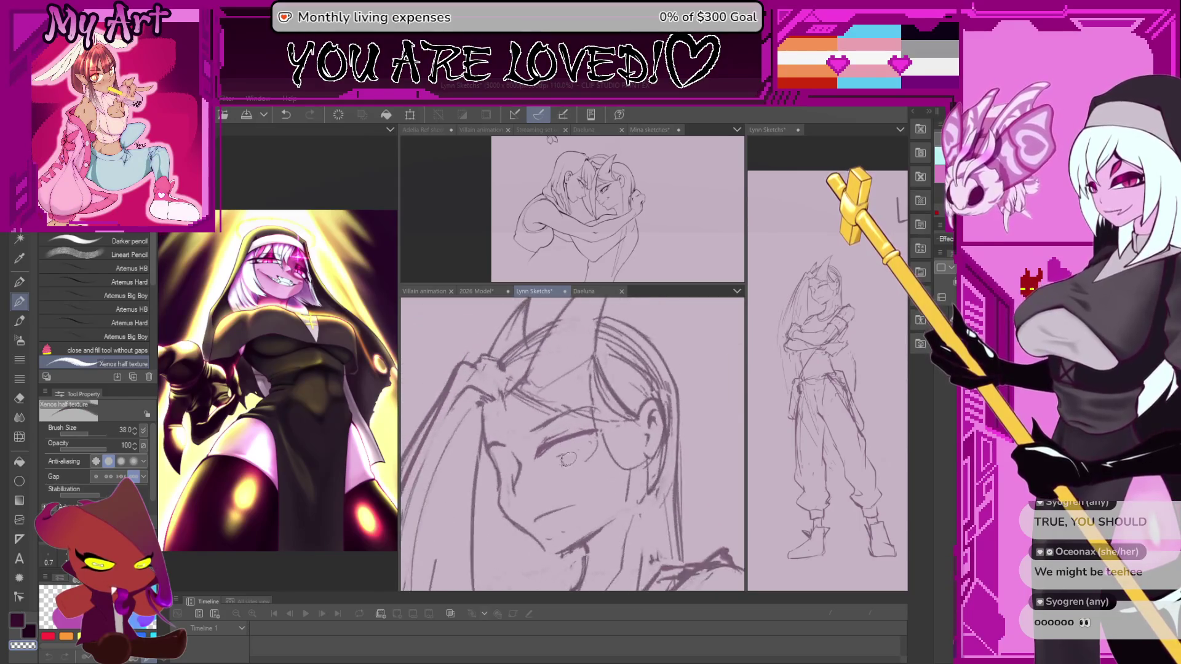
key(minus)
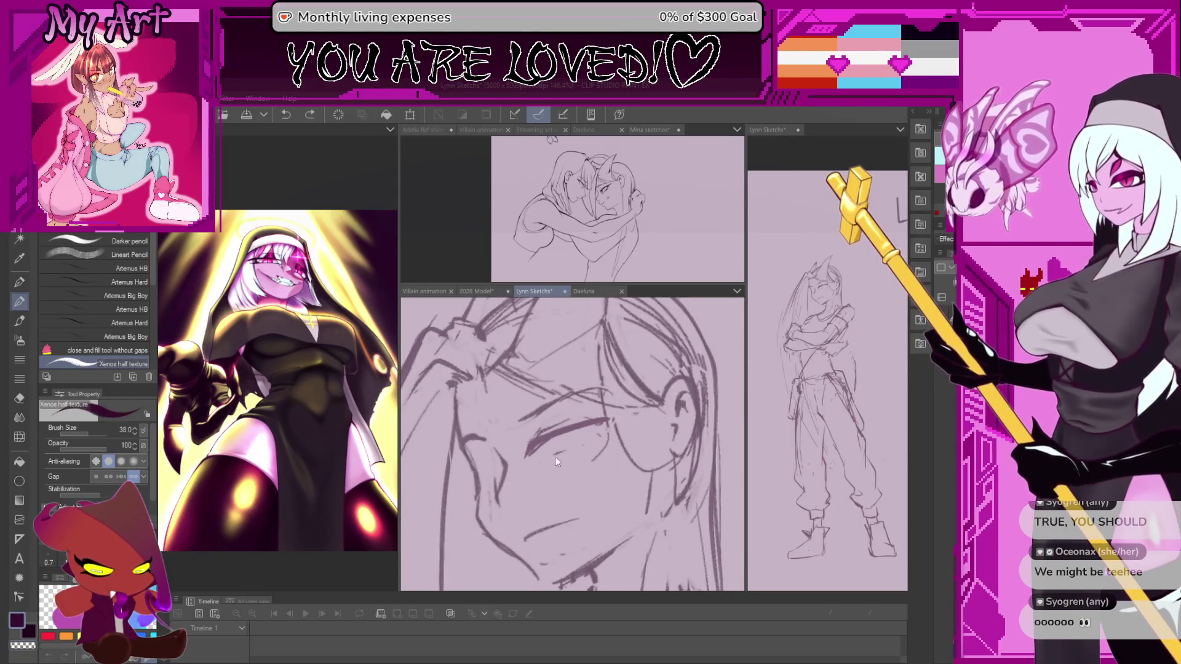
mouse_move(532, 463)
mouse_down()
mouse_move(590, 441)
mouse_move(616, 416)
mouse_move(579, 447)
mouse_up()
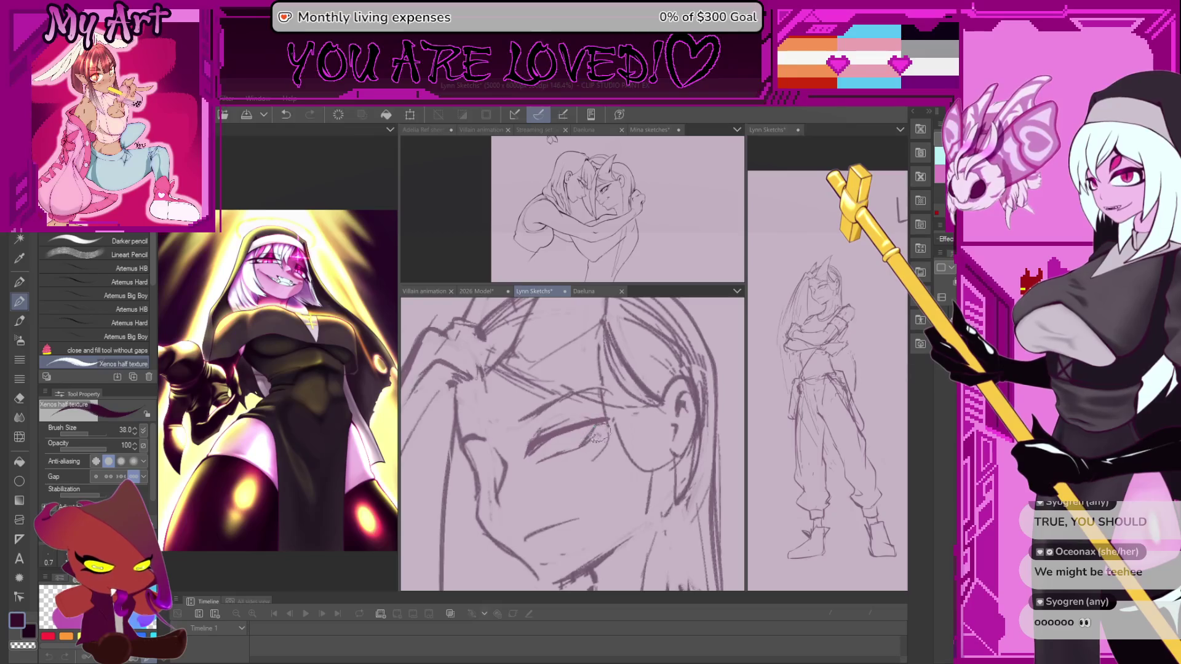
drag(579, 447, 601, 420)
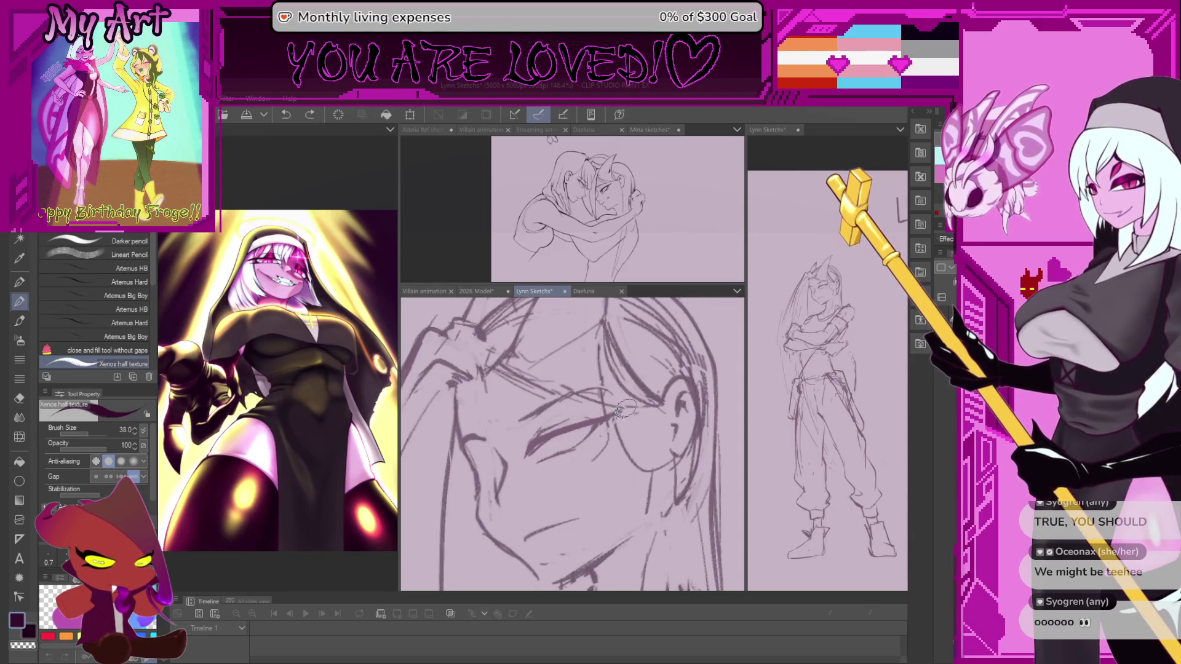
scroll(567, 406, down, 1)
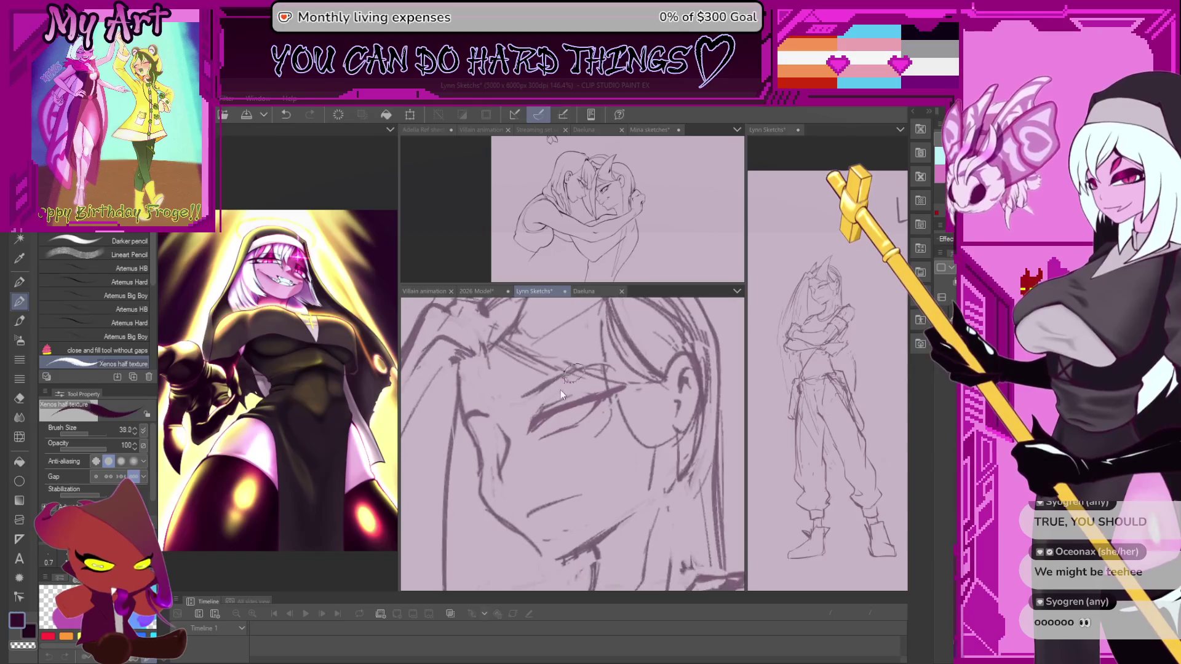
Darken the eyebrow line above the eye, undoing a stray stroke and reducing brush size
key(minus)
scroll(544, 396, up, 1)
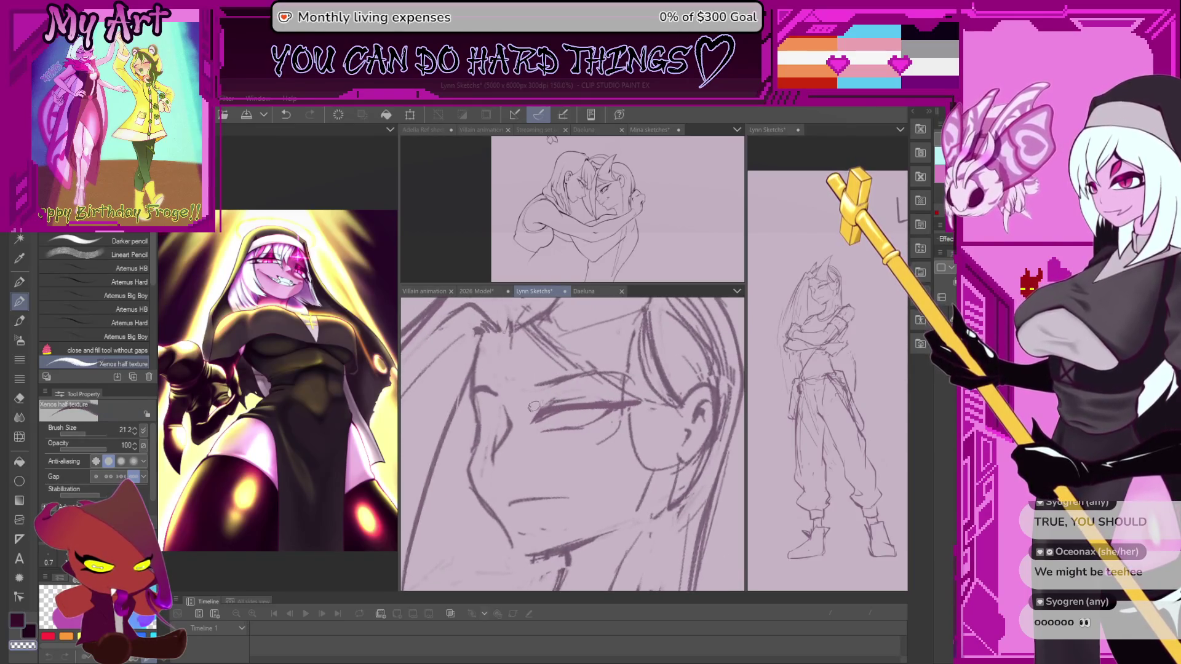
key(minus)
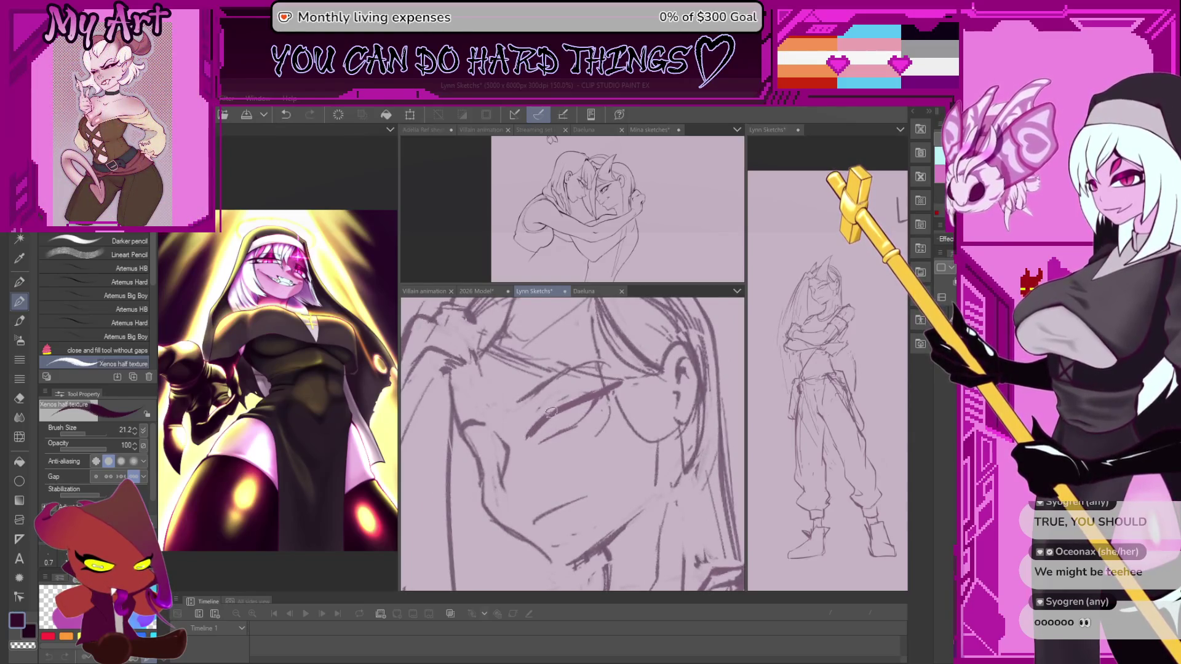
key(asciicircum)
key(asciicircum)
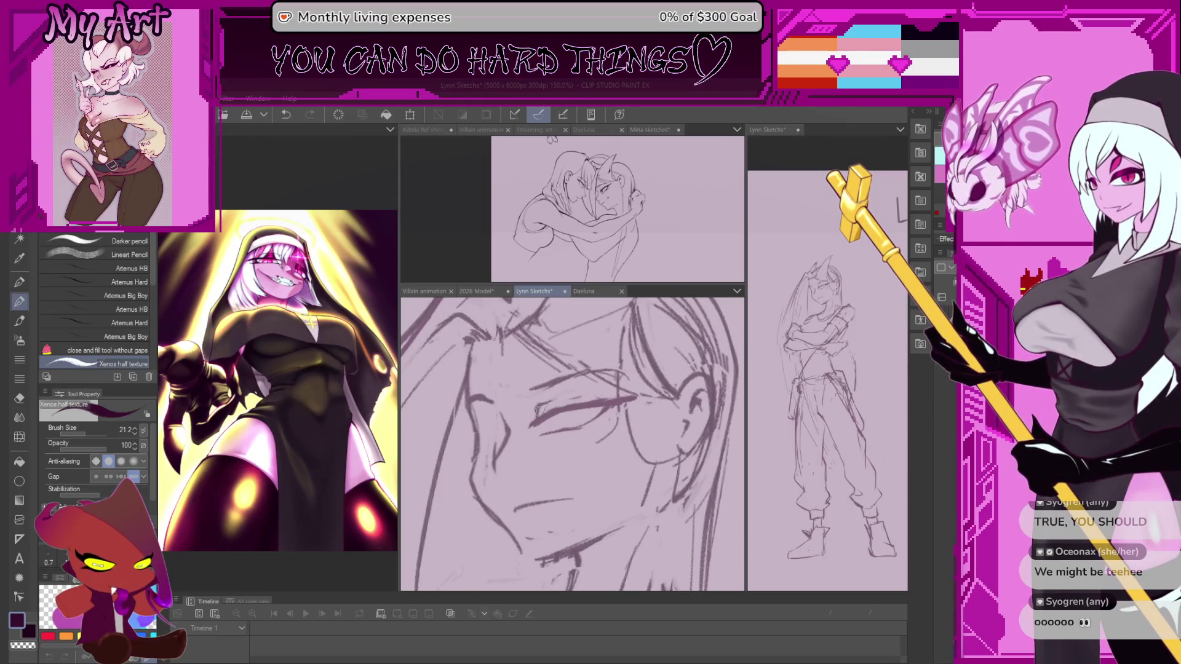
key(minus)
key(minus)
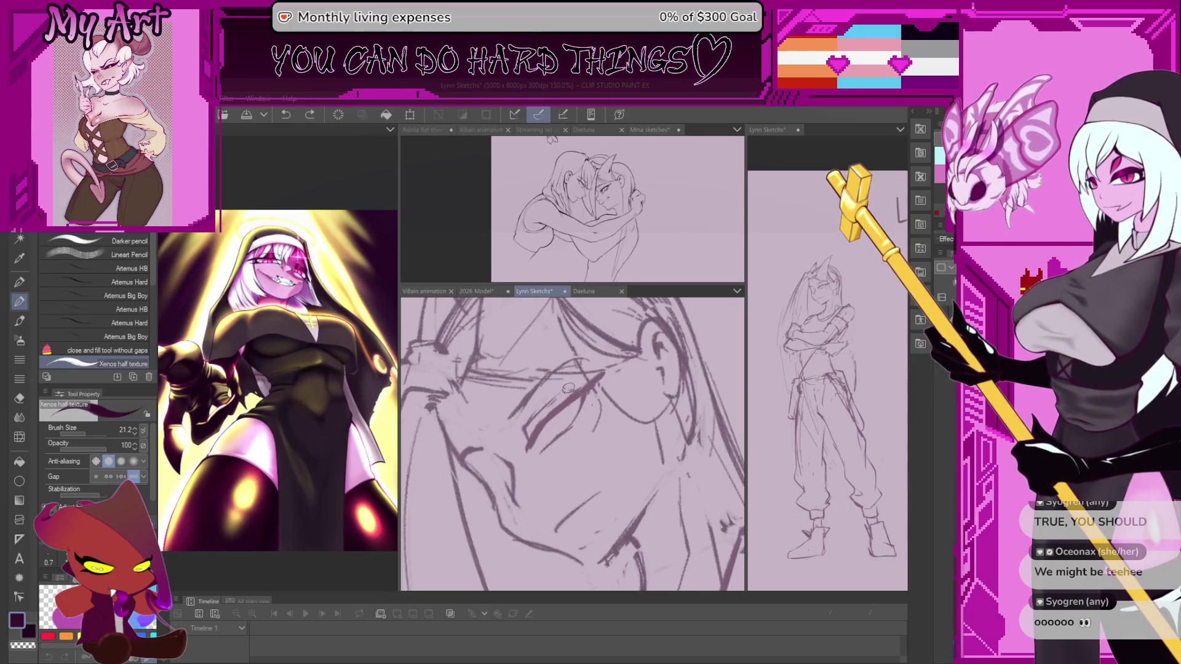
key(asciicircum)
key(asciicircum)
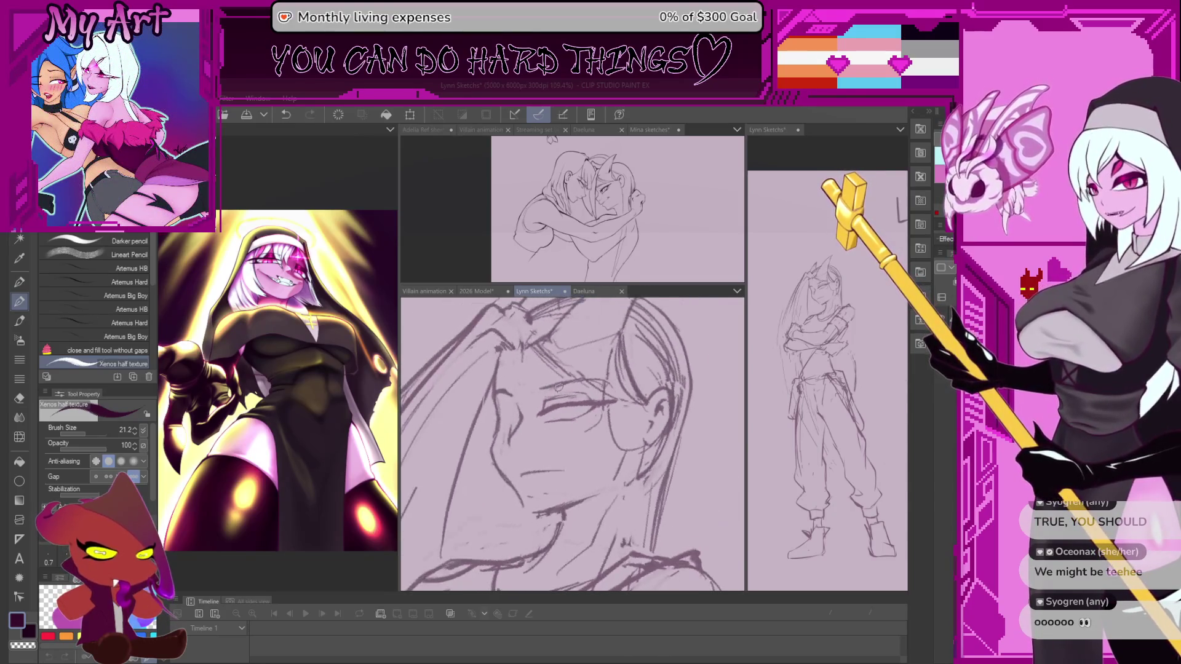
scroll(558, 386, up, 2)
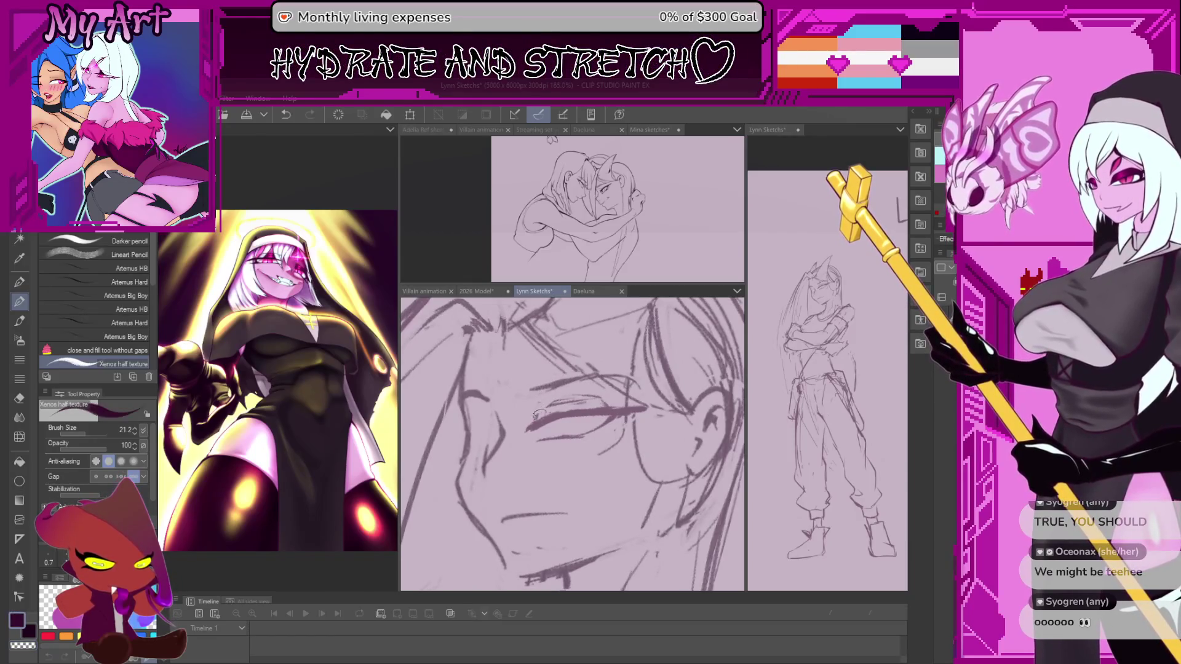
key(ctrl+z)
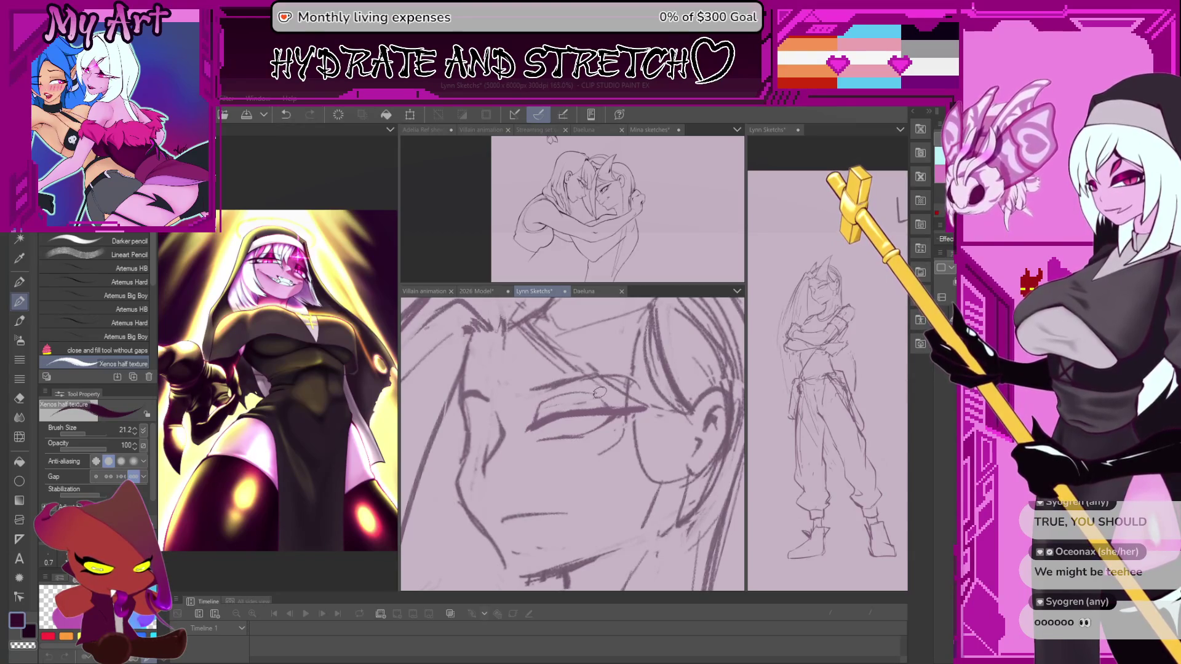
scroll(567, 374, up, 1)
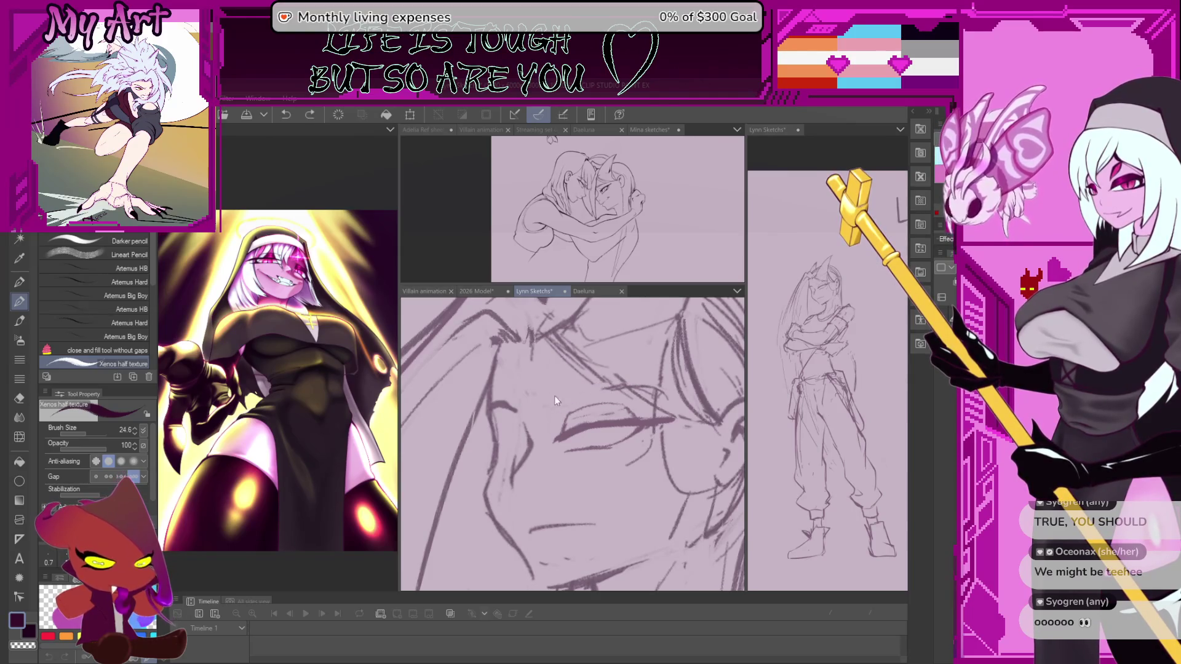
drag(545, 403, 657, 392)
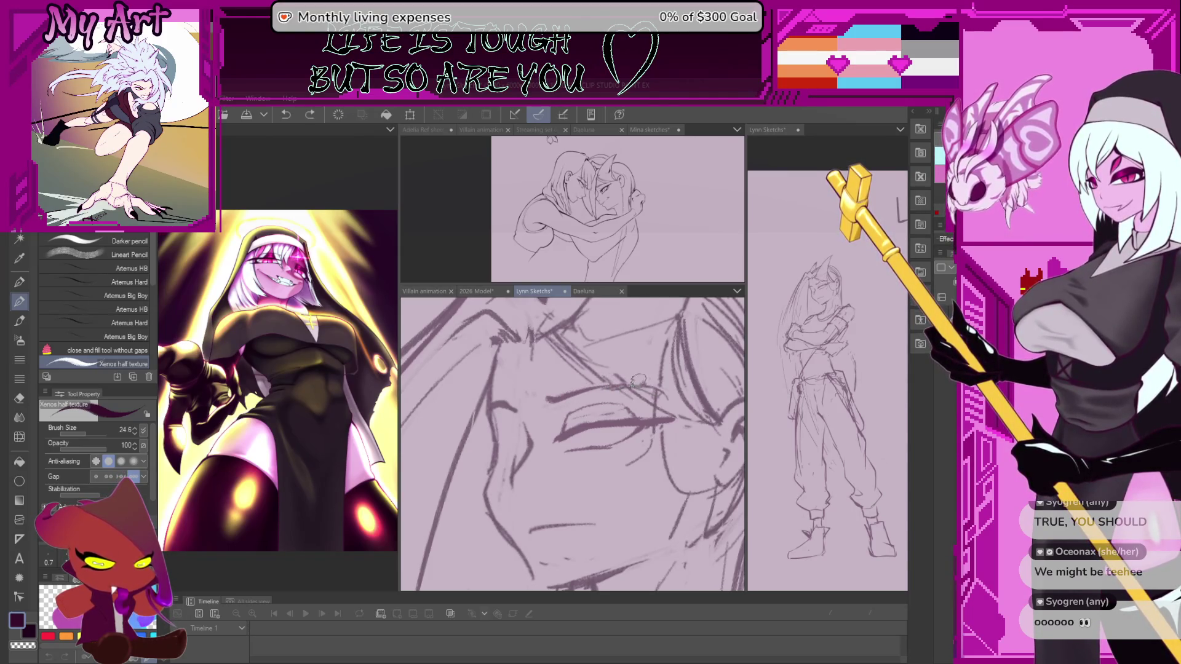
scroll(558, 398, down, 3)
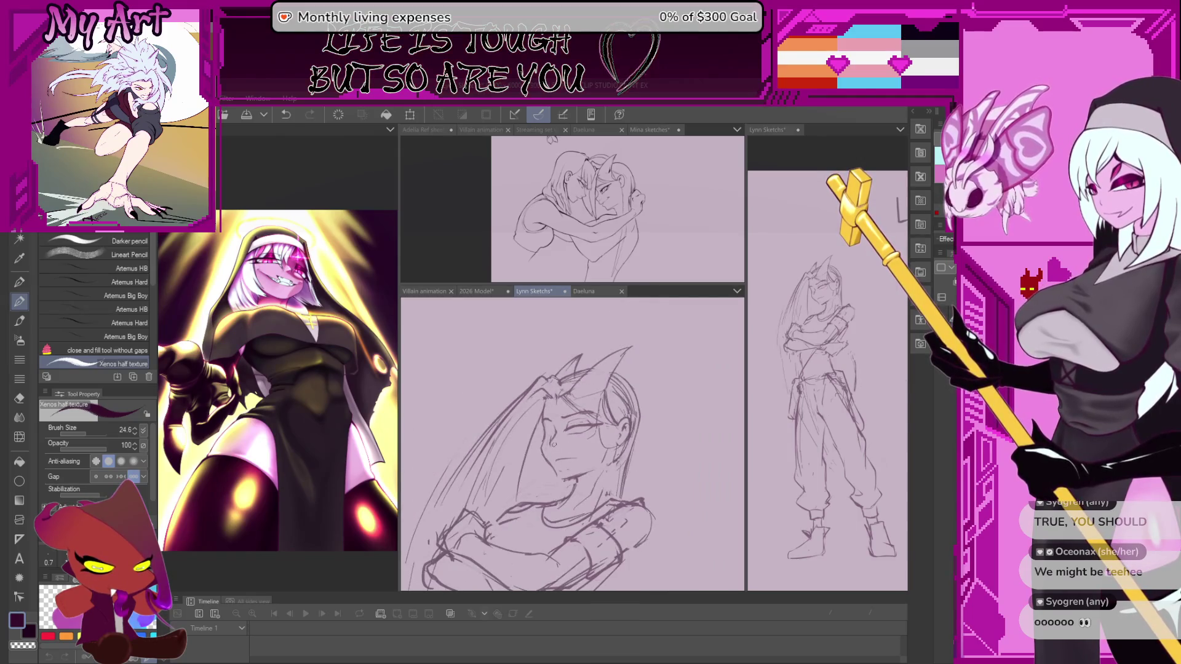
scroll(586, 422, up, 2)
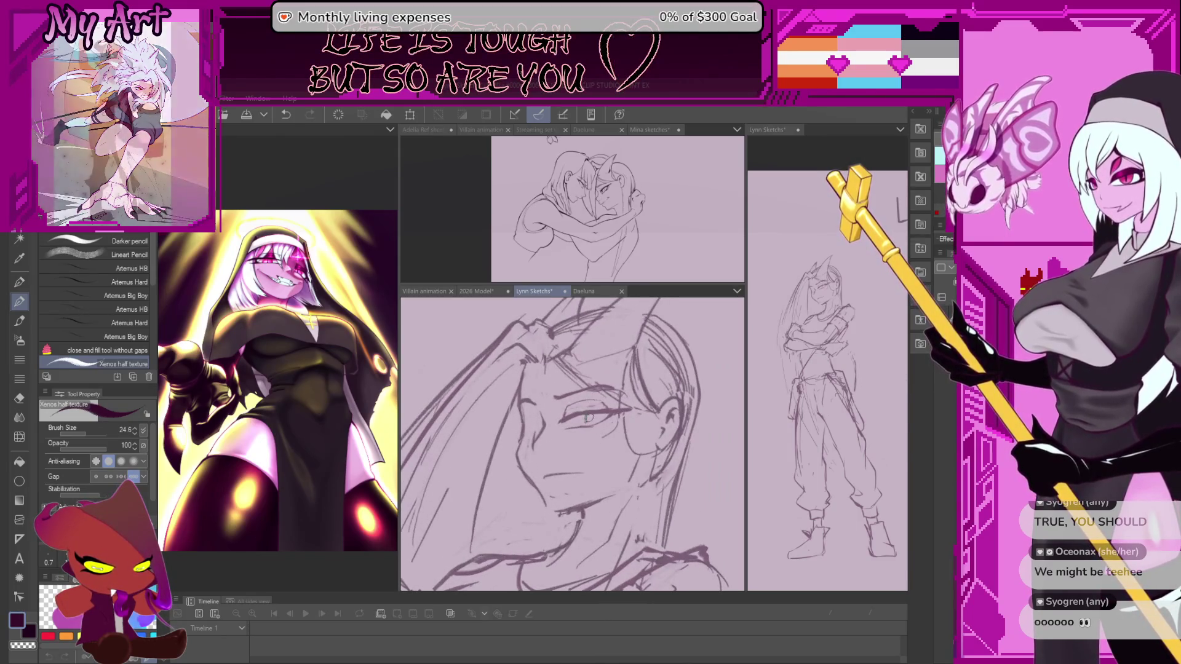
scroll(585, 422, up, 2)
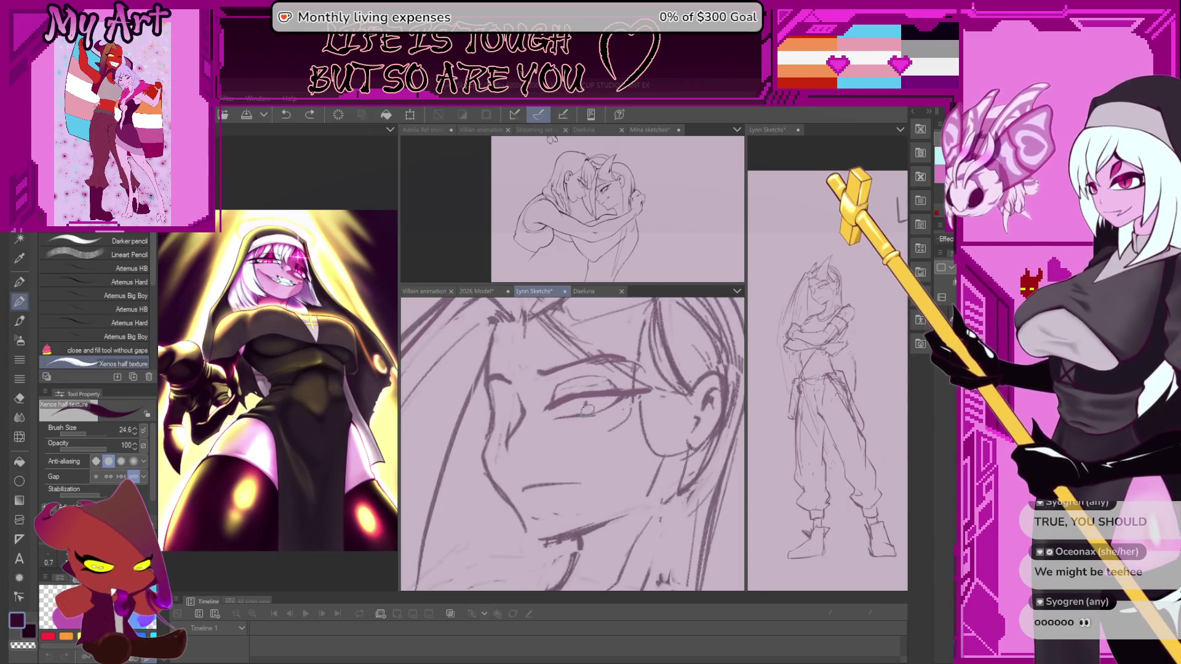
key(bracketleft)
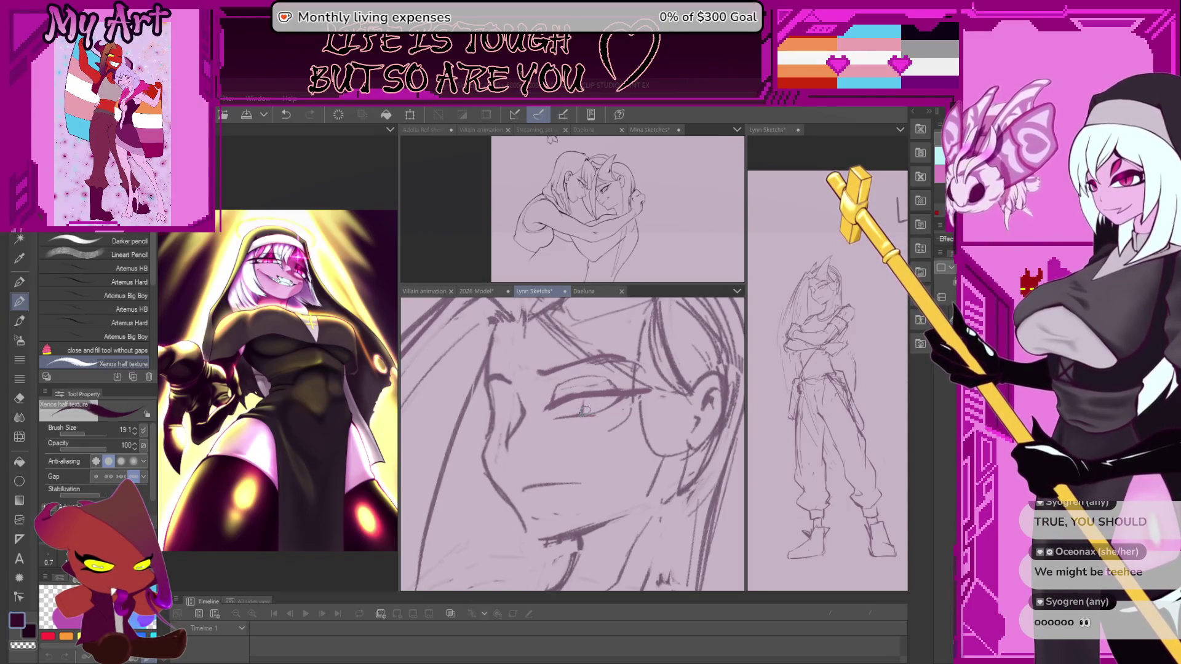
Lasso the strokes around the eye, deselect, and return to the pencil sub-tool
drag(585, 399, 570, 410)
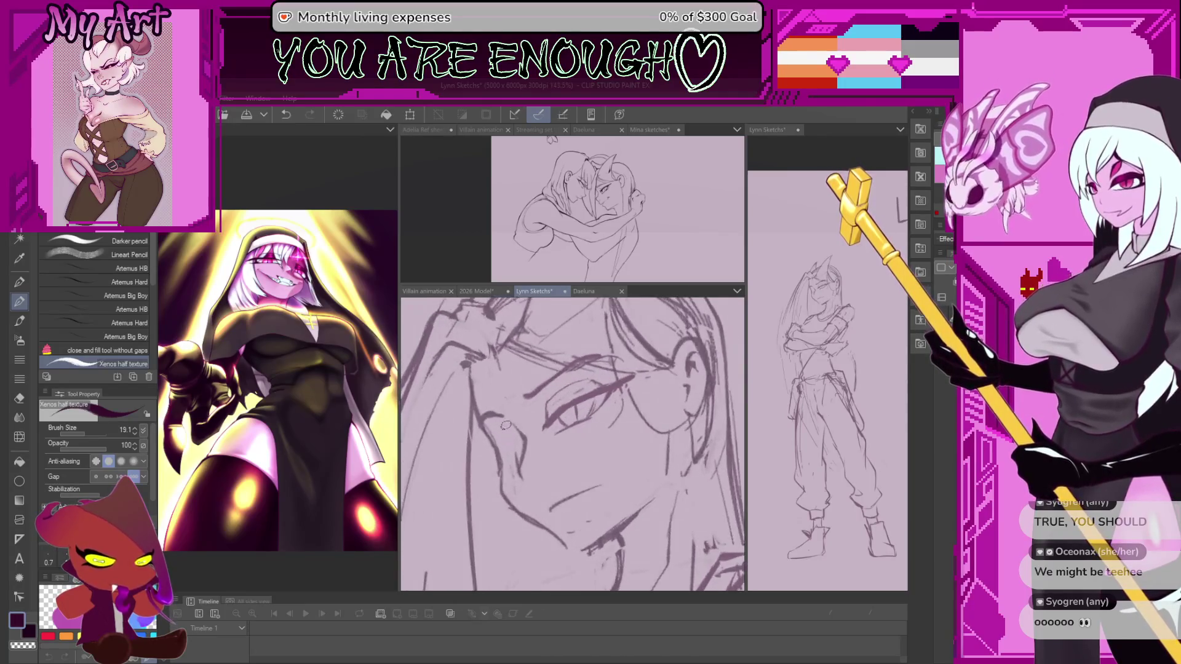
drag(583, 412, 513, 419)
mouse_move(572, 443)
mouse_down()
mouse_move(553, 433)
mouse_move(609, 434)
mouse_up()
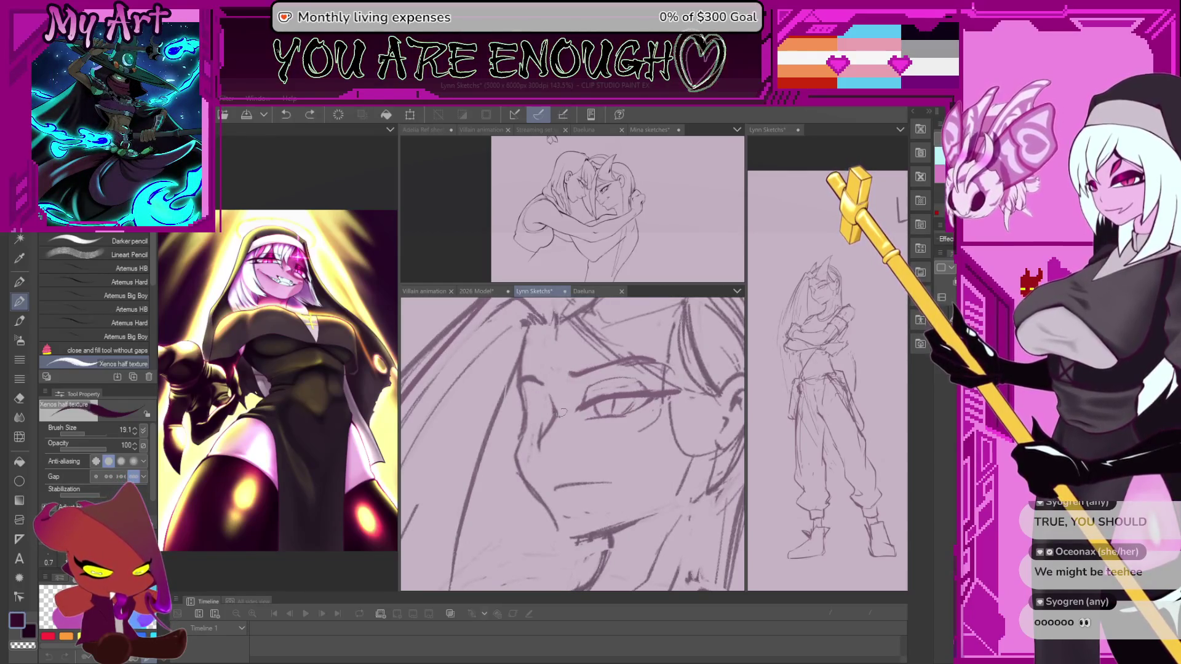
key(m)
mouse_move(590, 404)
mouse_down()
mouse_move(554, 405)
mouse_move(540, 386)
mouse_move(596, 427)
mouse_move(567, 386)
mouse_up()
key(ctrl+d)
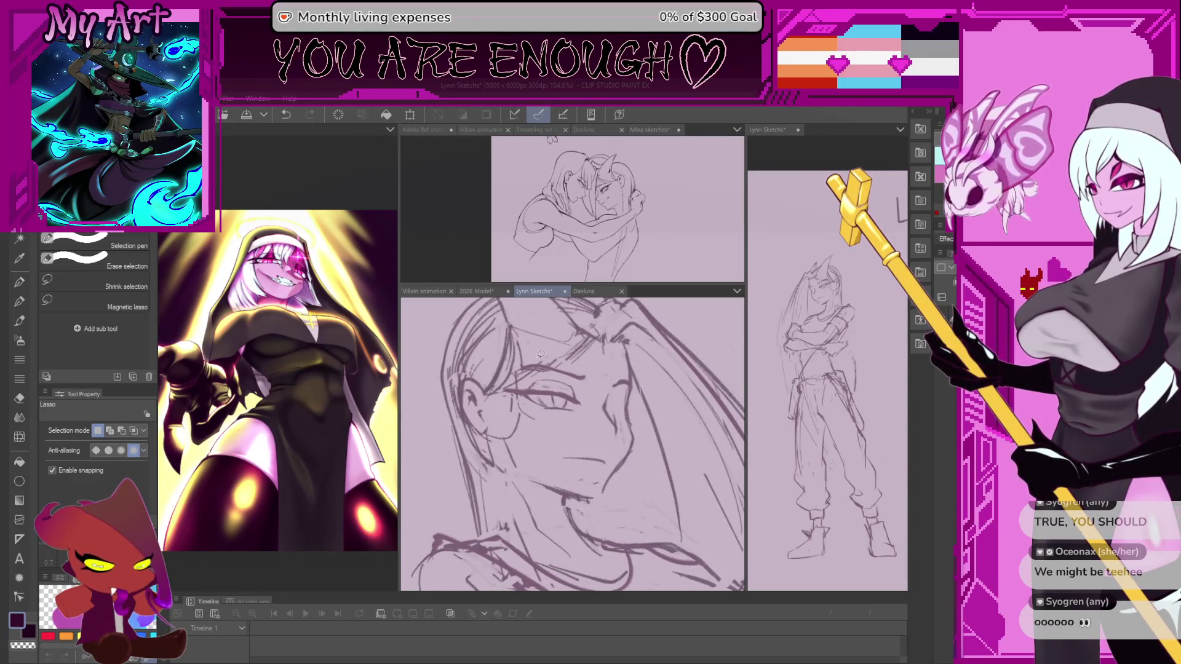
key(p)
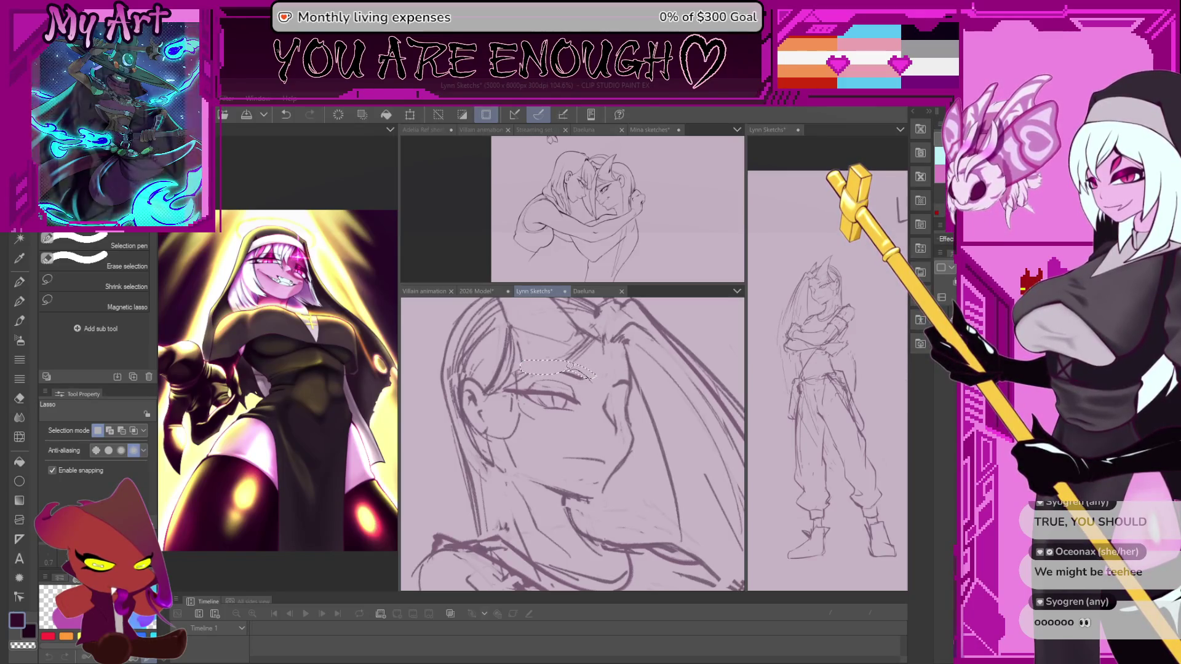
key(p)
drag(566, 369, 520, 393)
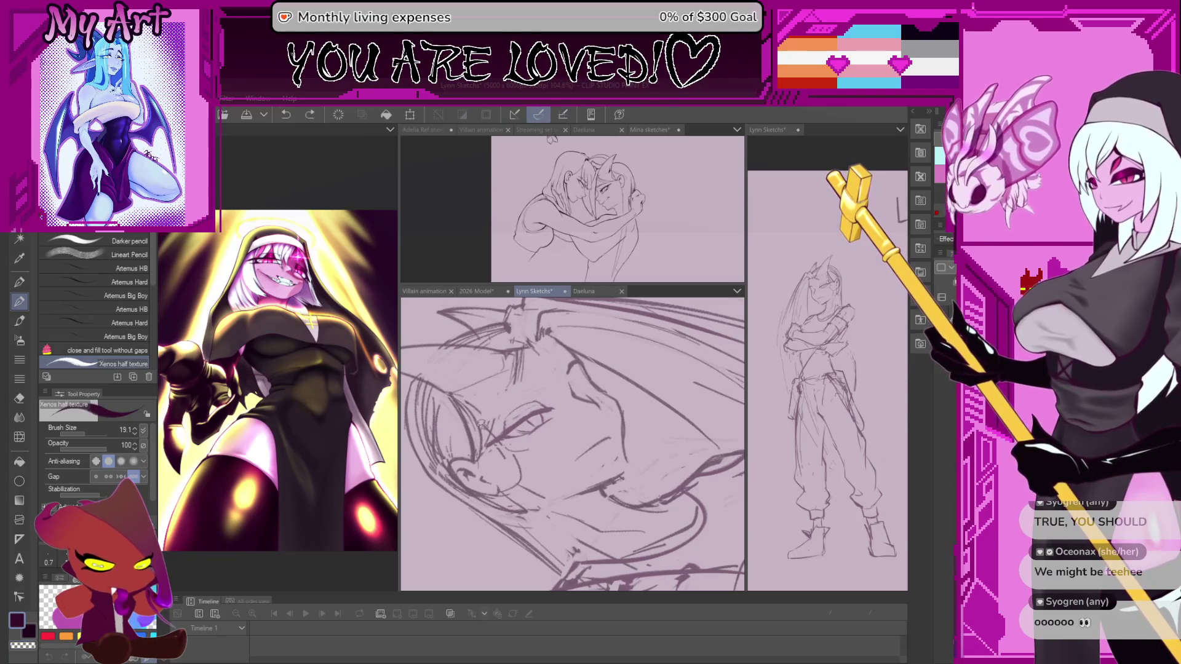
Undo the stray stroke near the eye, mirror the view, and erase the short mouth line
key(ctrl+z)
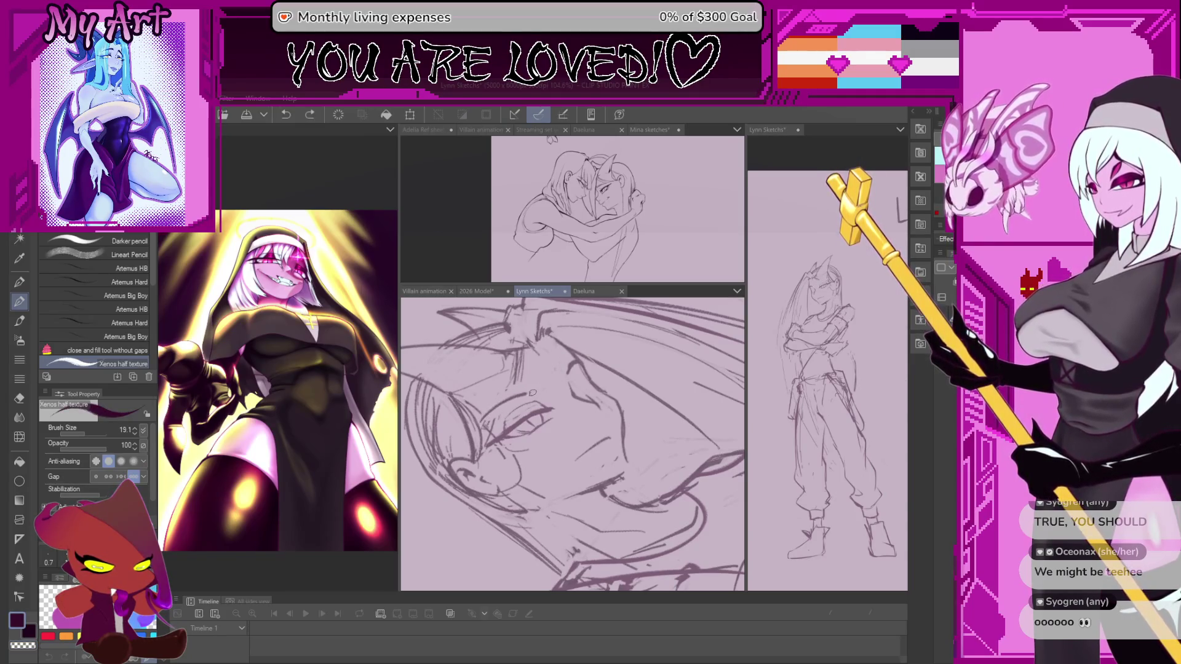
drag(549, 380, 583, 386)
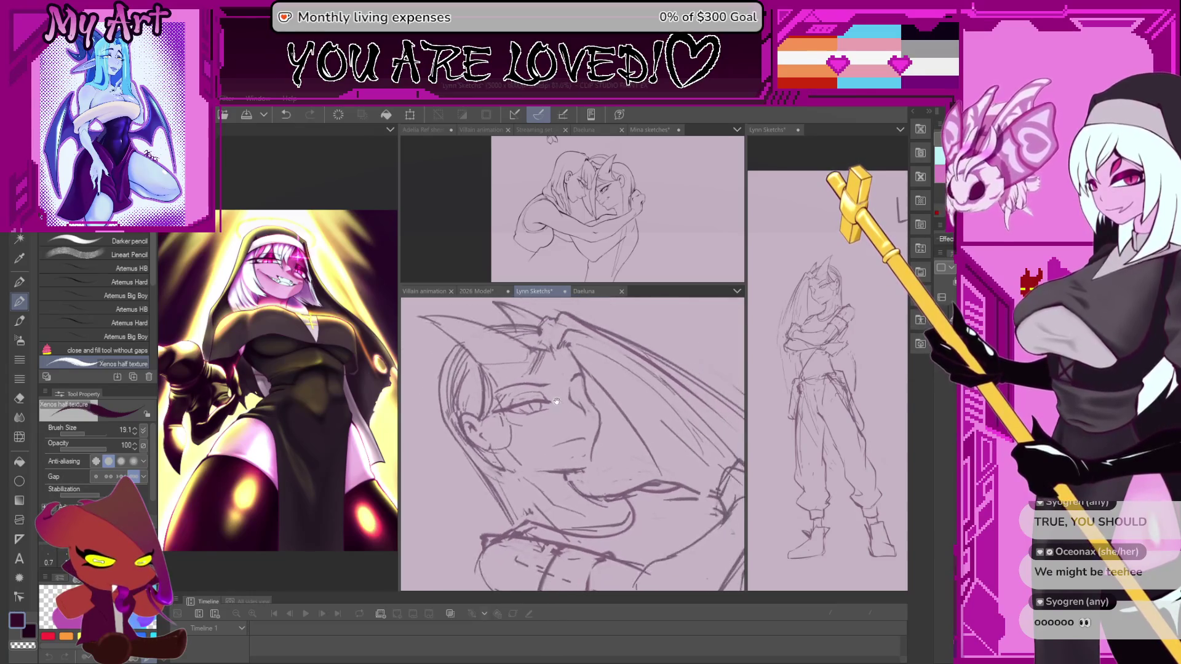
key(h)
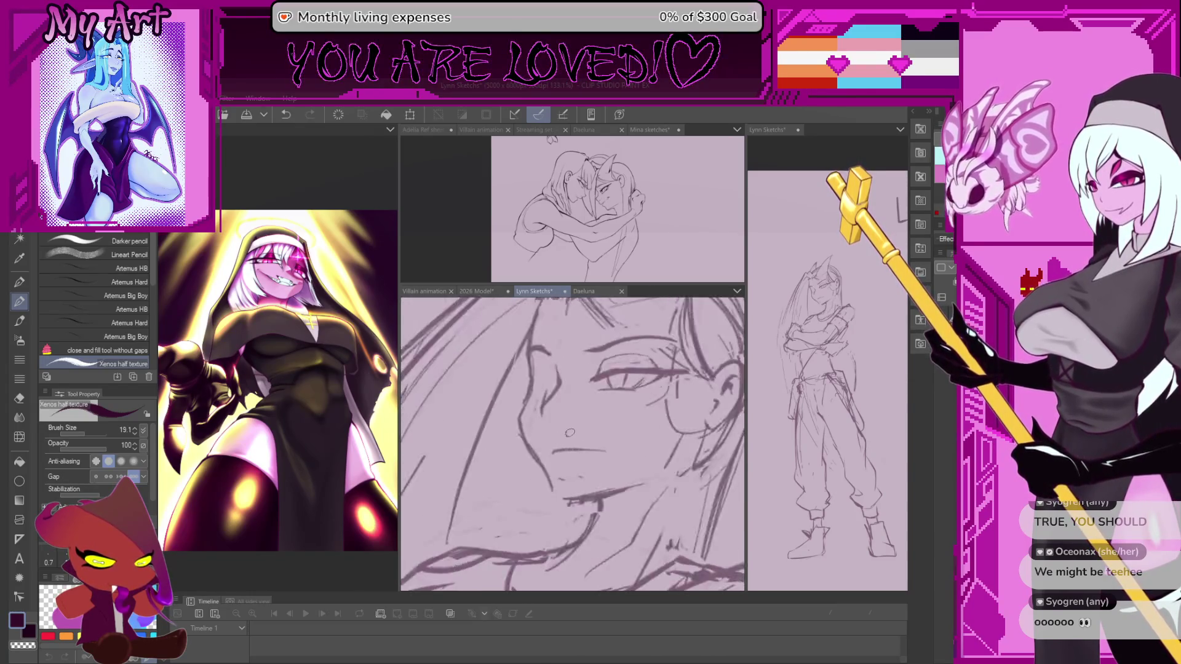
drag(583, 386, 559, 404)
scroll(559, 404, up, 5)
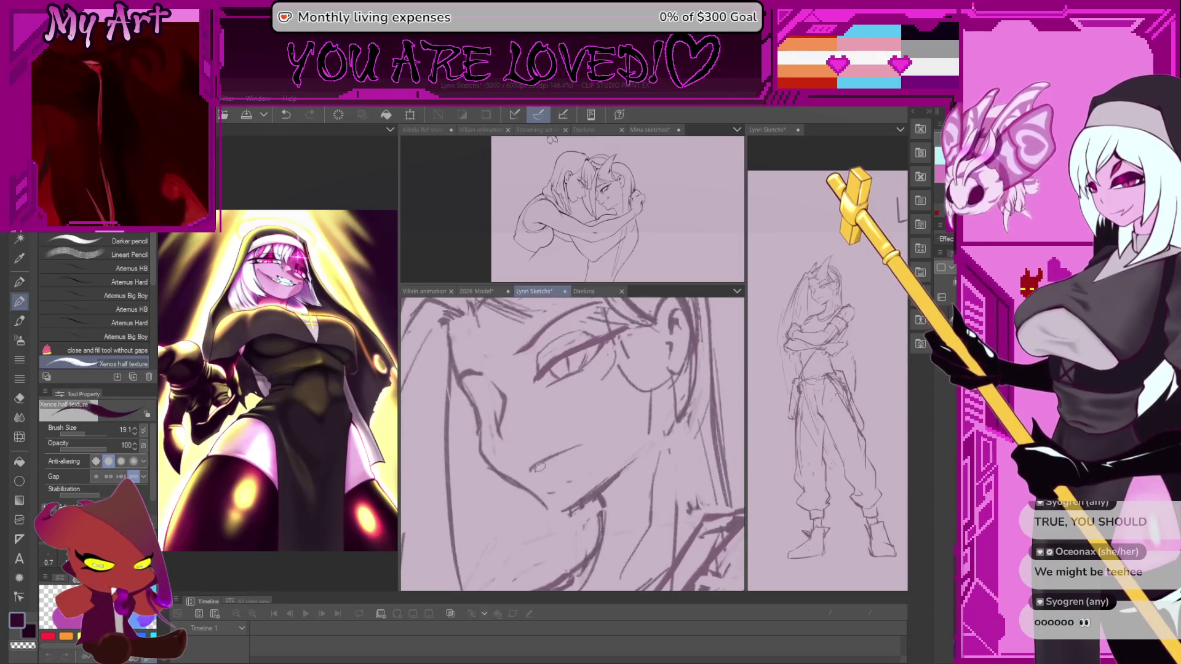
drag(565, 453, 530, 466)
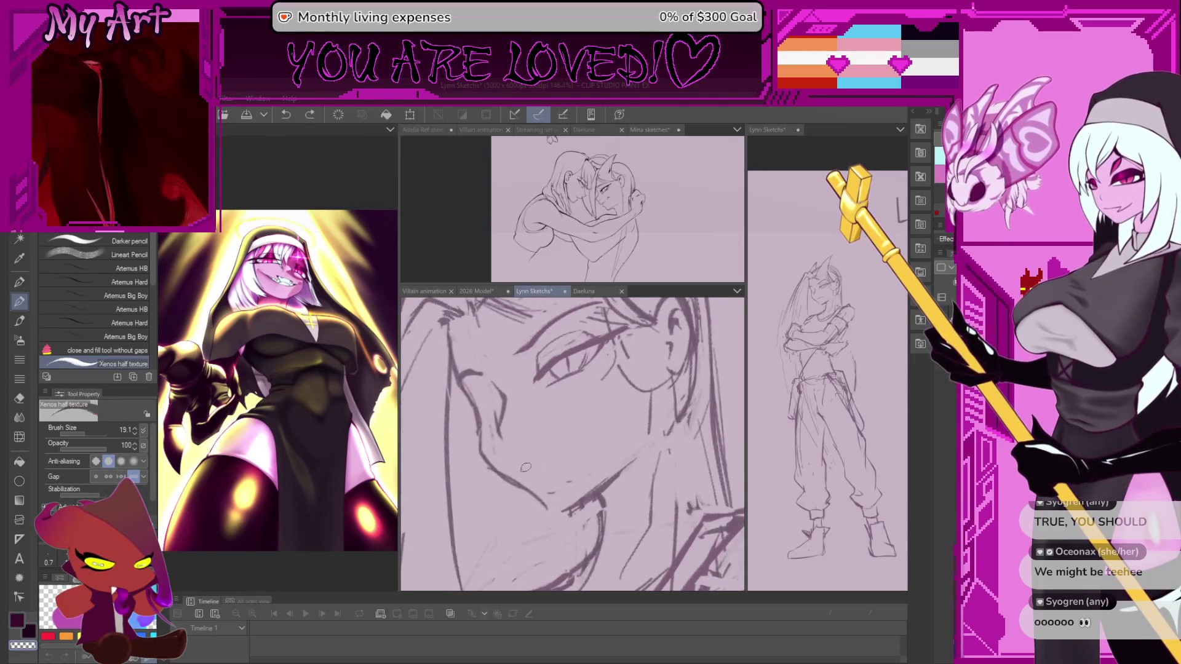
drag(629, 364, 562, 417)
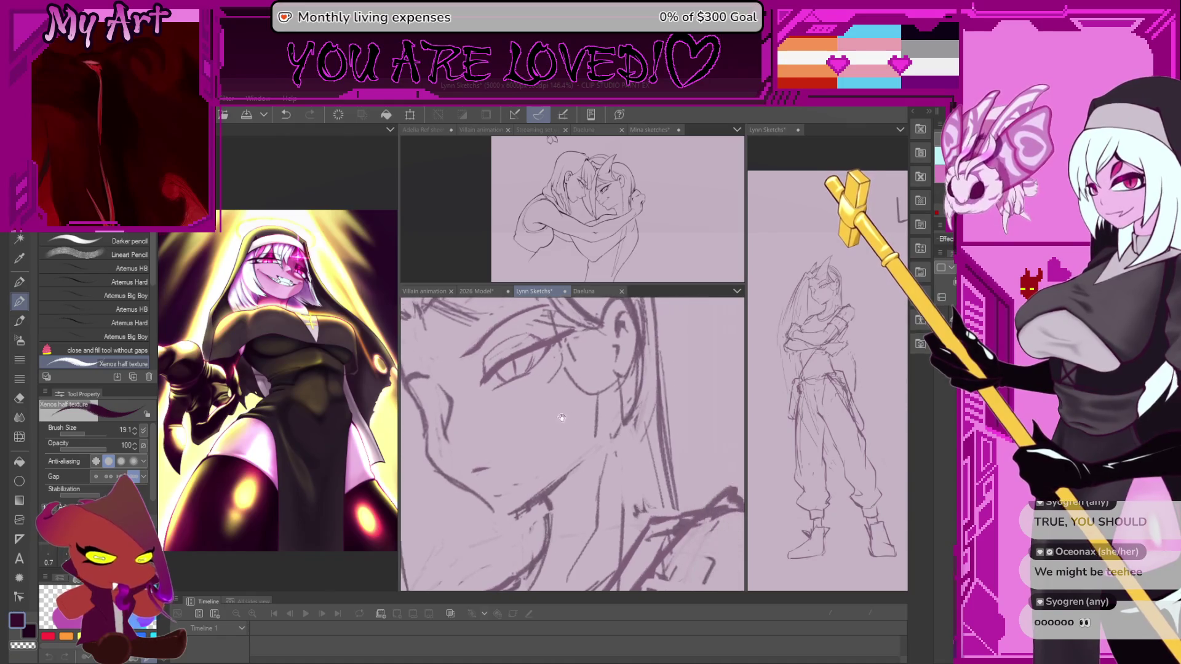
Rotate the face view and undo several further face strokes
key(minus)
key(minus)
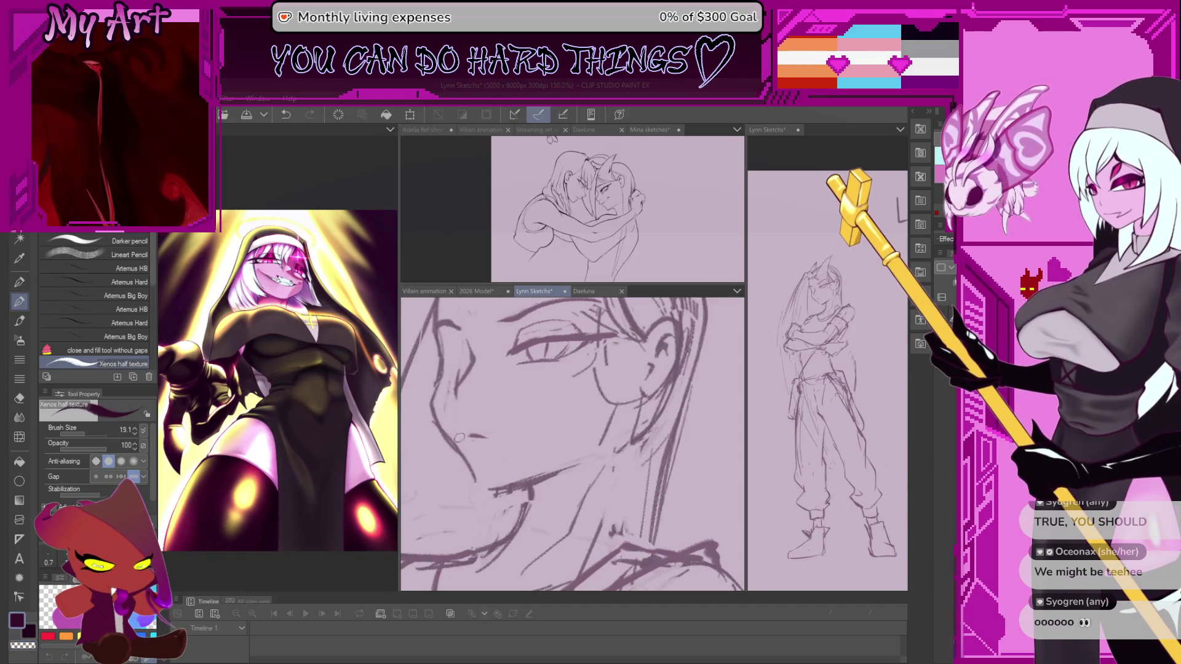
key(asciicircum)
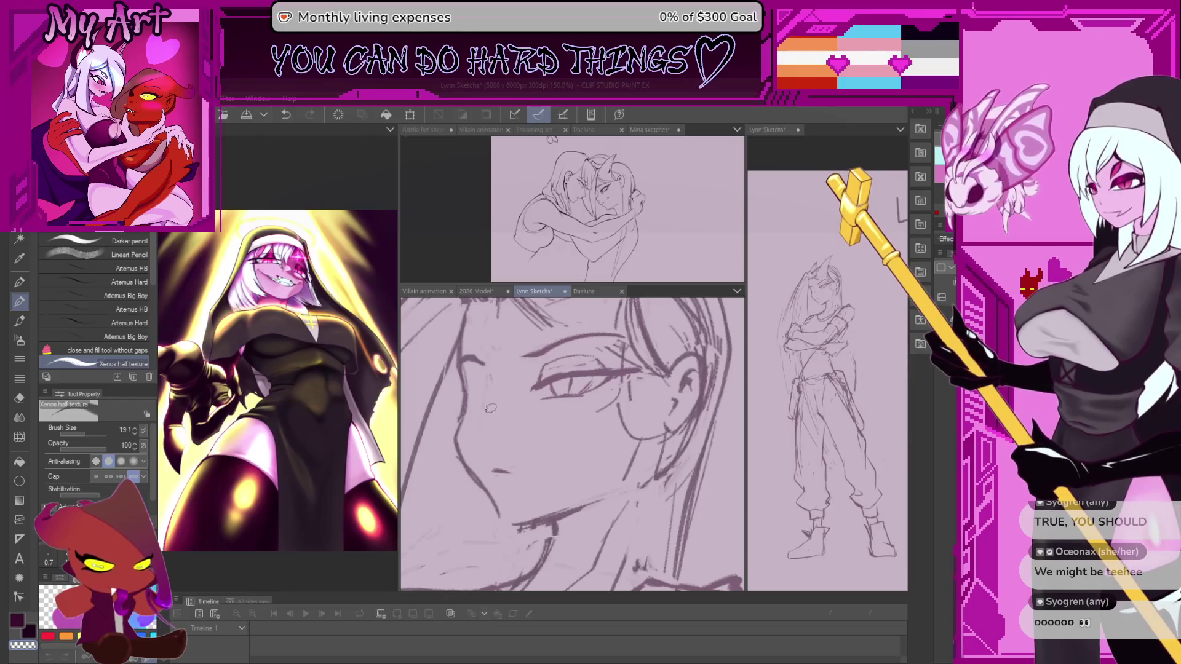
key(ctrl+z)
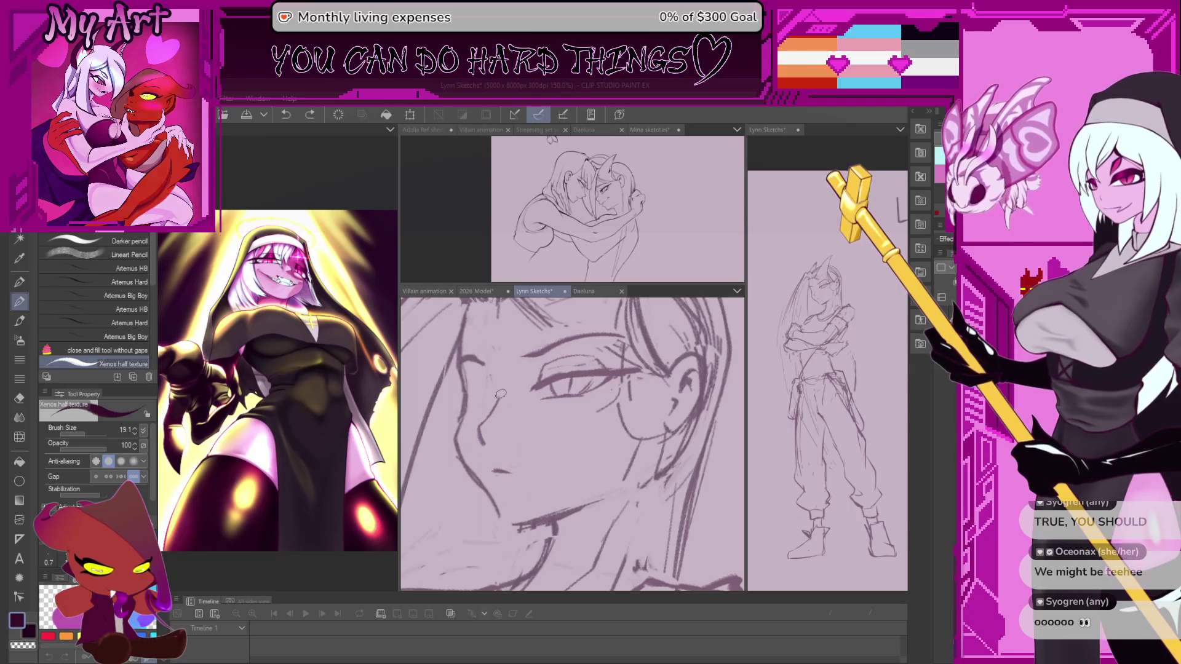
drag(501, 394, 523, 414)
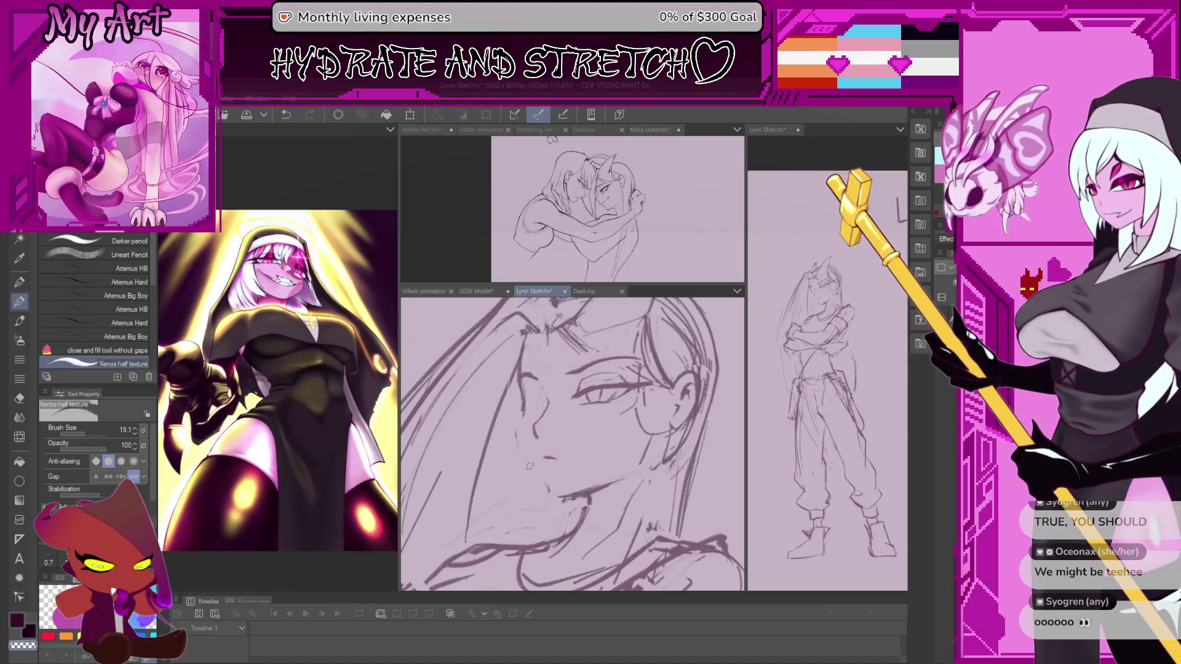
key(ctrl+z)
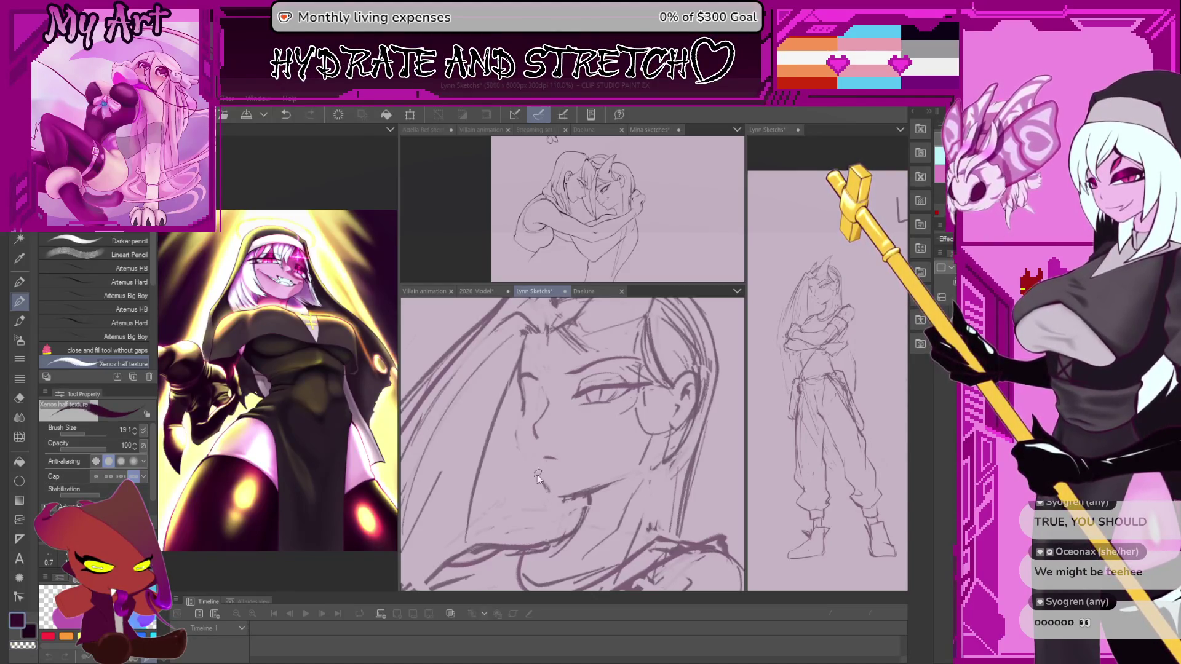
key(ctrl+z)
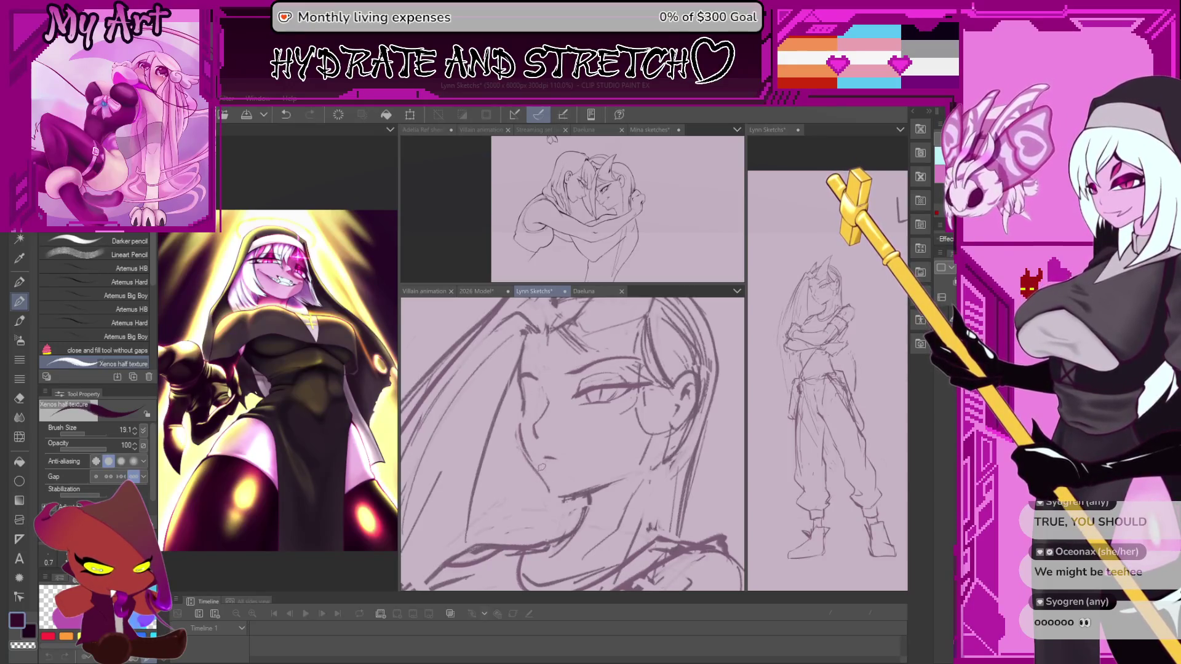
drag(553, 425, 554, 451)
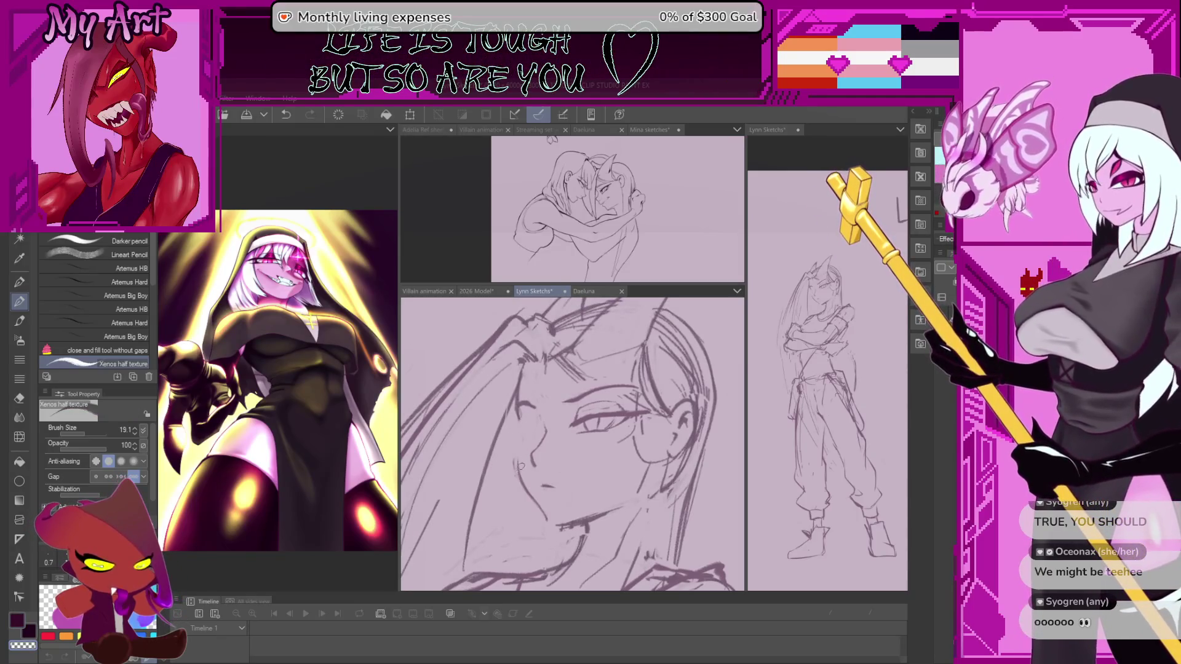
scroll(530, 465, up, 2)
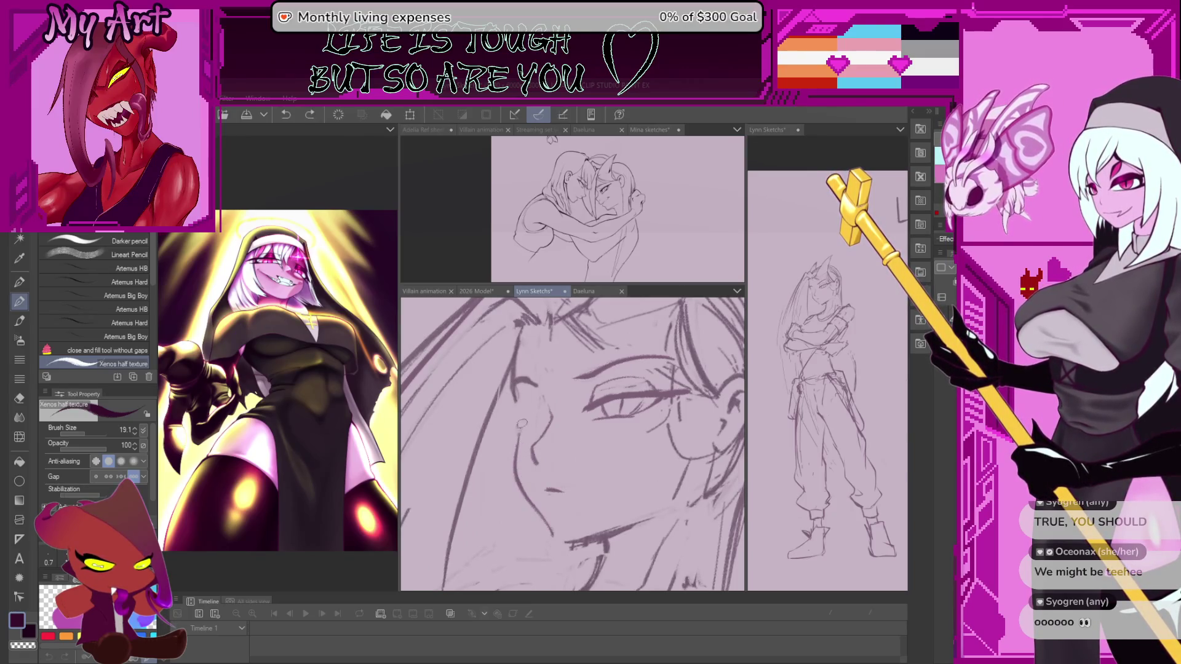
scroll(518, 400, down, 1)
scroll(518, 399, down, 1)
scroll(519, 400, down, 1)
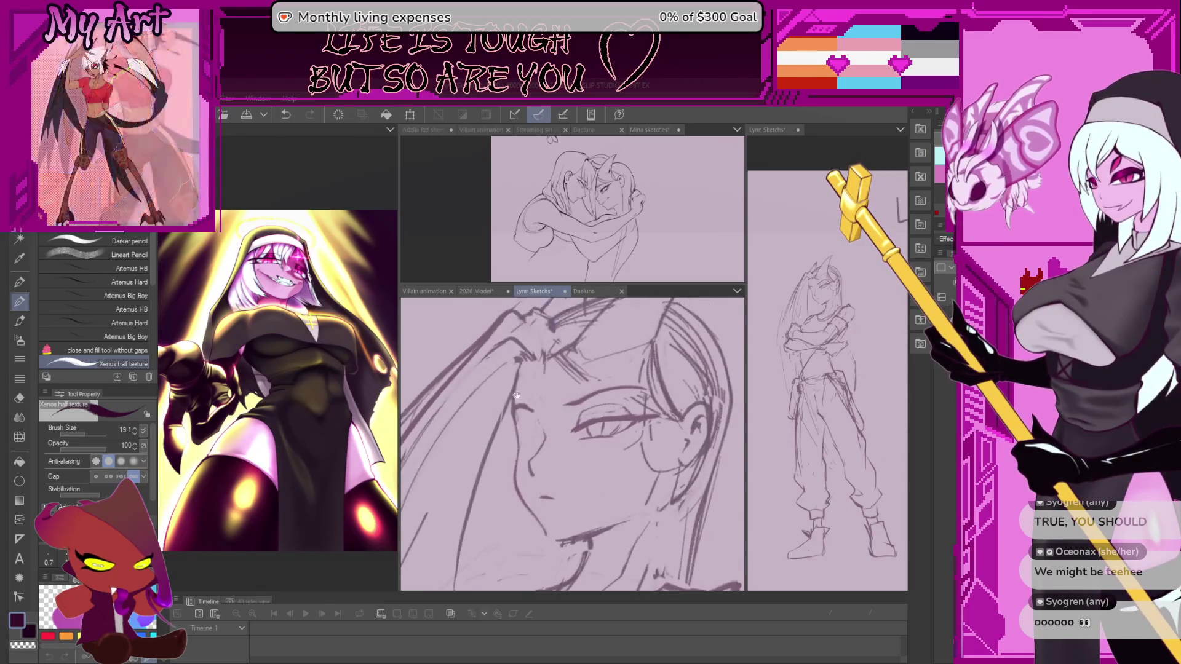
scroll(521, 401, down, 2)
scroll(520, 401, down, 2)
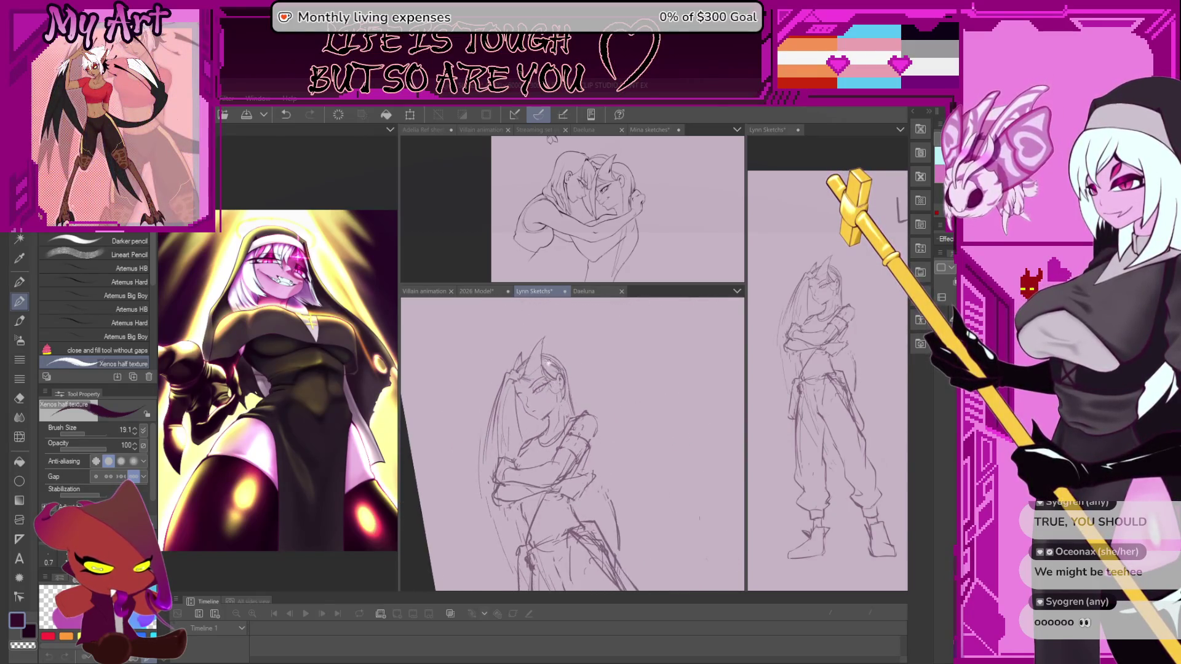
scroll(549, 362, down, 1)
scroll(549, 363, up, 2)
Lasso the horn strokes on the head and shorten them vertically with a transform
key(m)
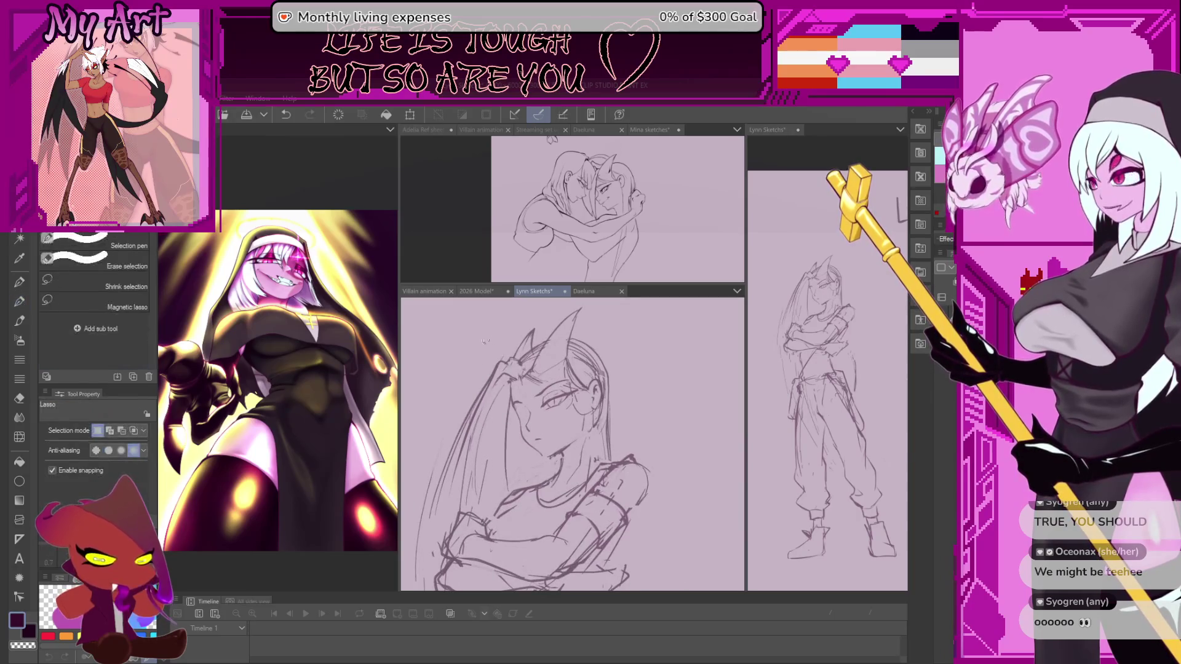
drag(533, 387, 478, 461)
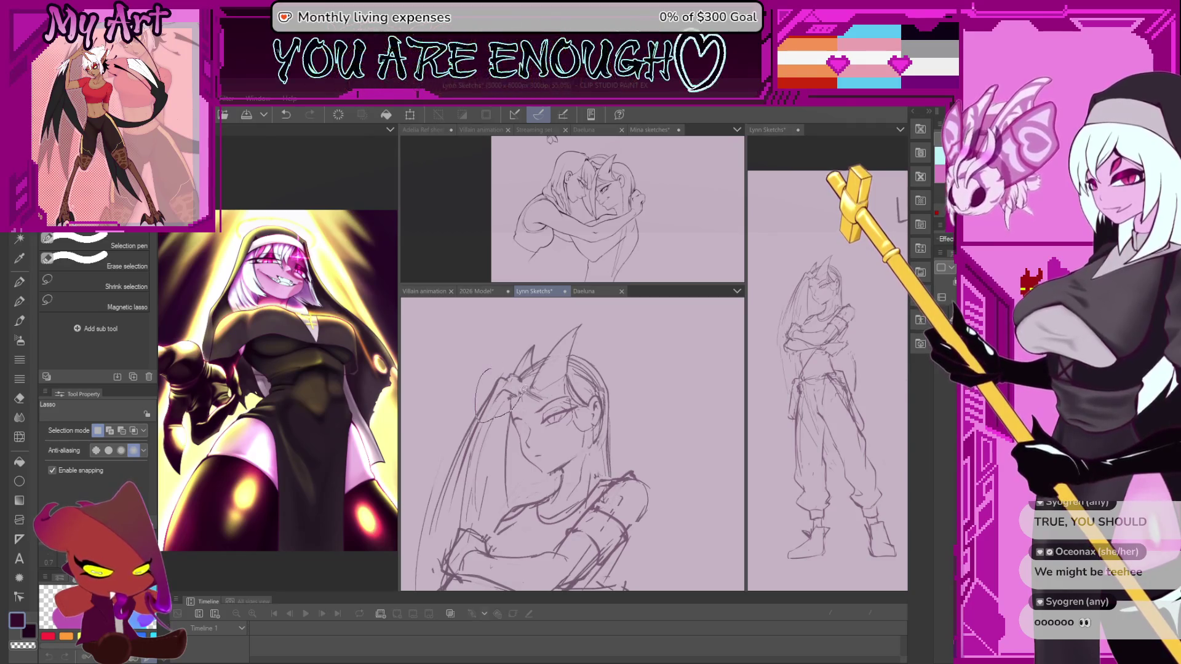
drag(522, 369, 481, 410)
key(ctrl+t)
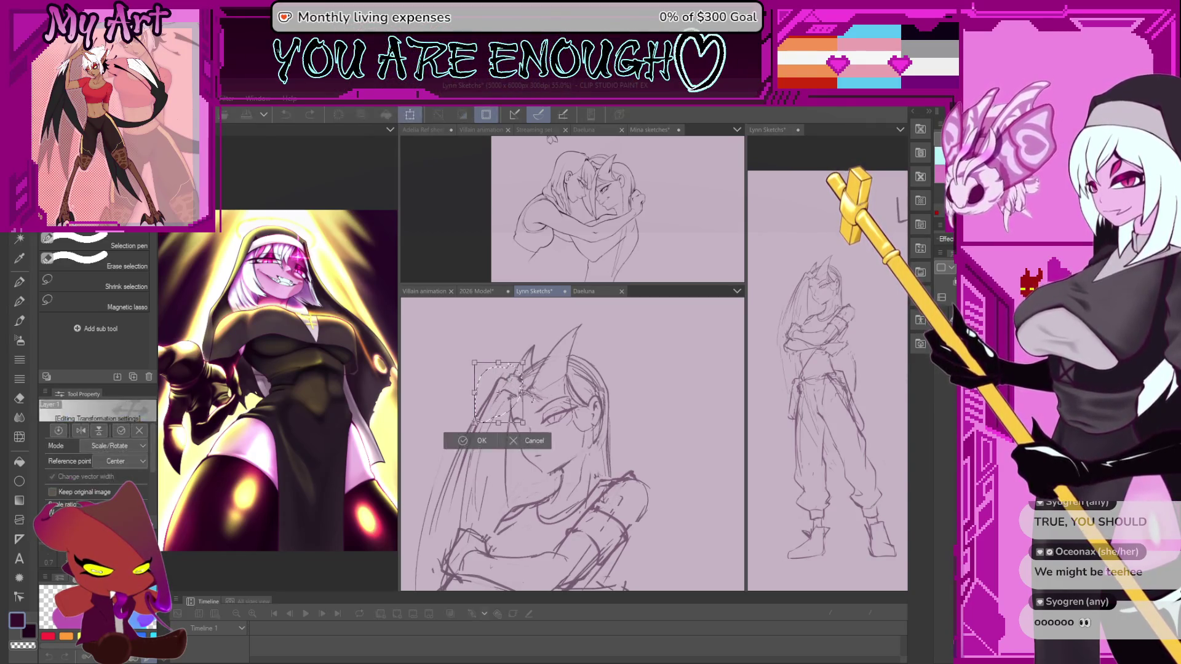
drag(522, 430, 522, 423)
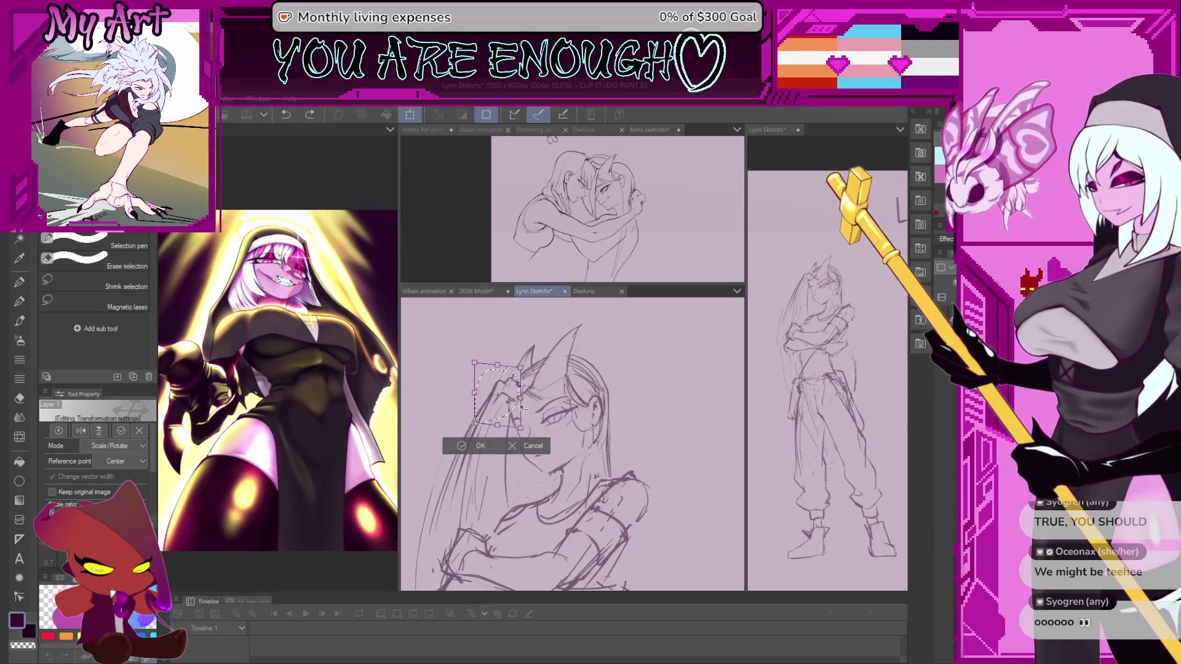
click(526, 441)
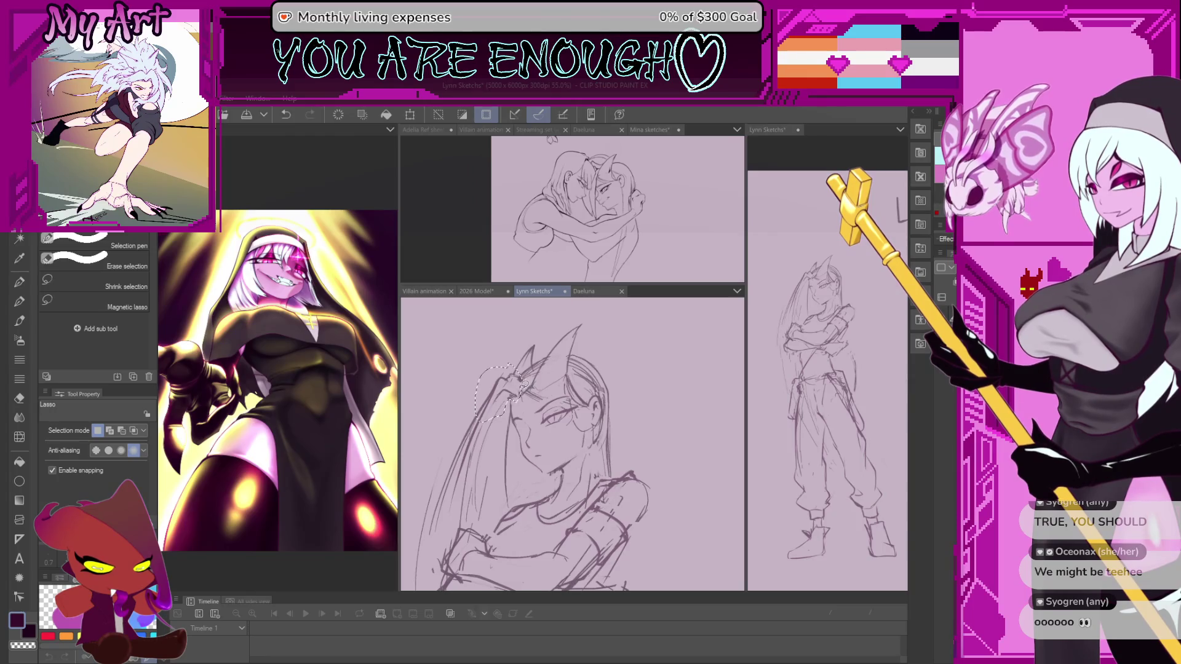
Skew the horn strokes downward into a new angle, deselect, and return to the pencil
key(ctrl+t)
drag(522, 393, 495, 399)
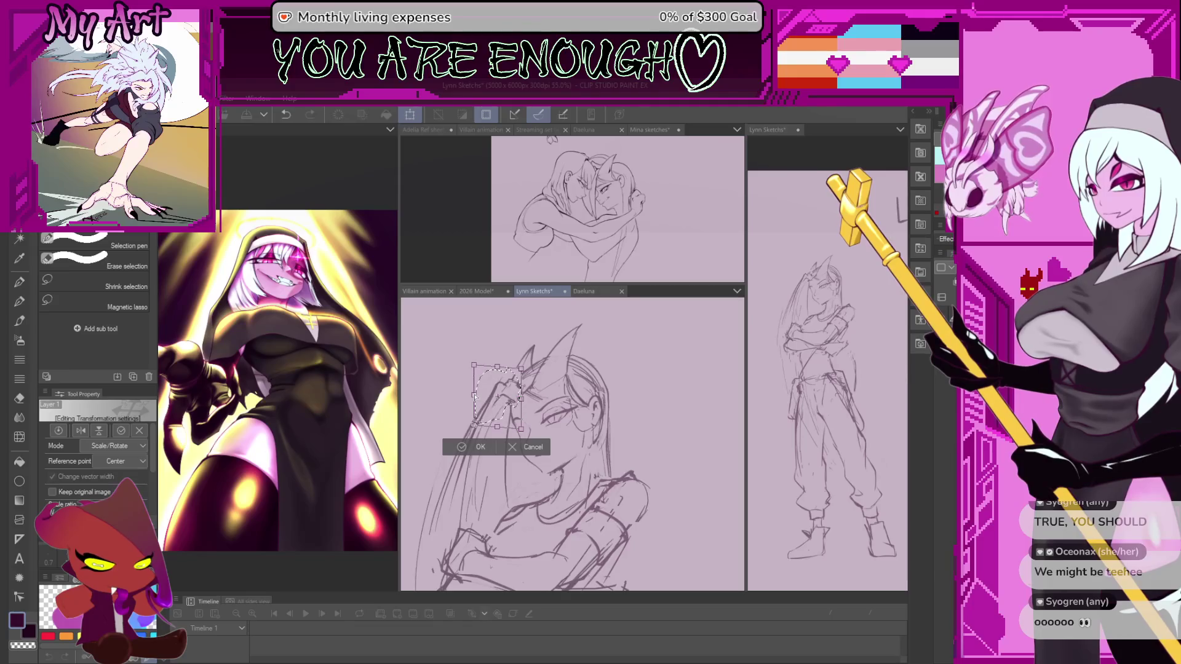
key(Return)
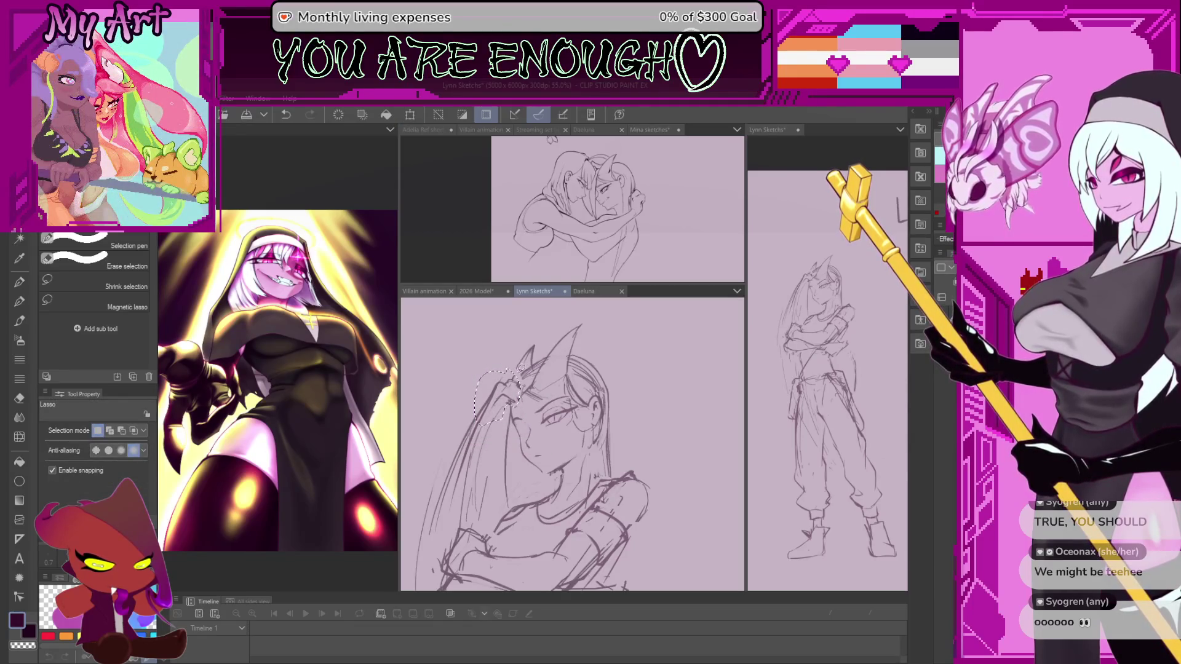
key(ctrl+d)
key(p)
scroll(573, 443, up, 1)
scroll(572, 444, up, 1)
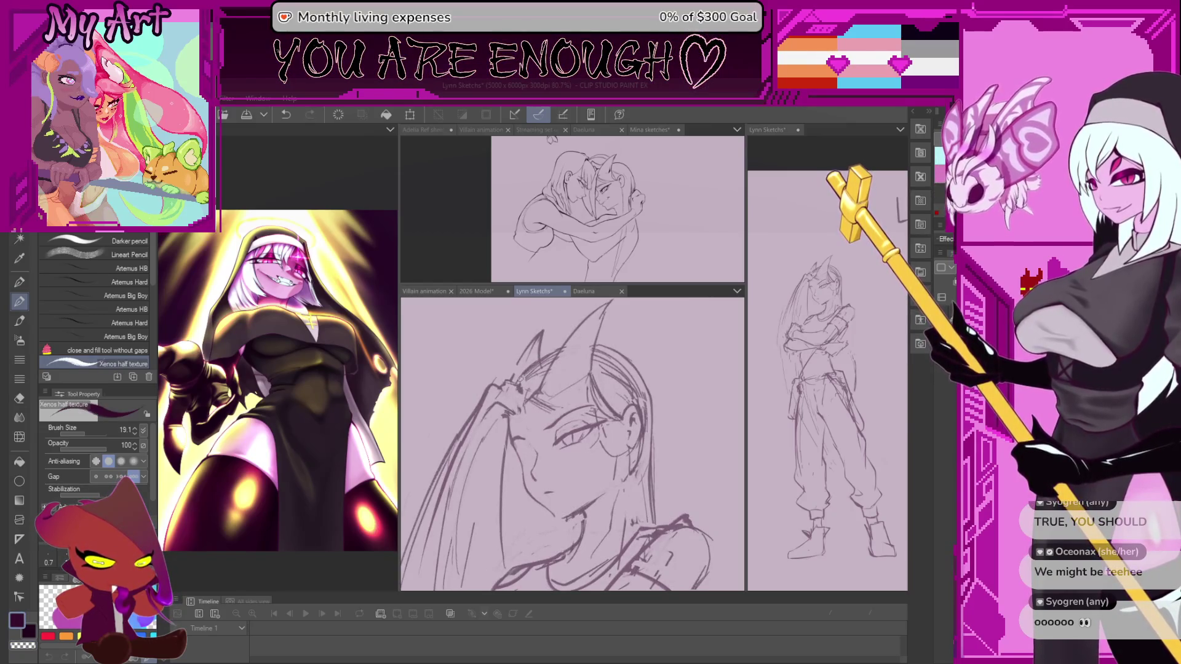
scroll(559, 374, down, 1)
scroll(559, 373, down, 1)
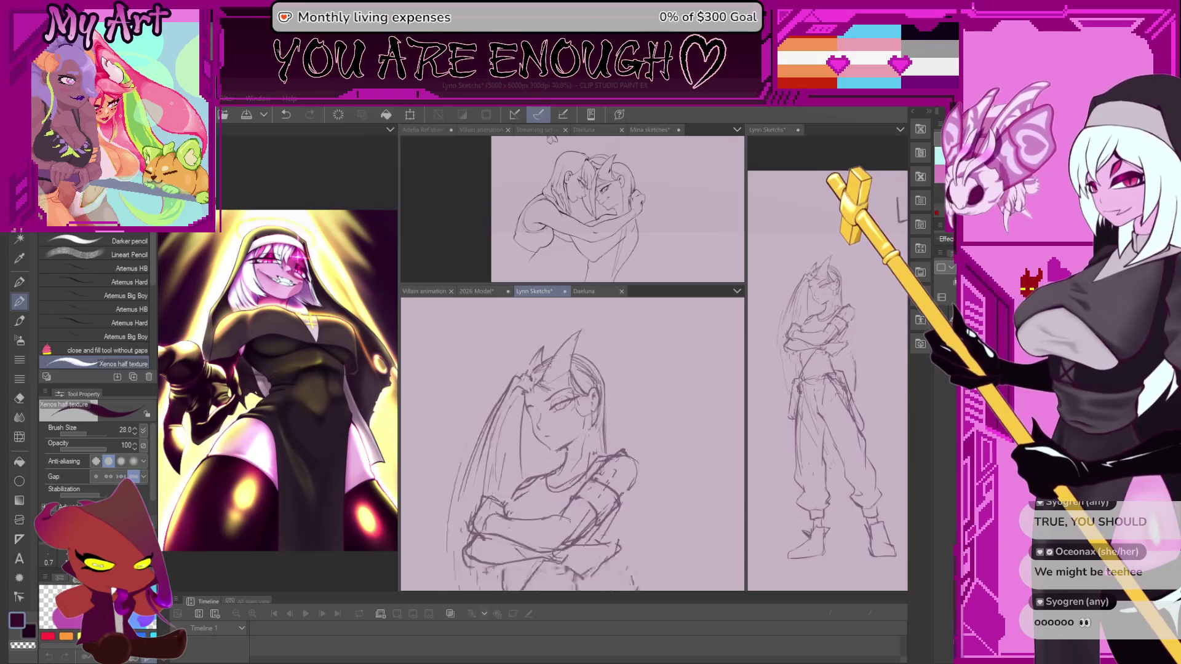
scroll(558, 373, down, 1)
scroll(559, 373, down, 1)
scroll(570, 388, up, 1)
scroll(570, 389, up, 1)
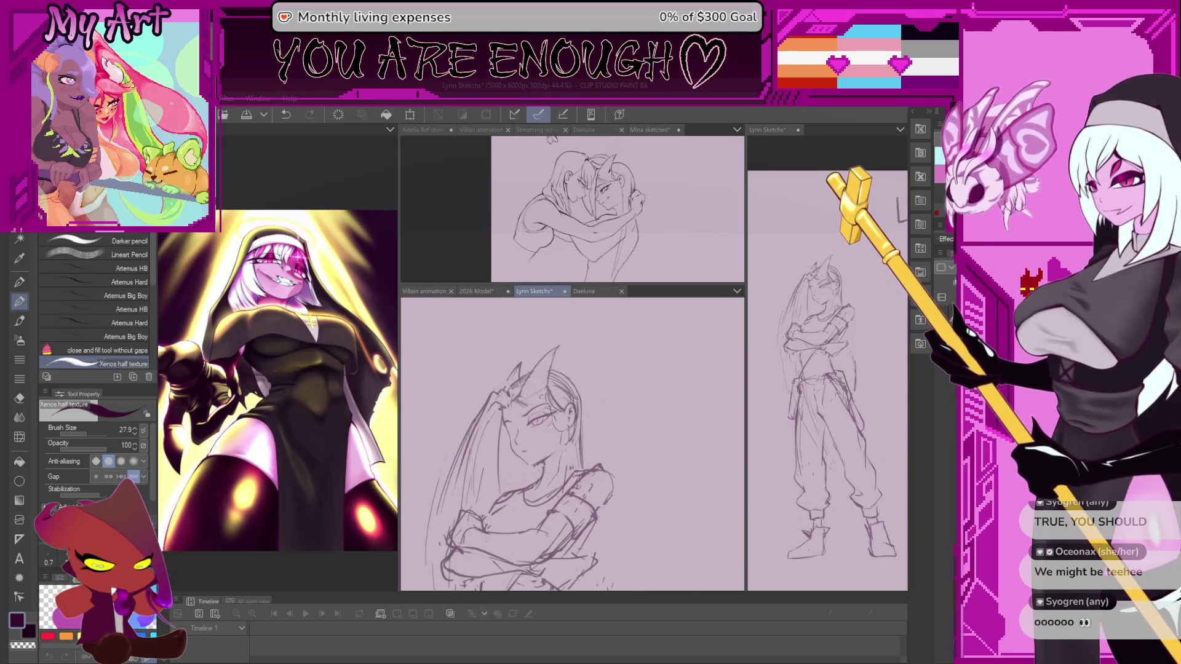
scroll(551, 389, up, 1)
Undo a discarded stroke and reframe the view onto the face
drag(526, 407, 569, 398)
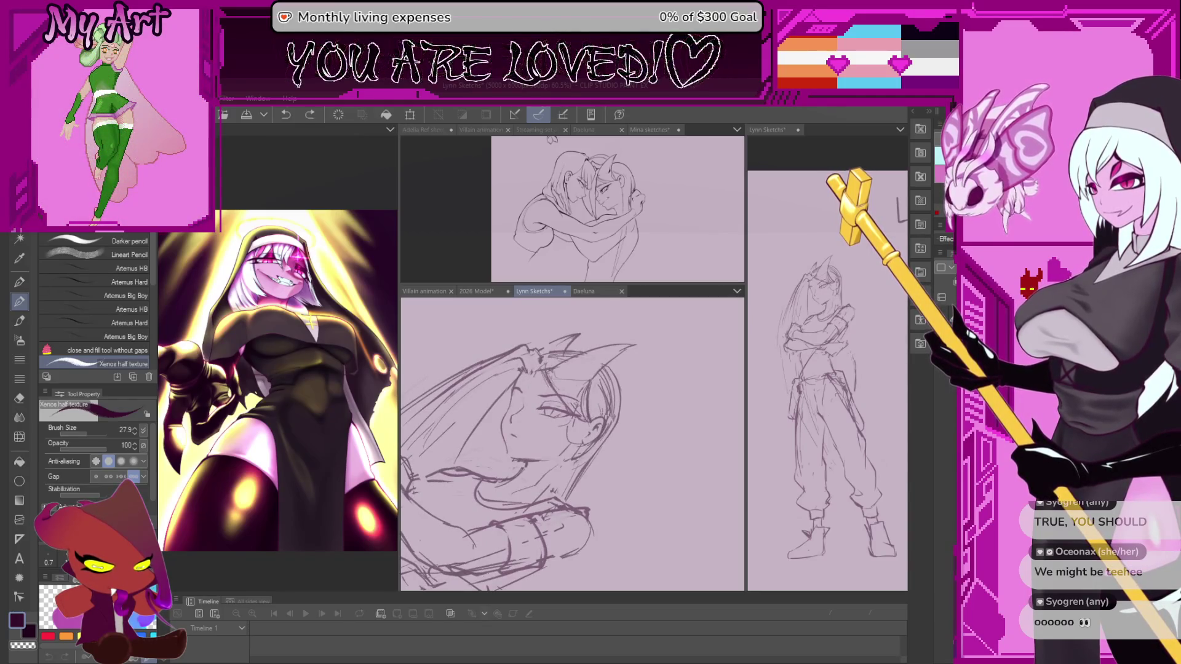
drag(540, 370, 563, 397)
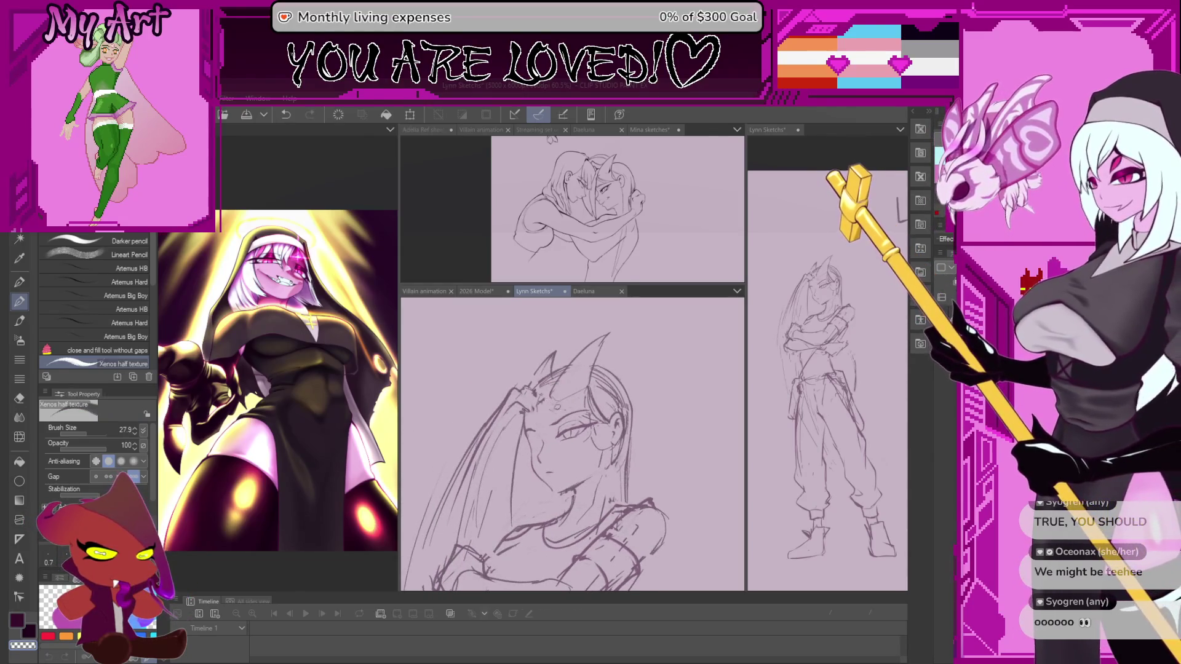
key(ctrl+z)
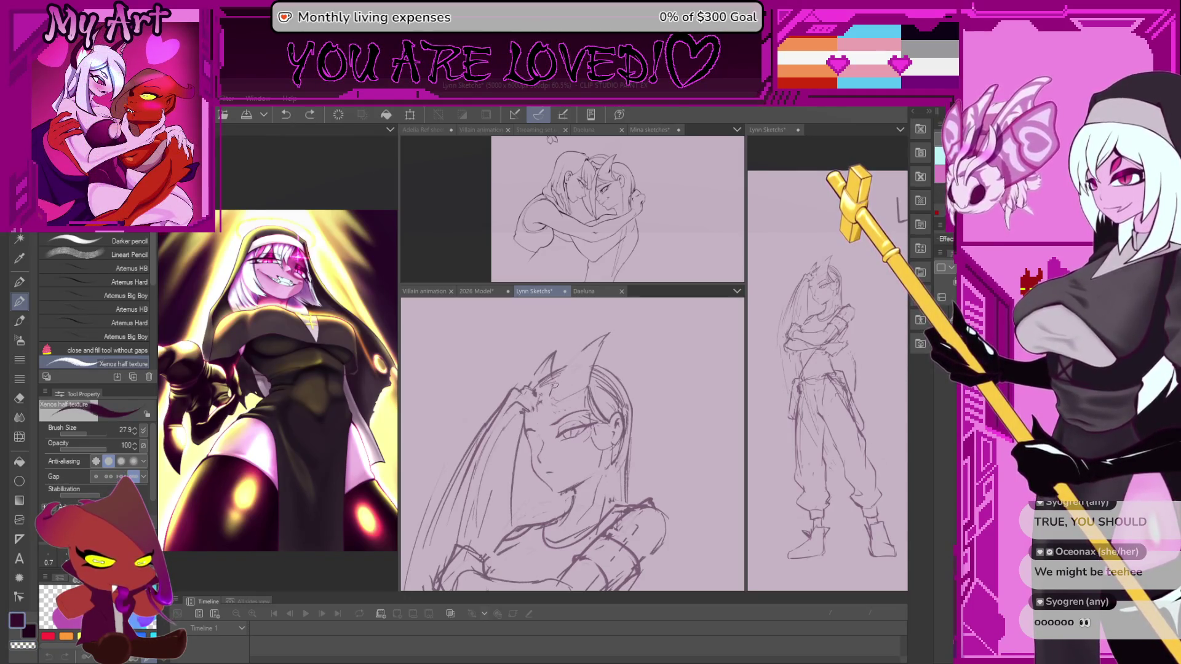
key(asciicircum)
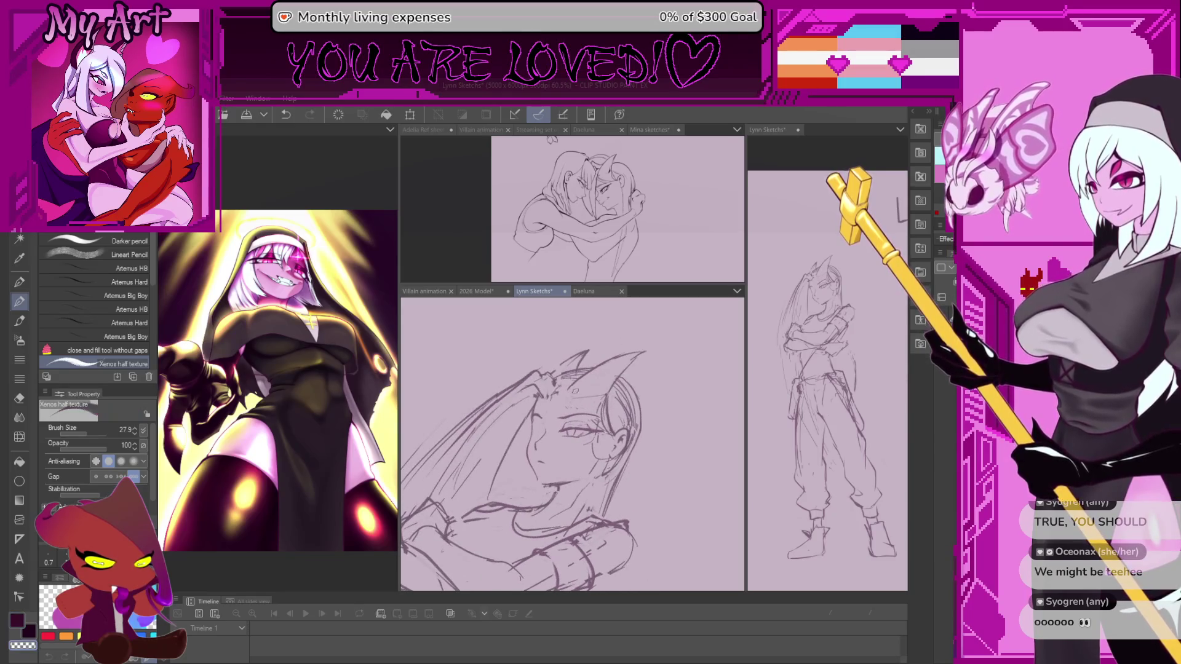
key(minus)
key(minus)
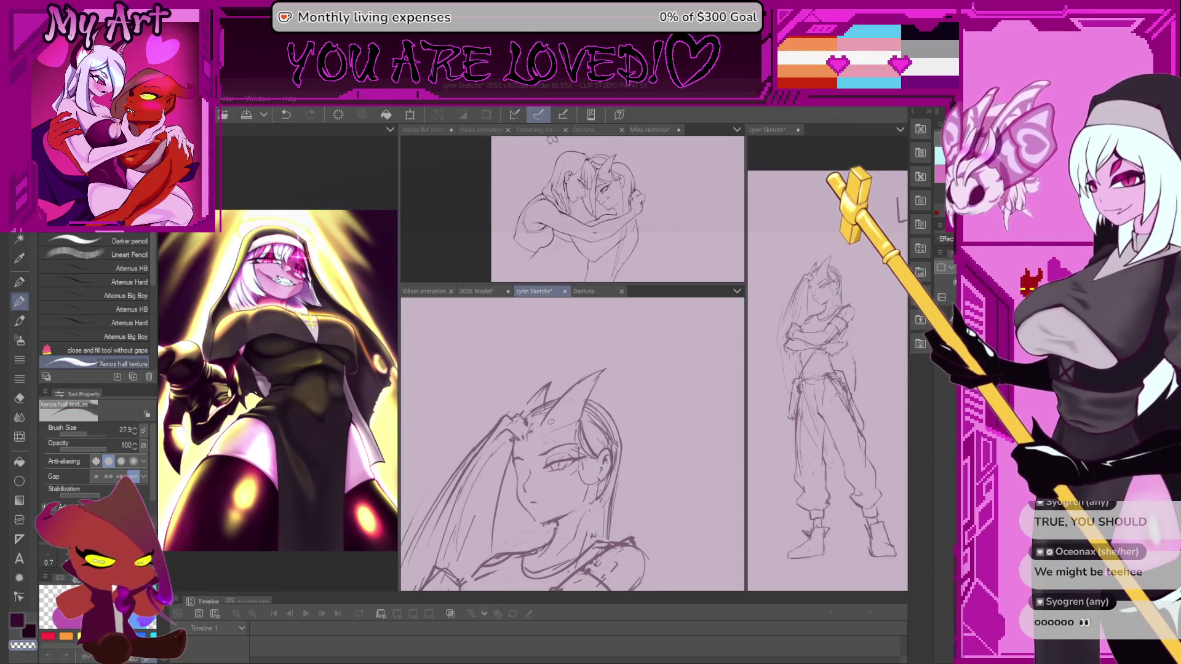
scroll(551, 422, up, 1)
scroll(551, 421, up, 1)
scroll(535, 421, up, 1)
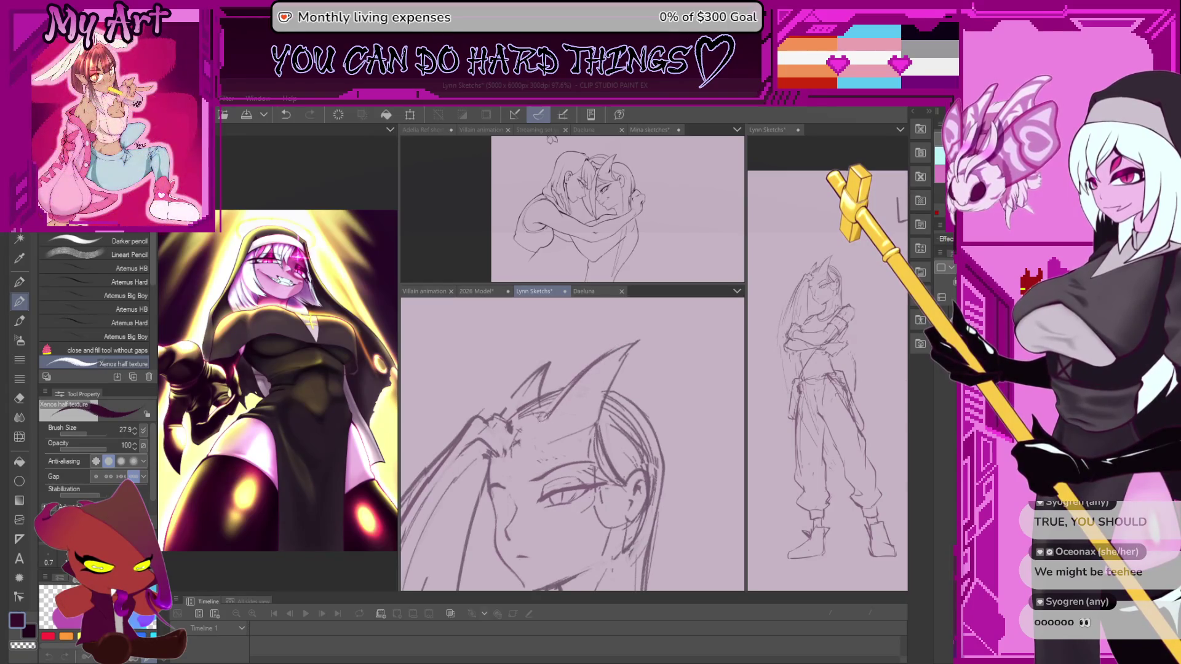
mouse_move(545, 445)
mouse_down()
mouse_move(534, 375)
mouse_move(552, 376)
mouse_up()
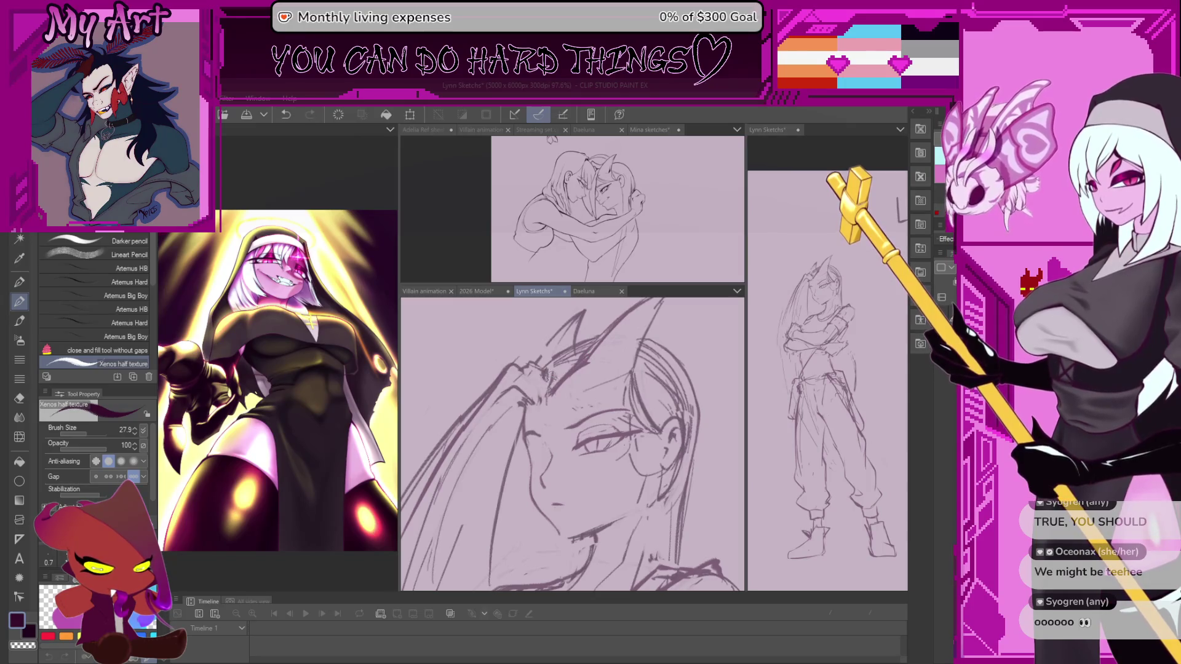
drag(591, 355, 548, 341)
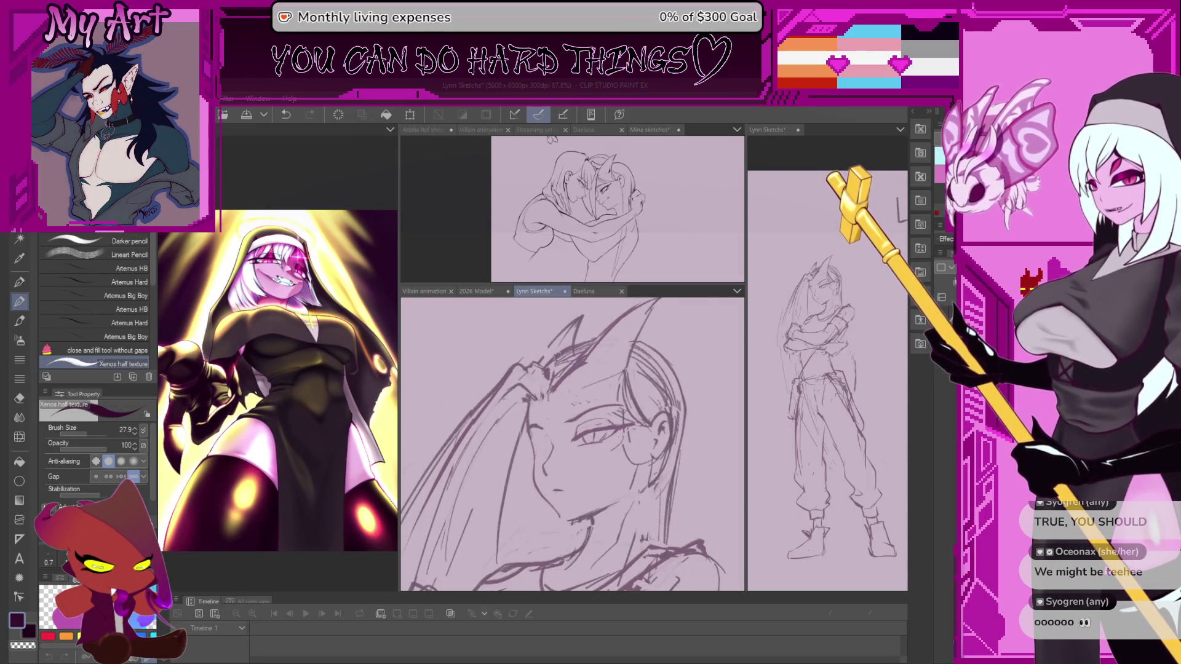
drag(552, 399, 550, 349)
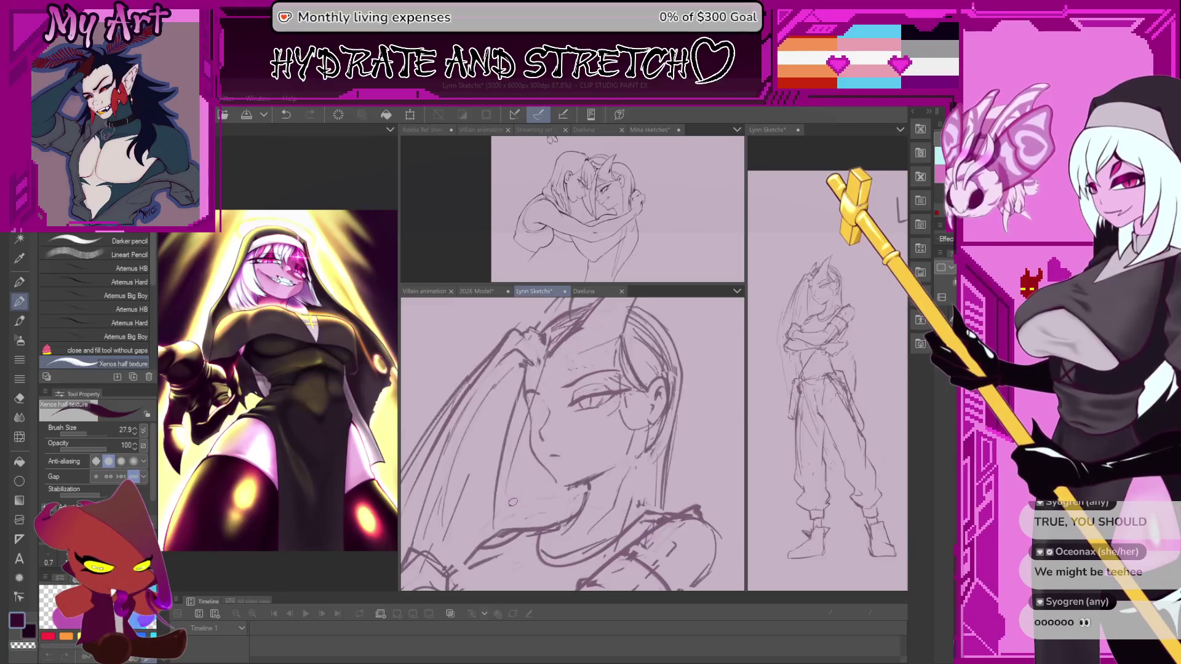
scroll(529, 392, up, 1)
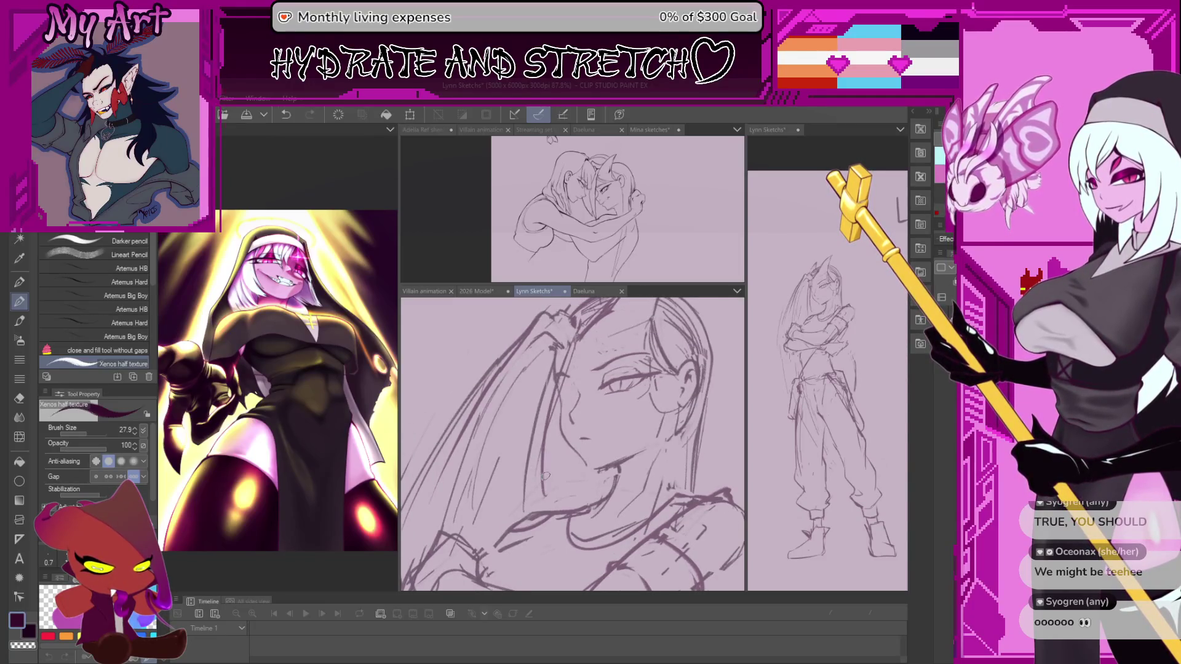
scroll(538, 373, down, 1)
scroll(539, 374, down, 1)
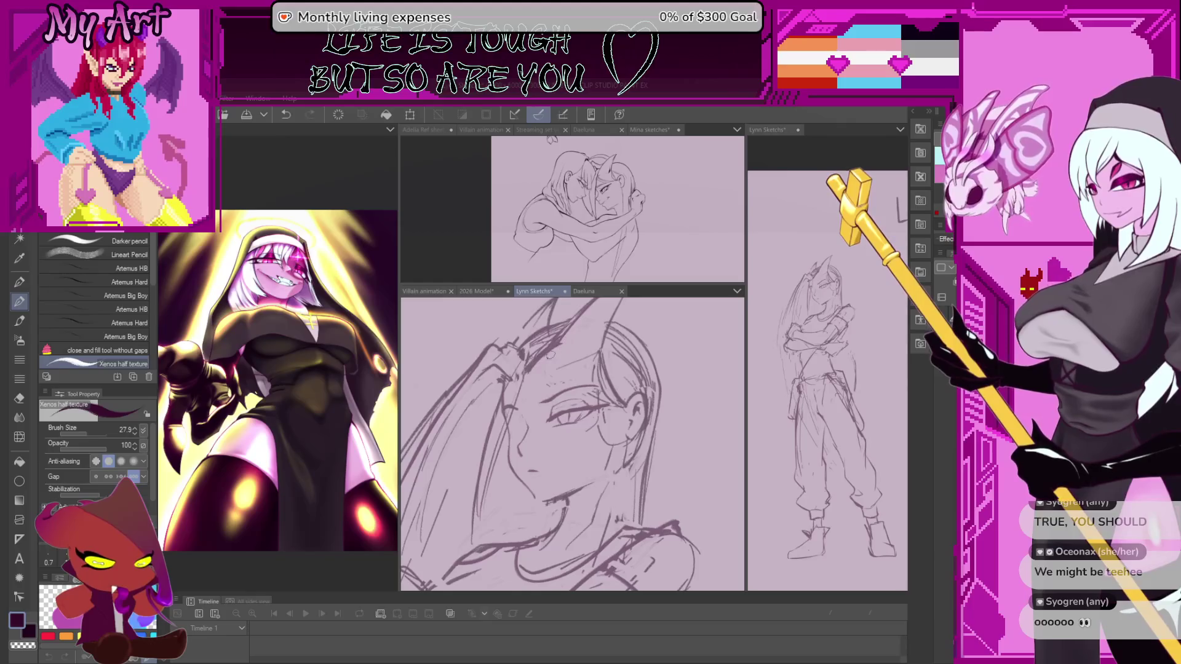
Replace the small mark above the eye with short new pencil strokes
drag(540, 363, 484, 403)
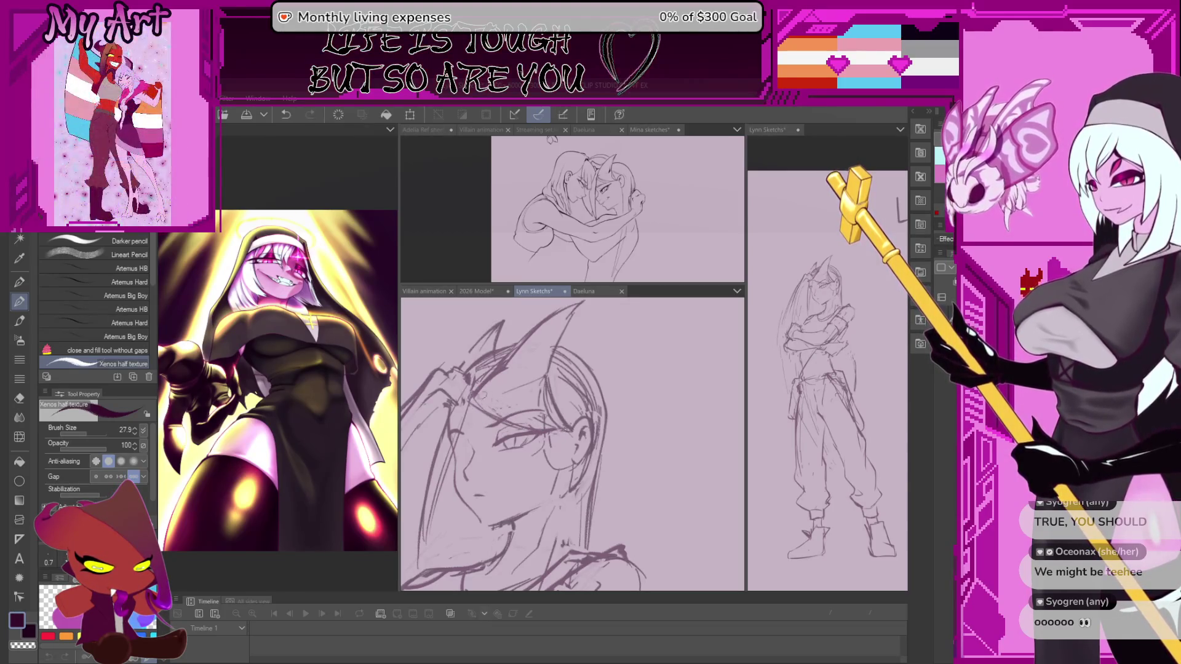
key(ctrl+z)
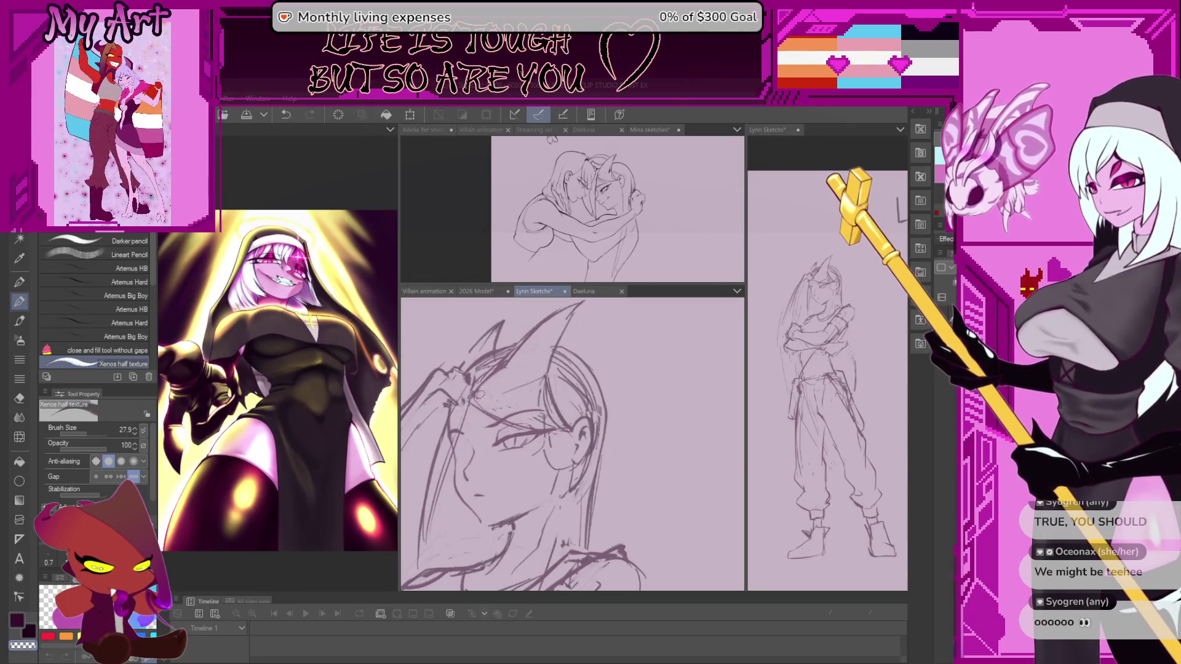
drag(487, 380, 496, 388)
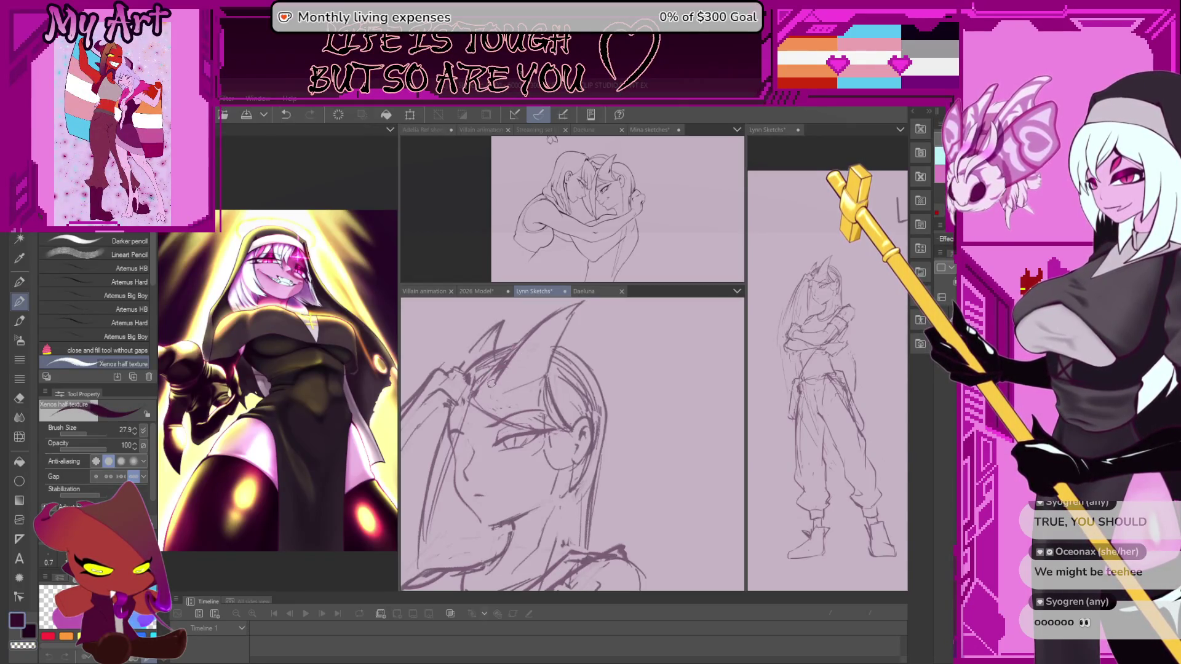
drag(480, 404, 509, 397)
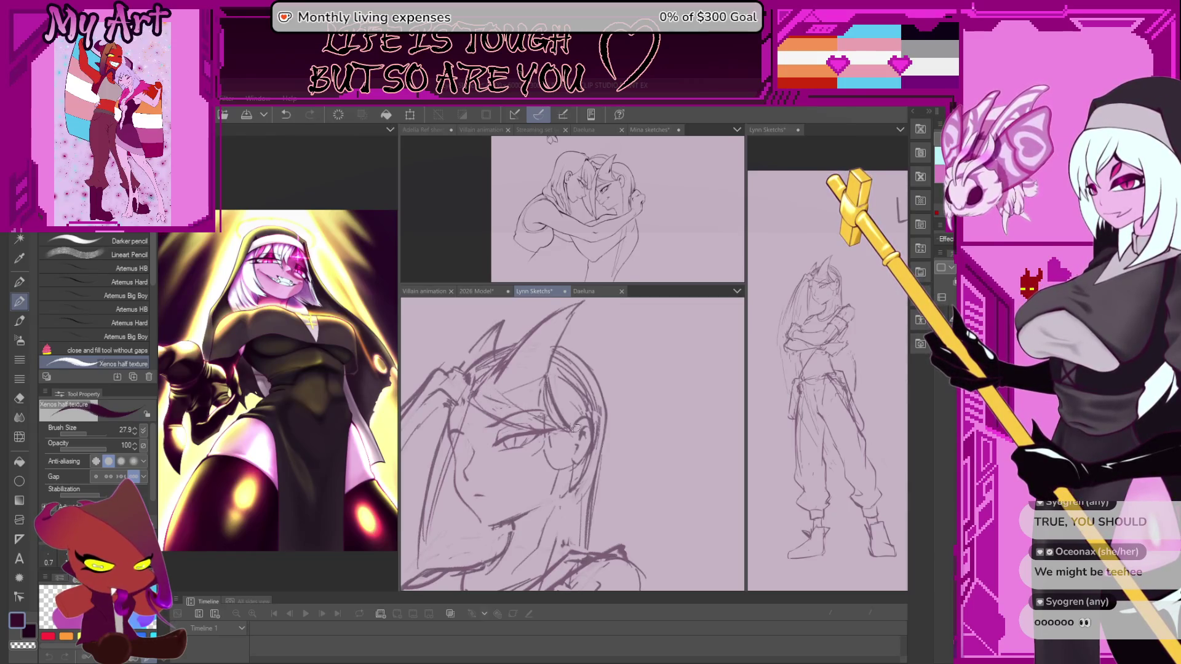
key(minus)
scroll(573, 443, down, 5)
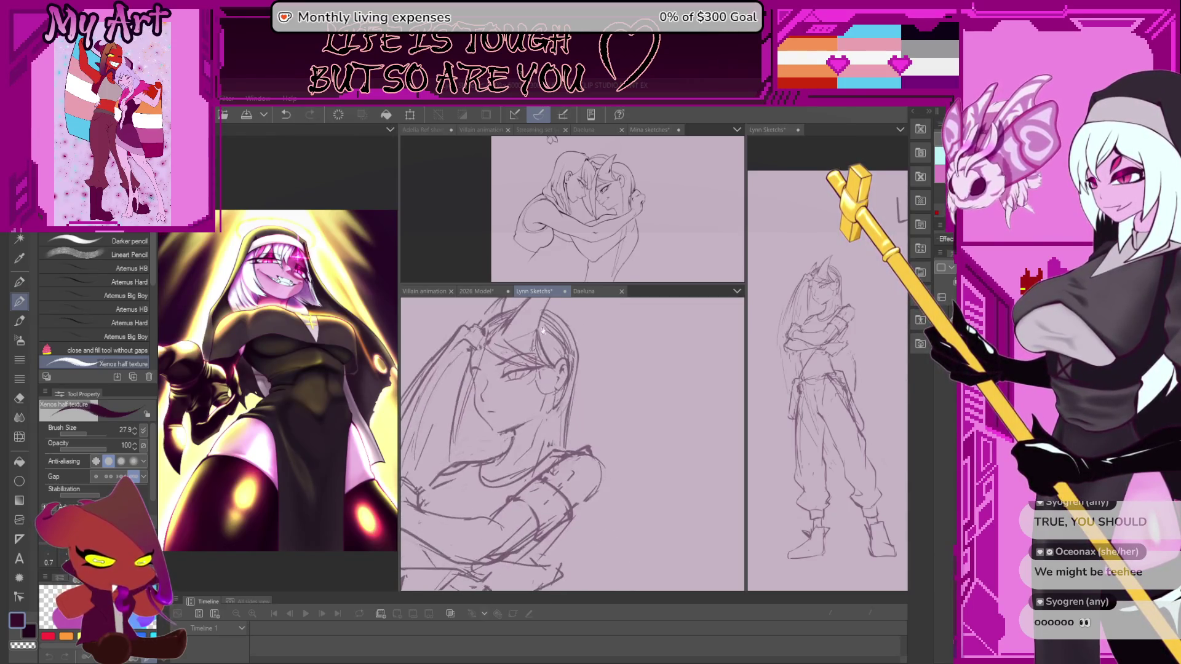
scroll(572, 443, up, 3)
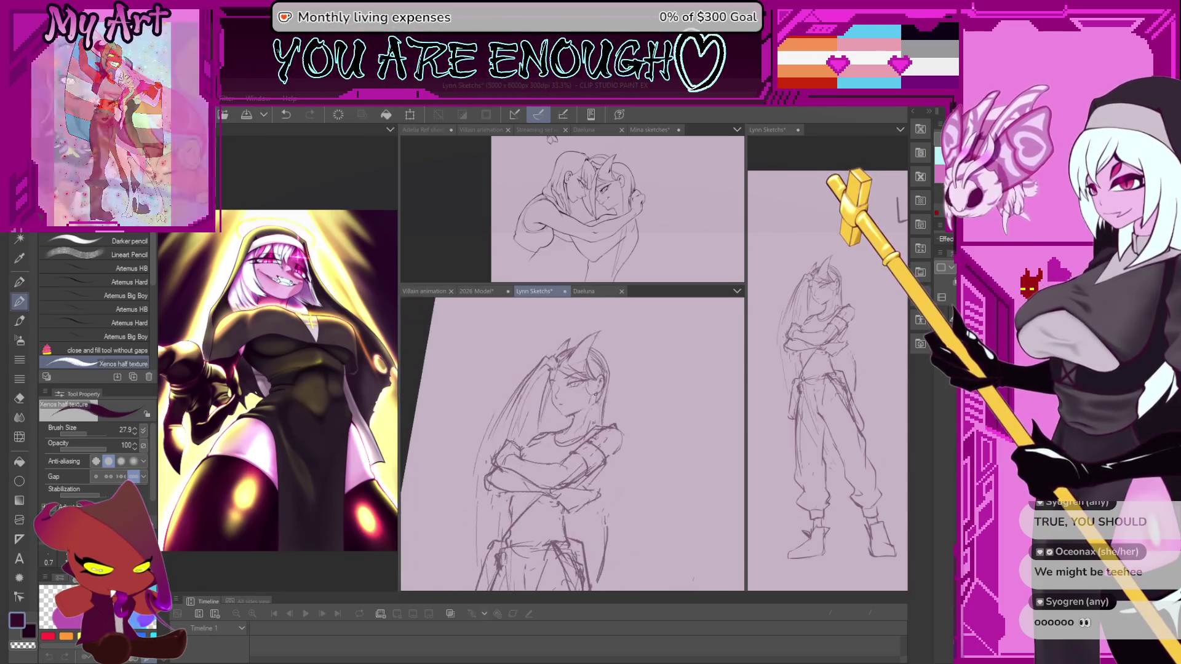
scroll(604, 407, up, 2)
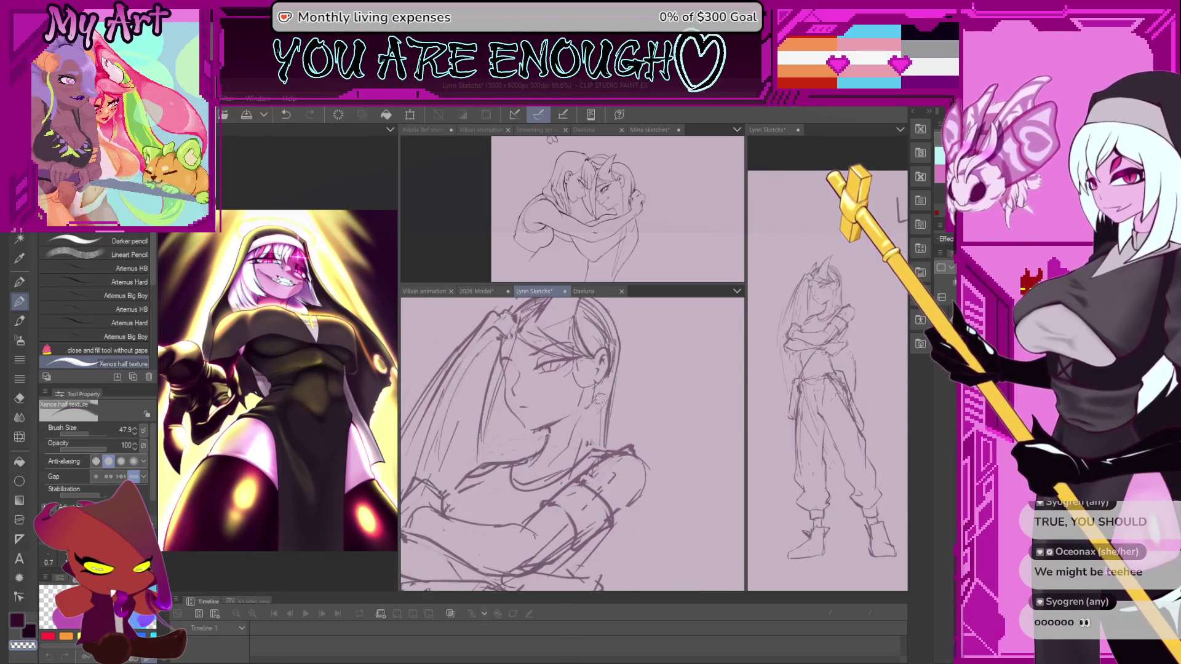
scroll(577, 388, down, 1)
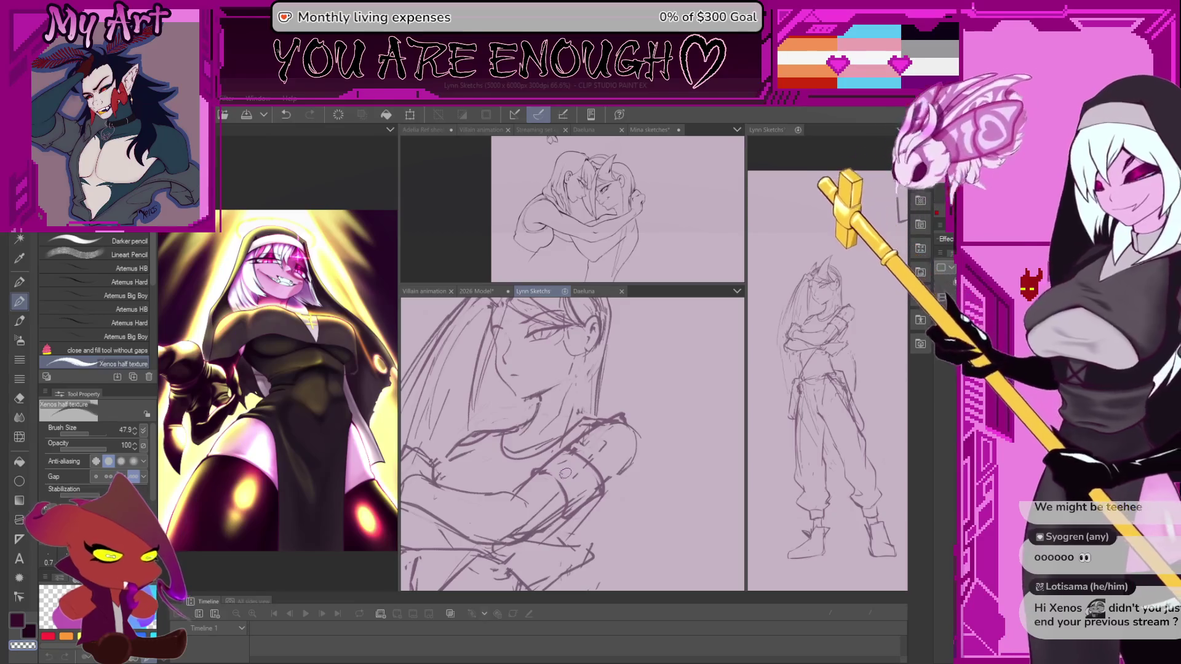
Undo the recent rough arm strokes and reduce the brush size while reframing the horn
key(ctrl+z)
drag(581, 361, 561, 365)
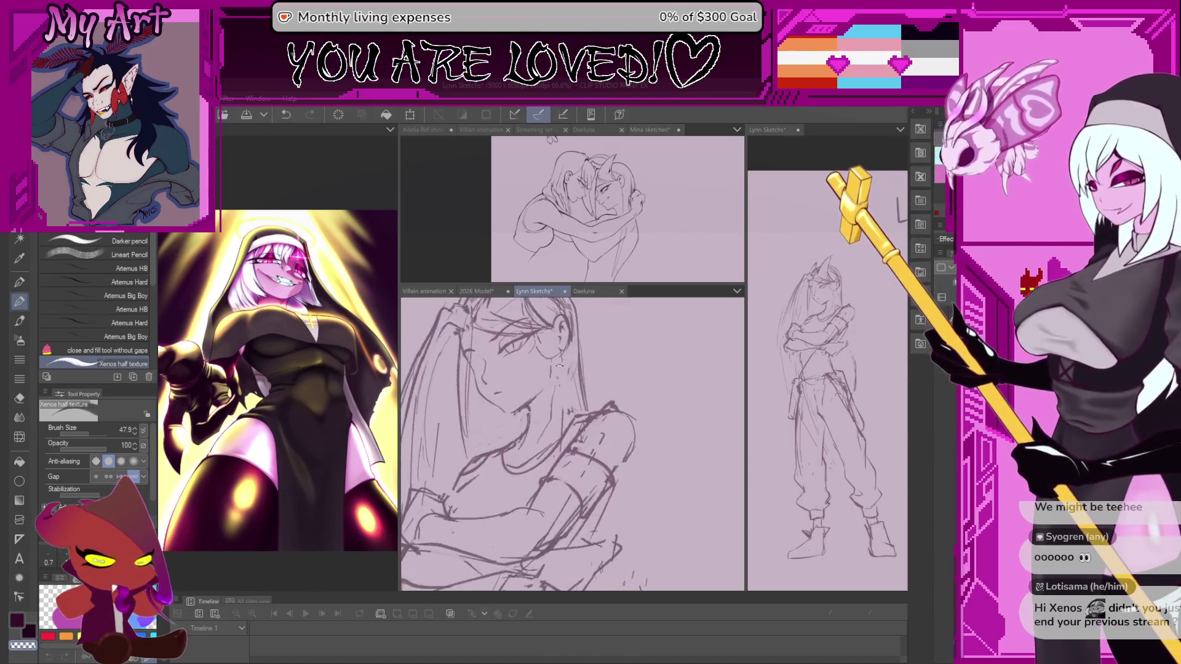
scroll(570, 364, up, 1)
key(bracketleft)
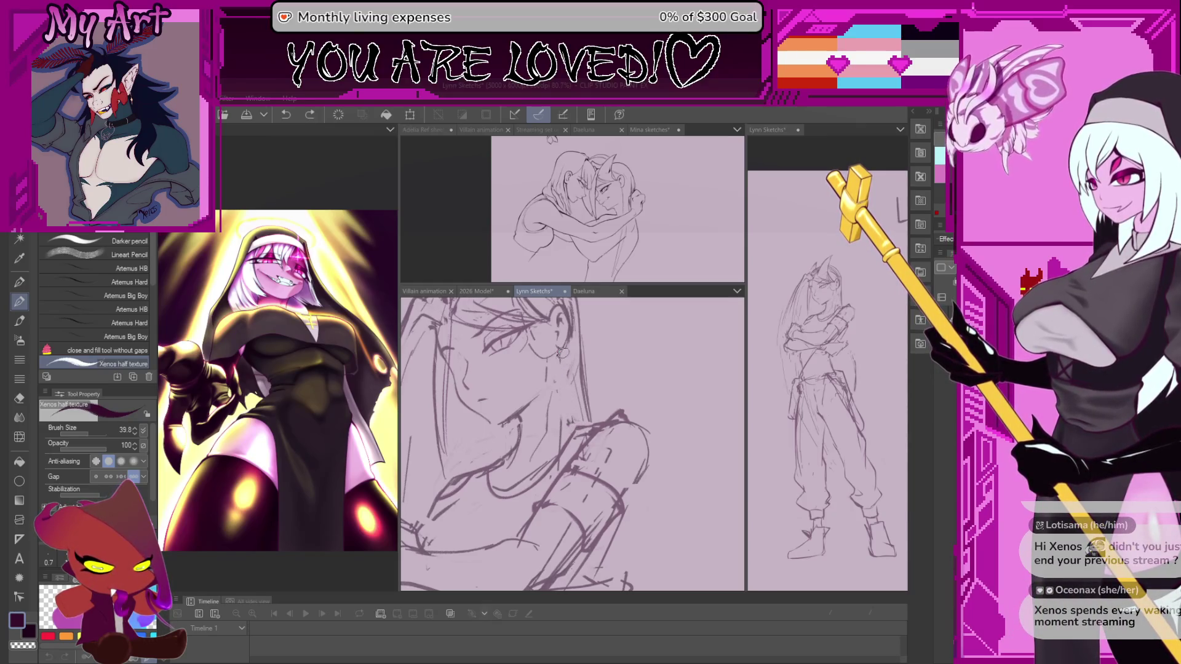
scroll(567, 347, down, 1)
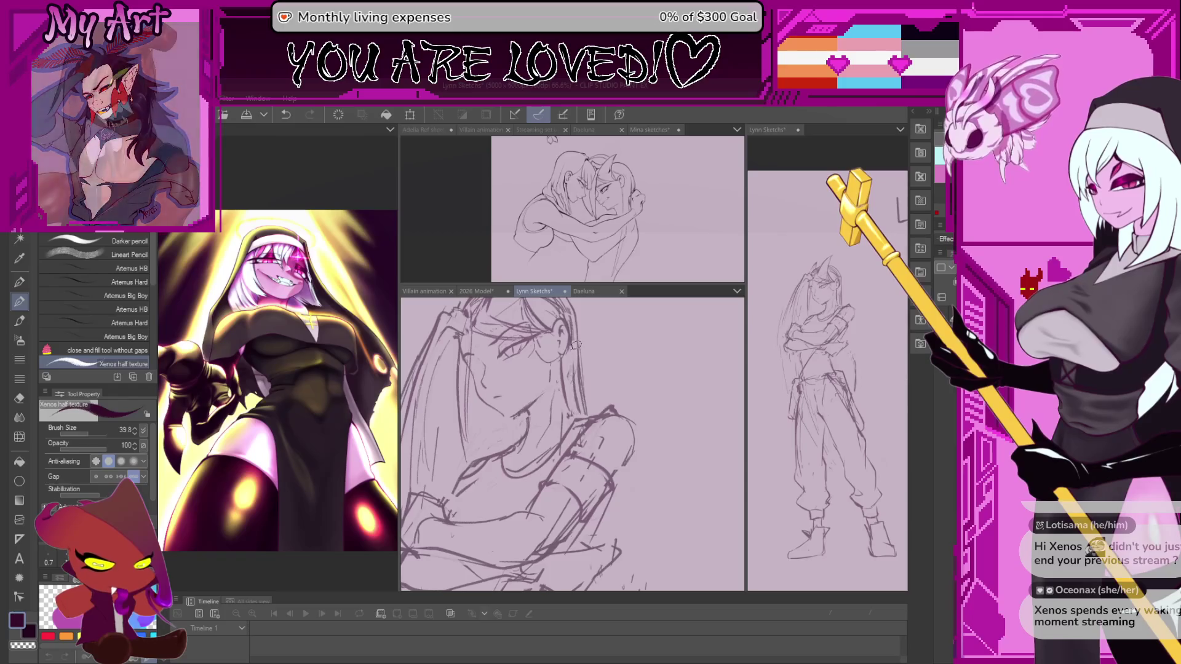
drag(576, 346, 590, 422)
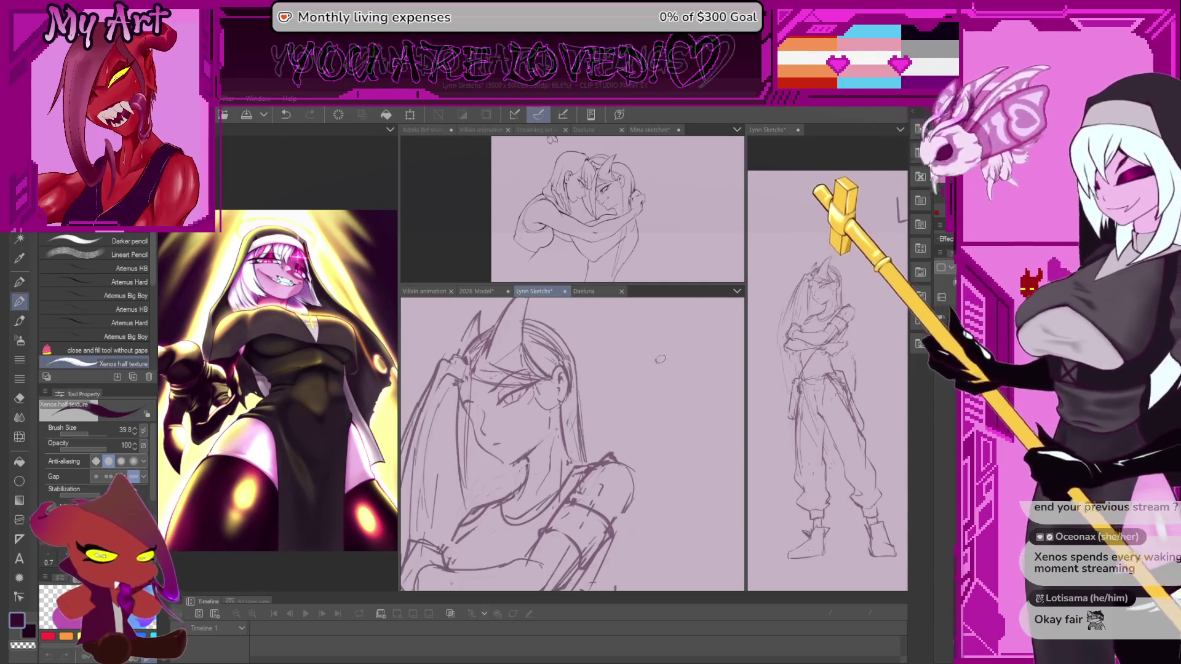
drag(659, 359, 592, 365)
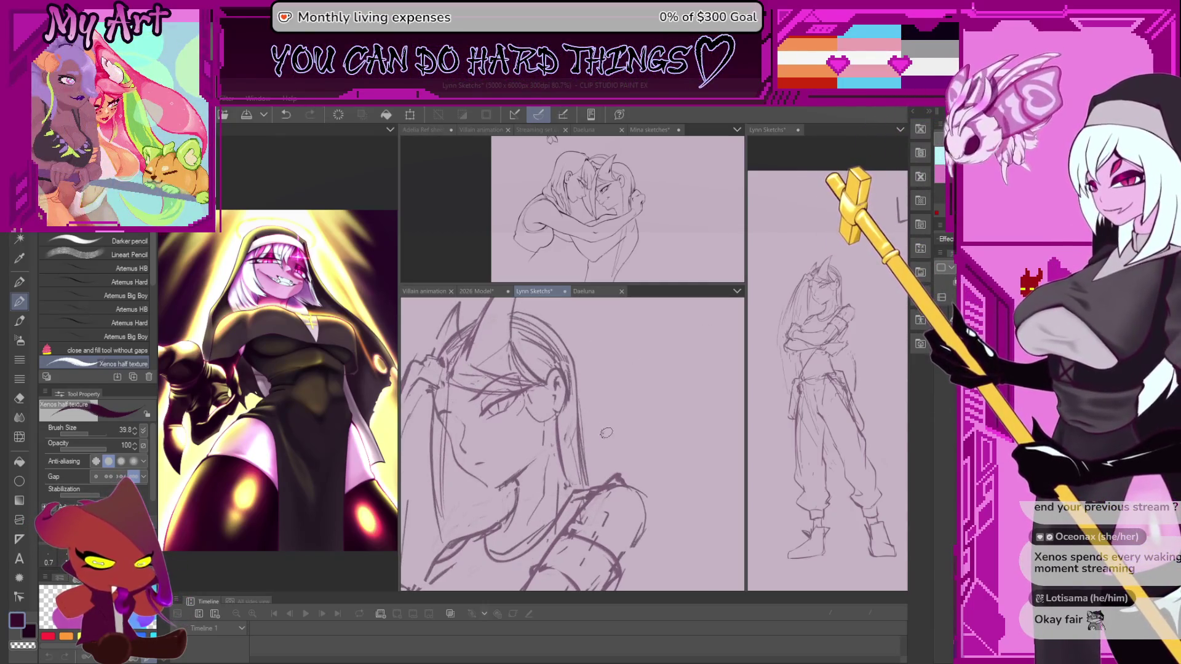
Mirror the view to check proportions, lasso around the chin and eyes, then deselect
key(h)
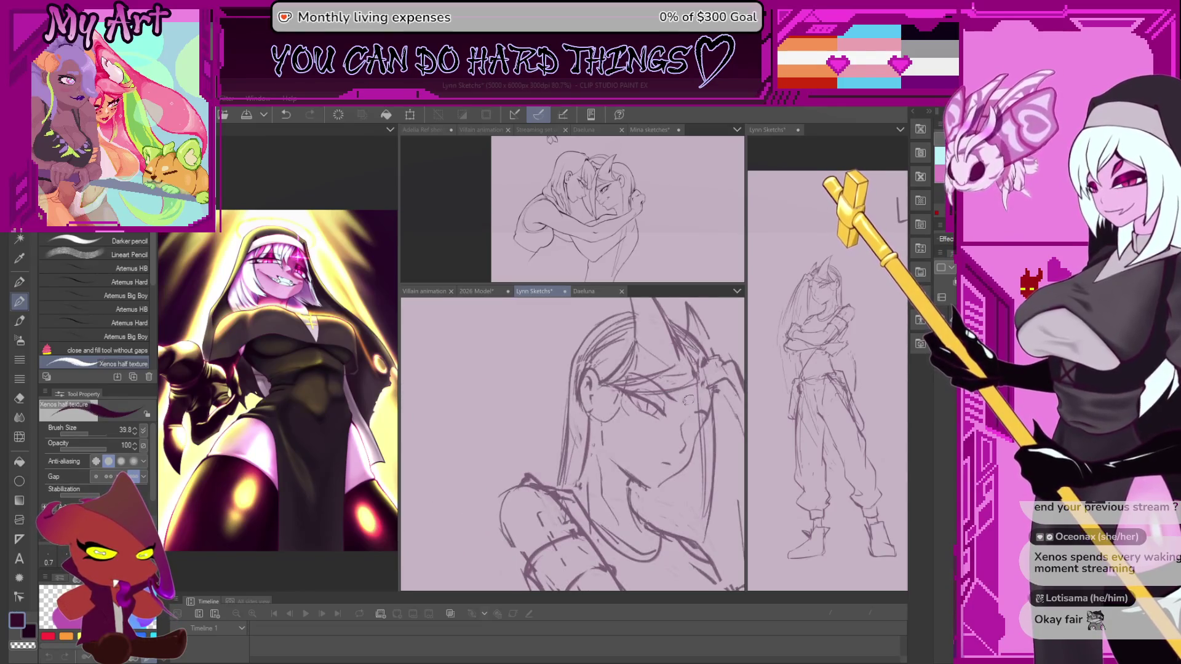
key(minus)
key(minus)
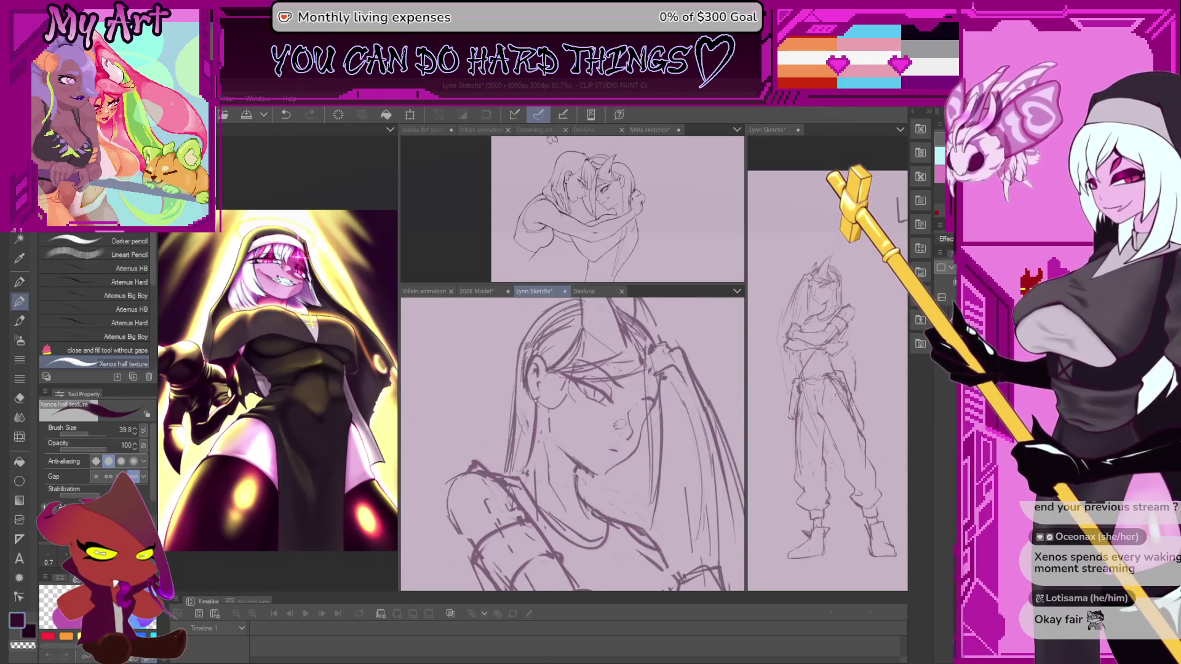
key(minus)
key(minus)
key(h)
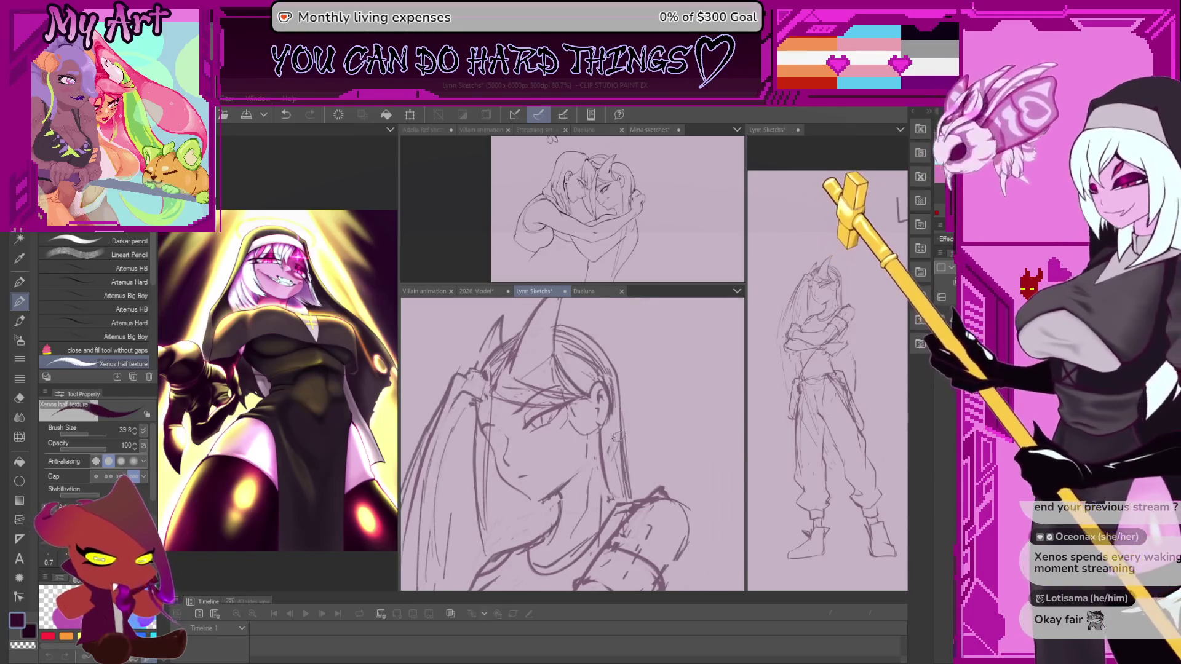
key(h)
key(m)
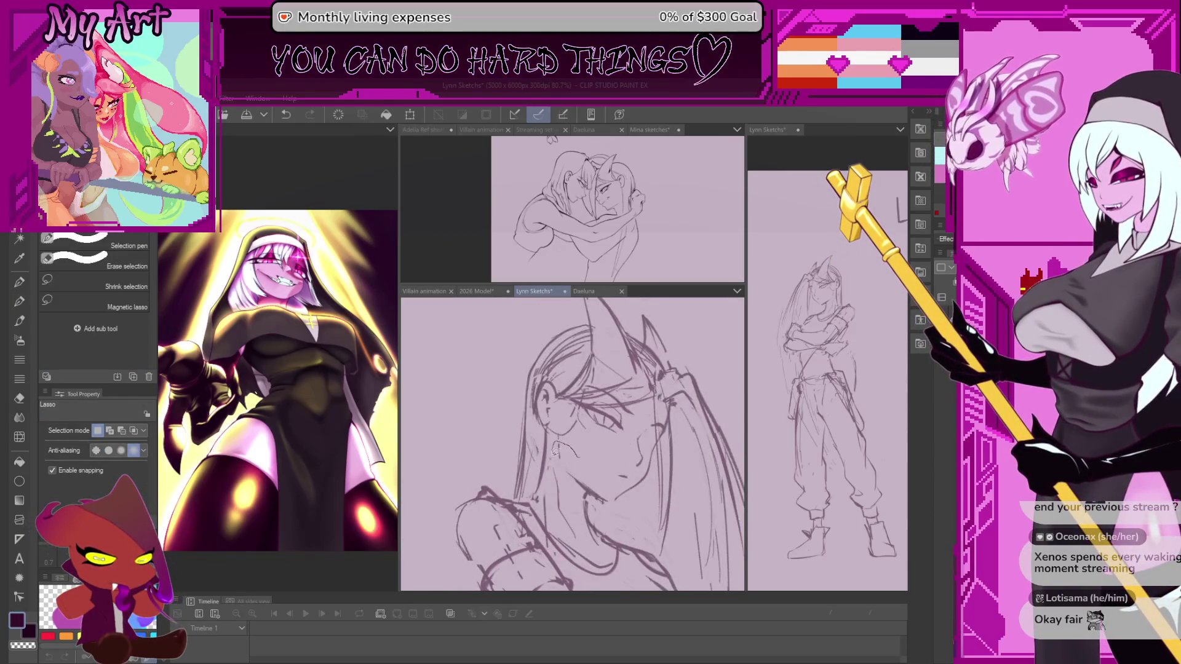
mouse_move(594, 503)
mouse_down()
mouse_move(660, 478)
mouse_move(597, 379)
mouse_up()
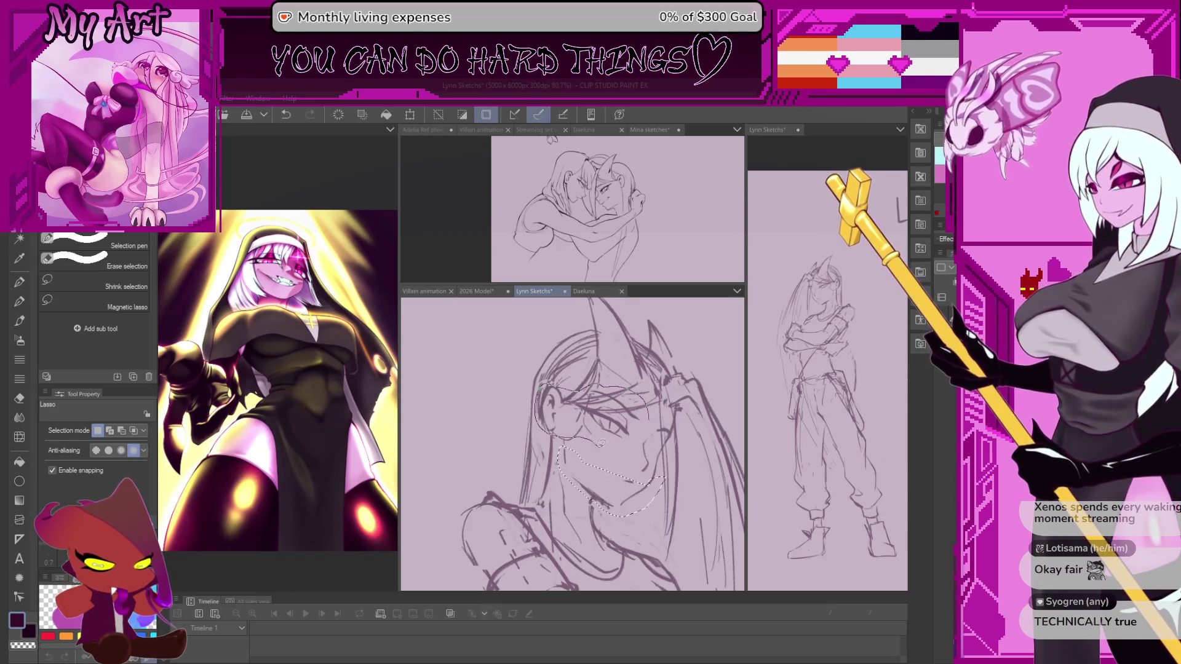
mouse_move(637, 442)
mouse_down()
mouse_move(630, 450)
mouse_move(609, 433)
mouse_move(588, 439)
mouse_up()
key(ctrl+d)
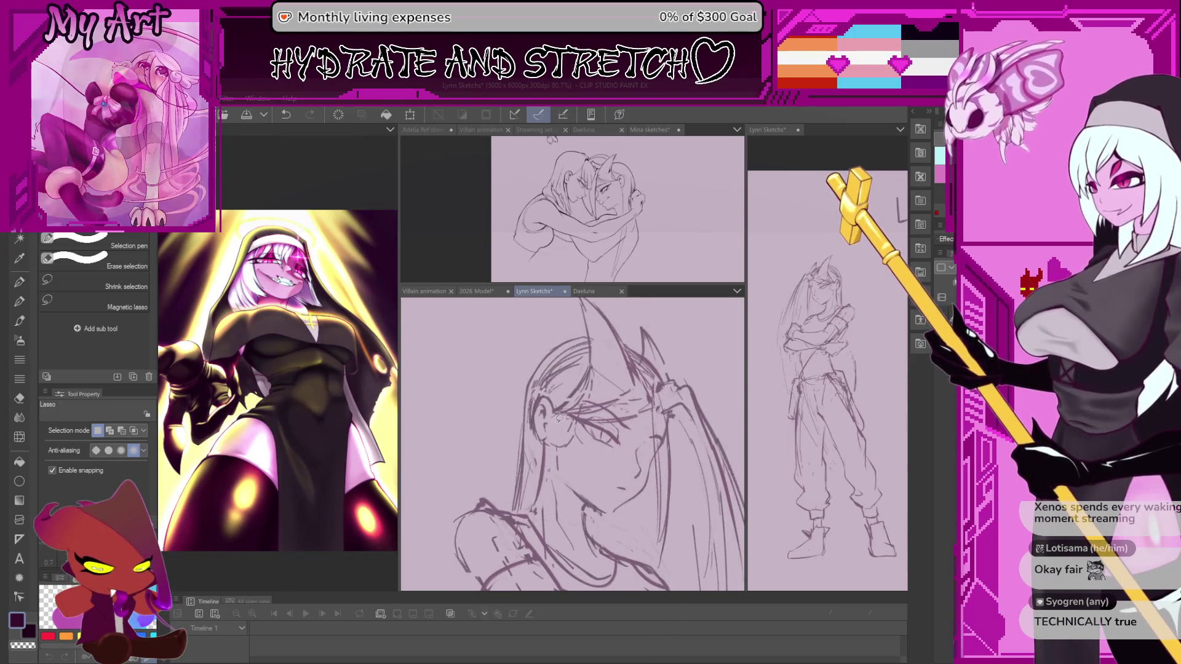
Lasso the left eye and shift it slightly up and left, then return to the brush
drag(543, 388, 554, 432)
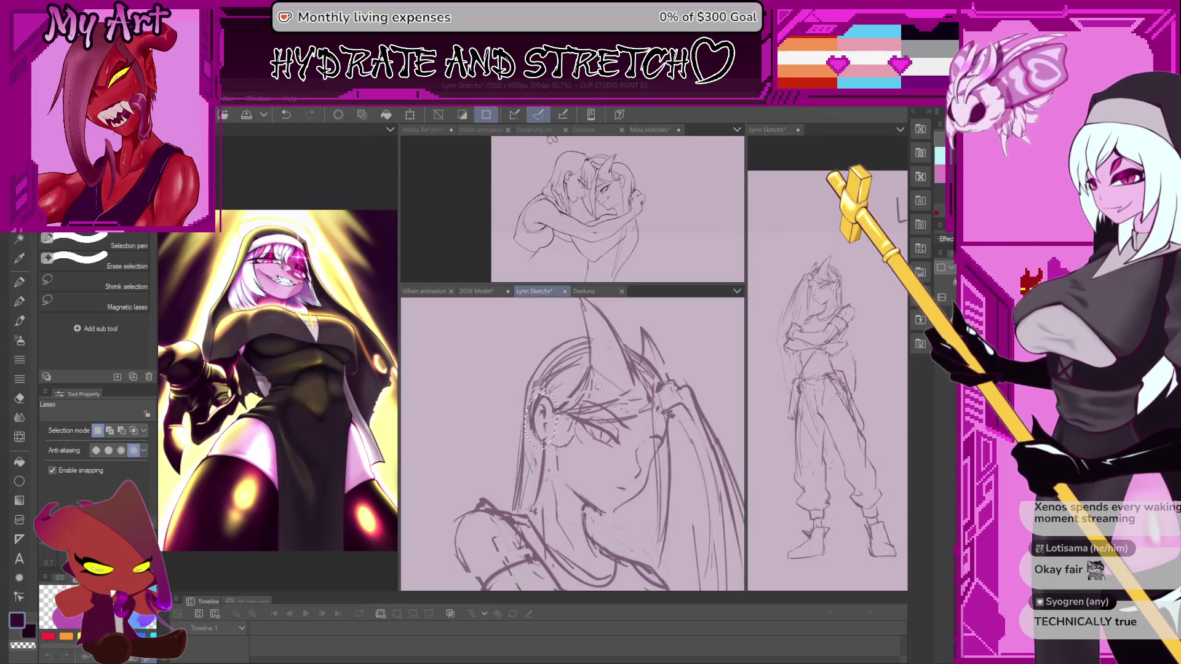
key(ctrl+t)
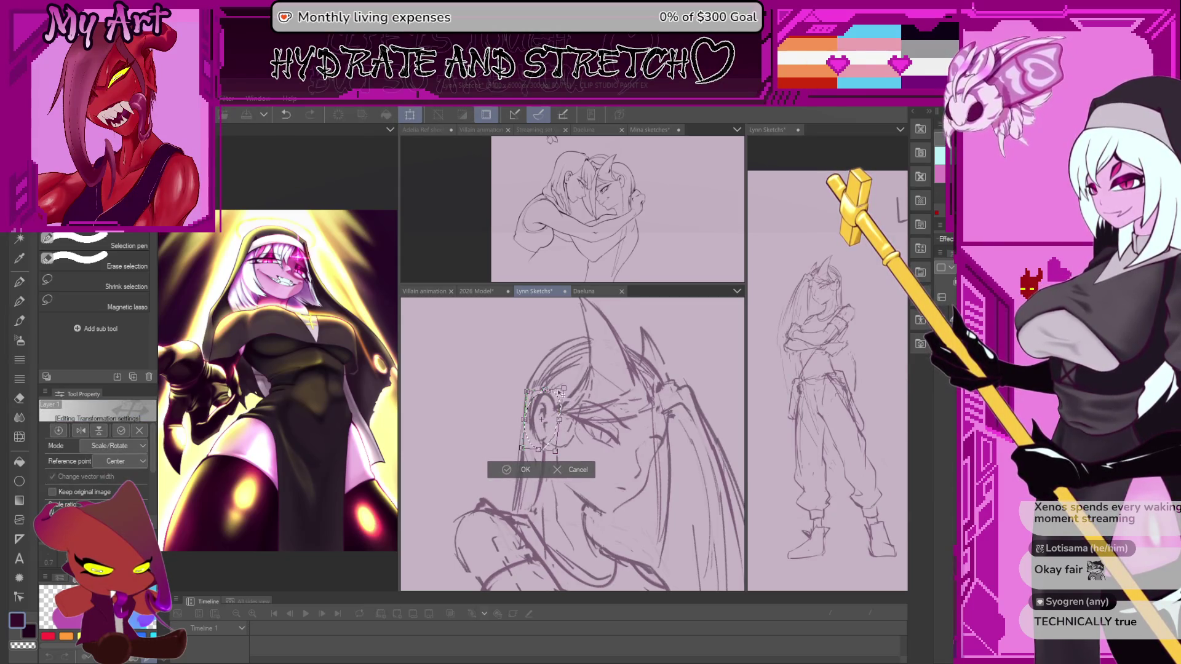
drag(545, 415, 542, 413)
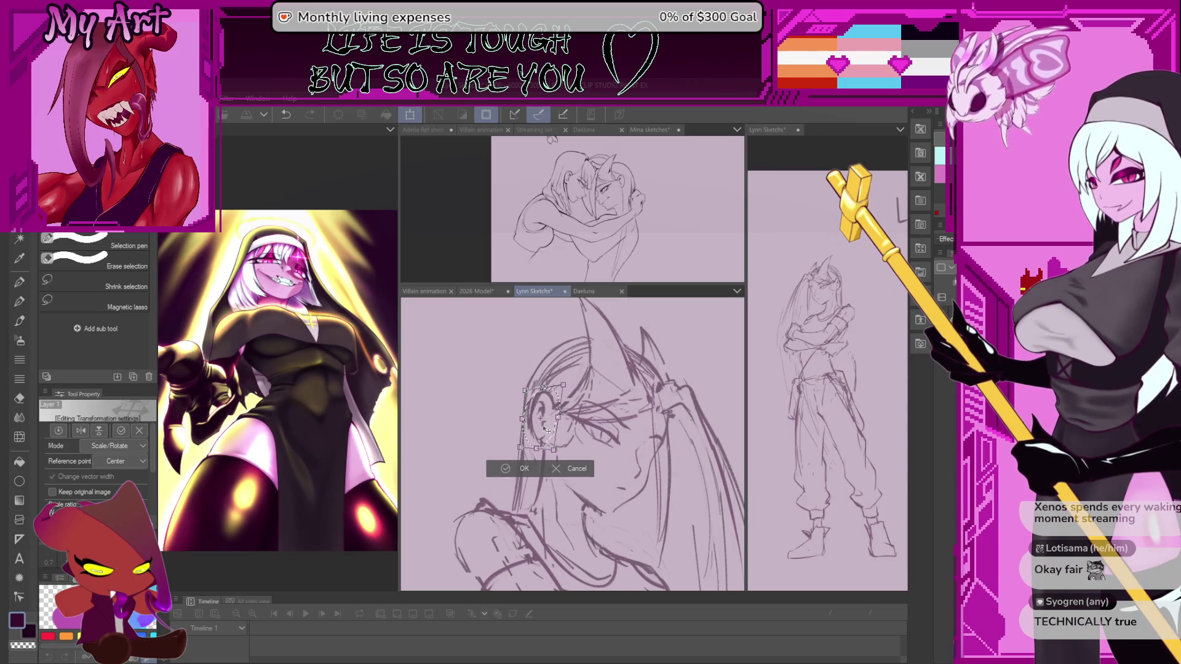
click(522, 469)
key(b)
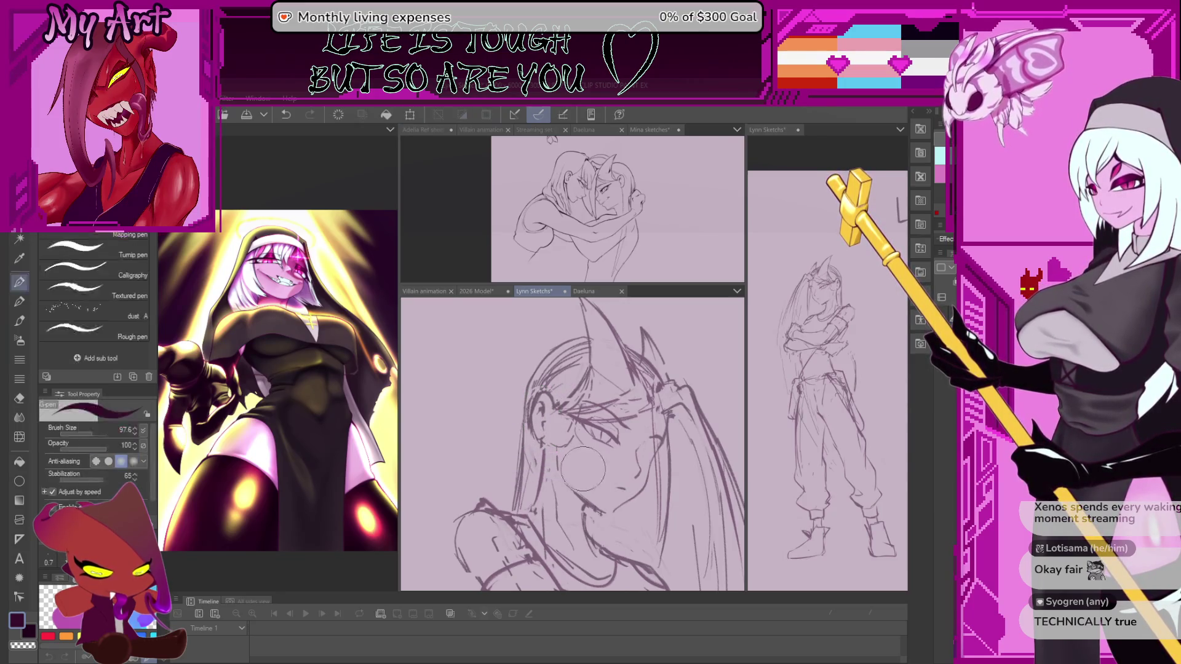
scroll(573, 442, up, 1)
With the textured pencil, try an earring stroke, undo it, and add a short dark line by the eye
key(p)
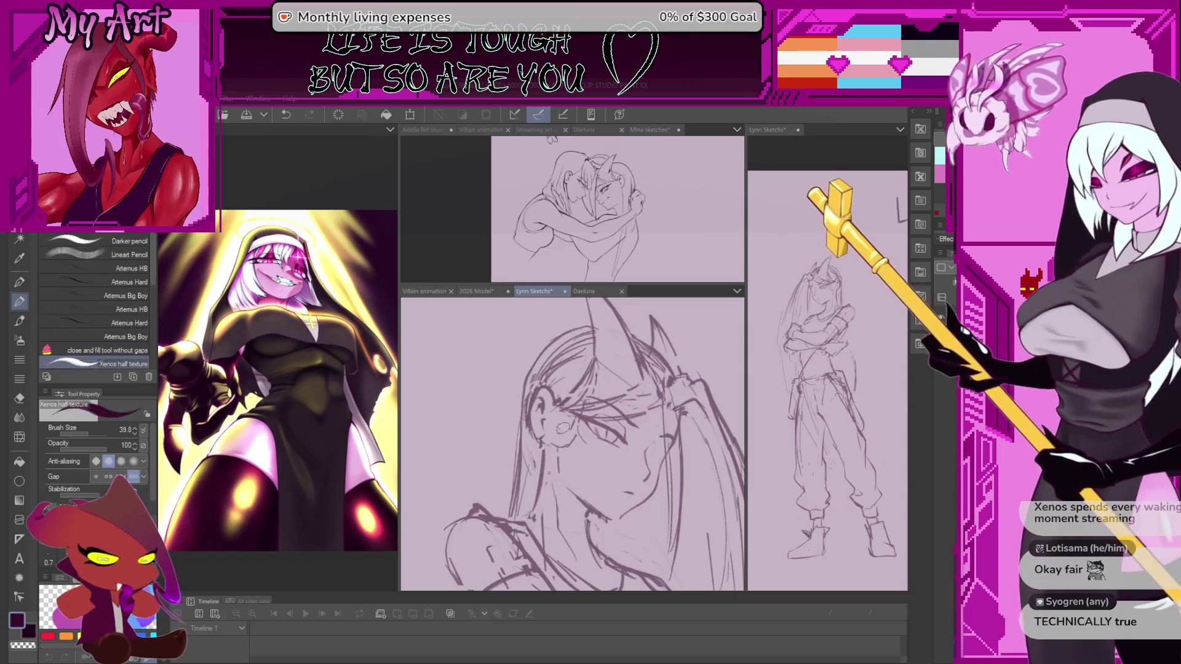
scroll(573, 442, down, 1)
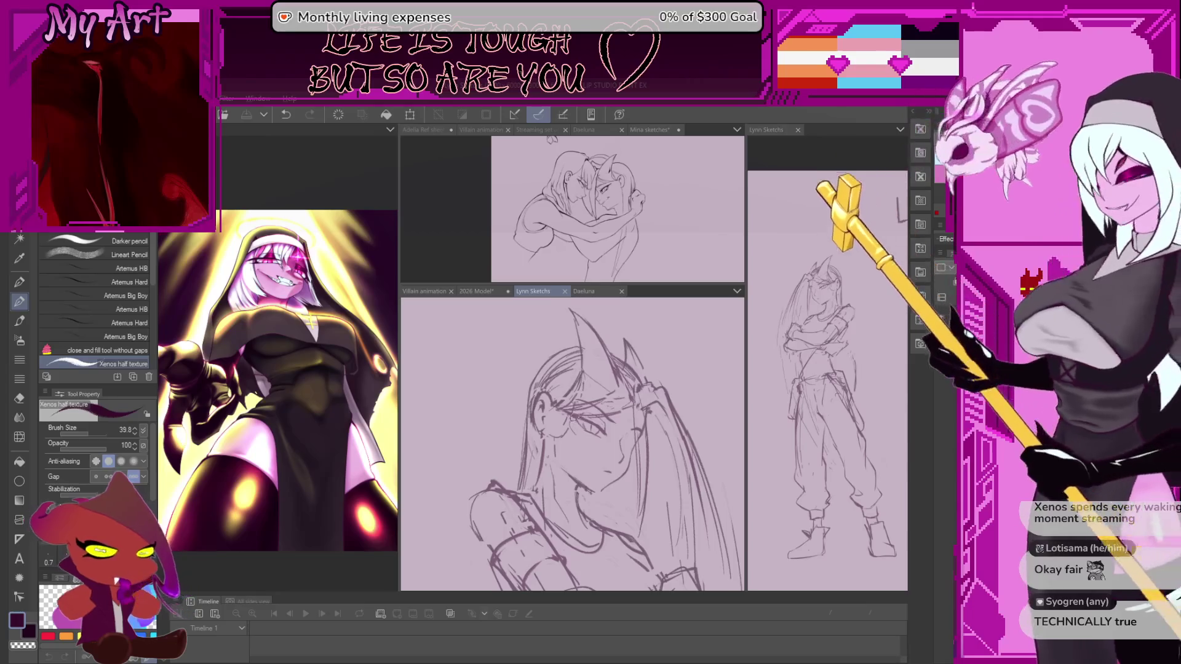
key(h)
scroll(605, 450, up, 2)
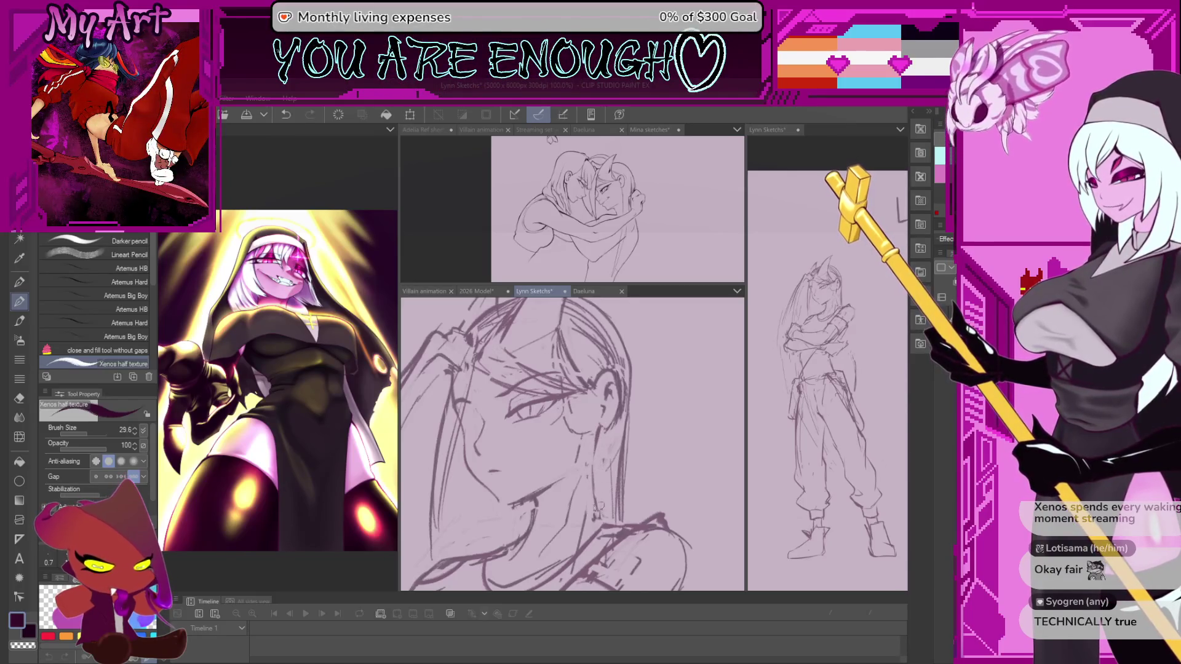
scroll(607, 524, up, 2)
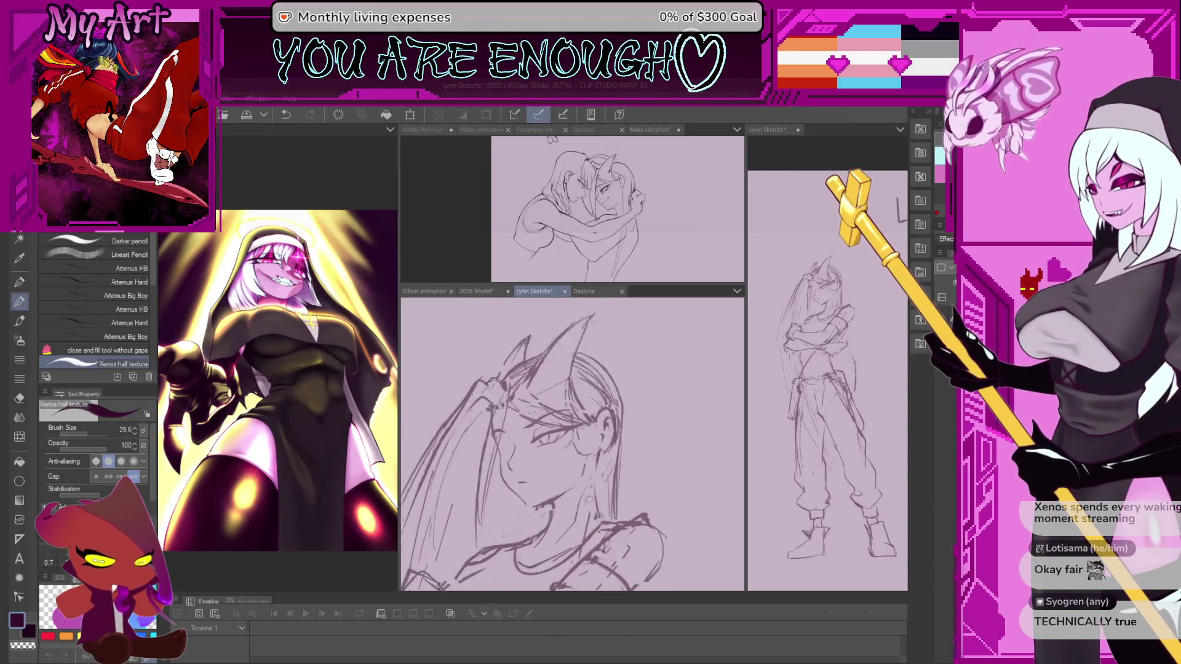
drag(587, 437, 583, 466)
key(ctrl+z)
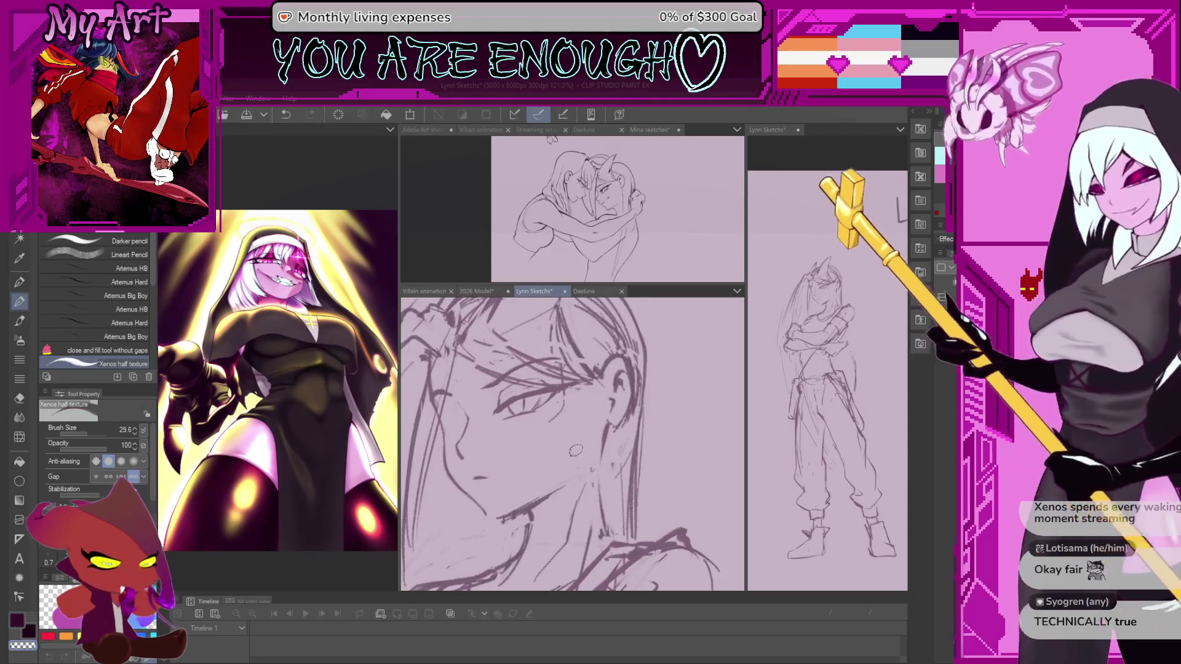
scroll(645, 426, down, 1)
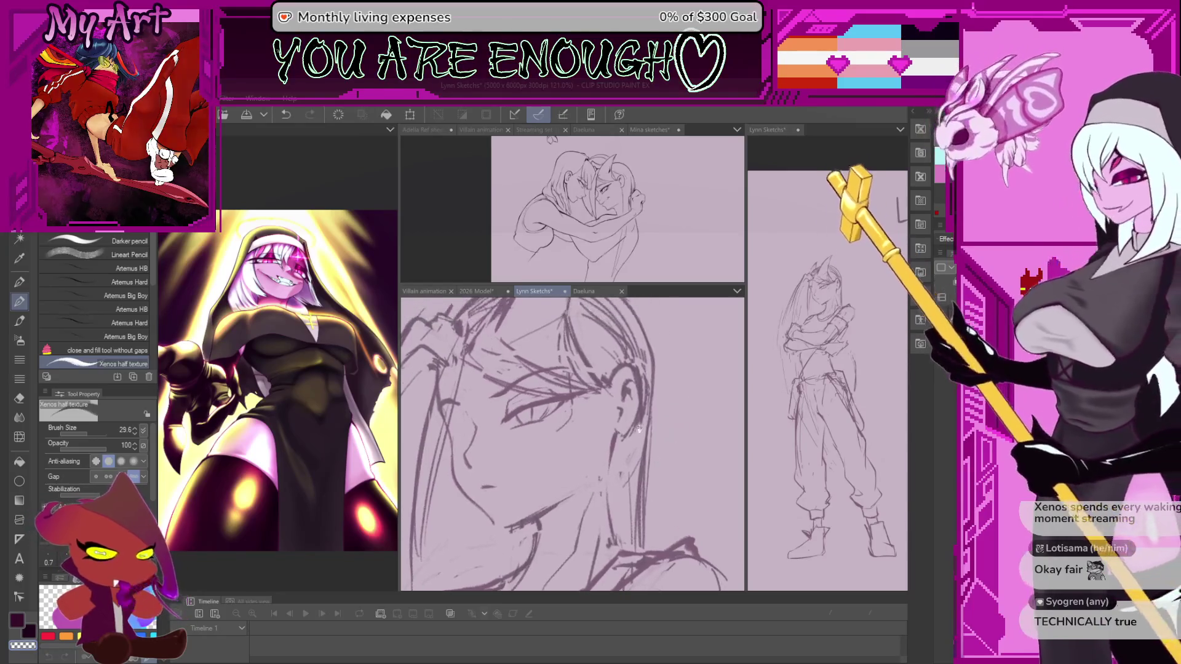
drag(682, 429, 587, 344)
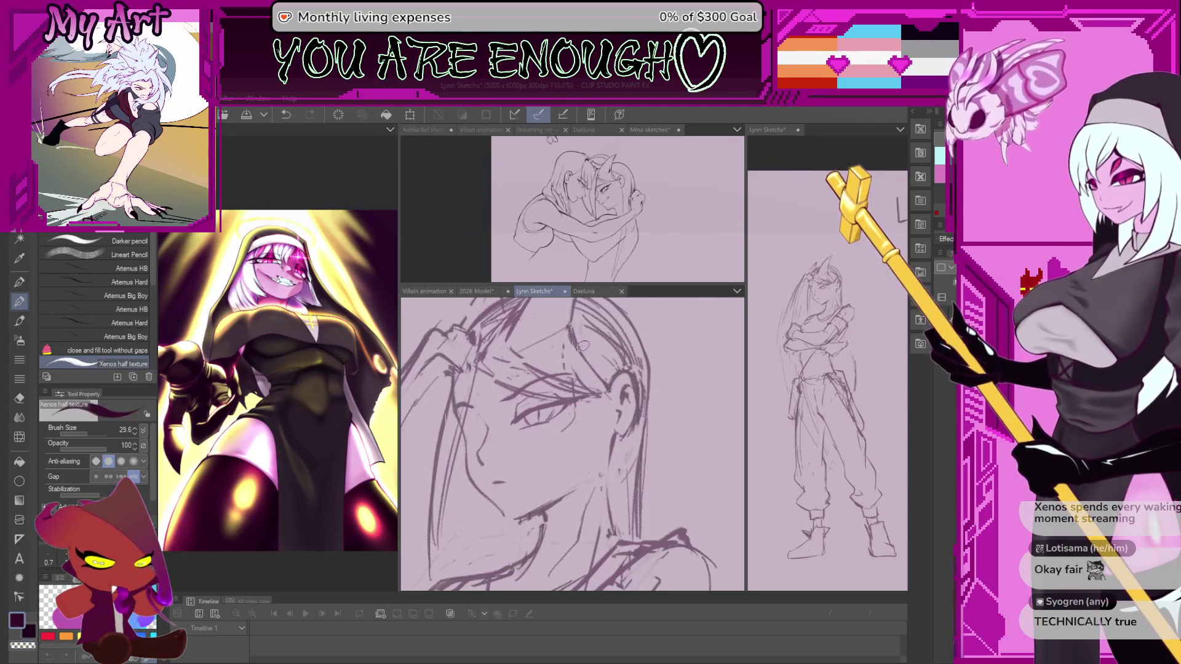
drag(576, 339, 610, 390)
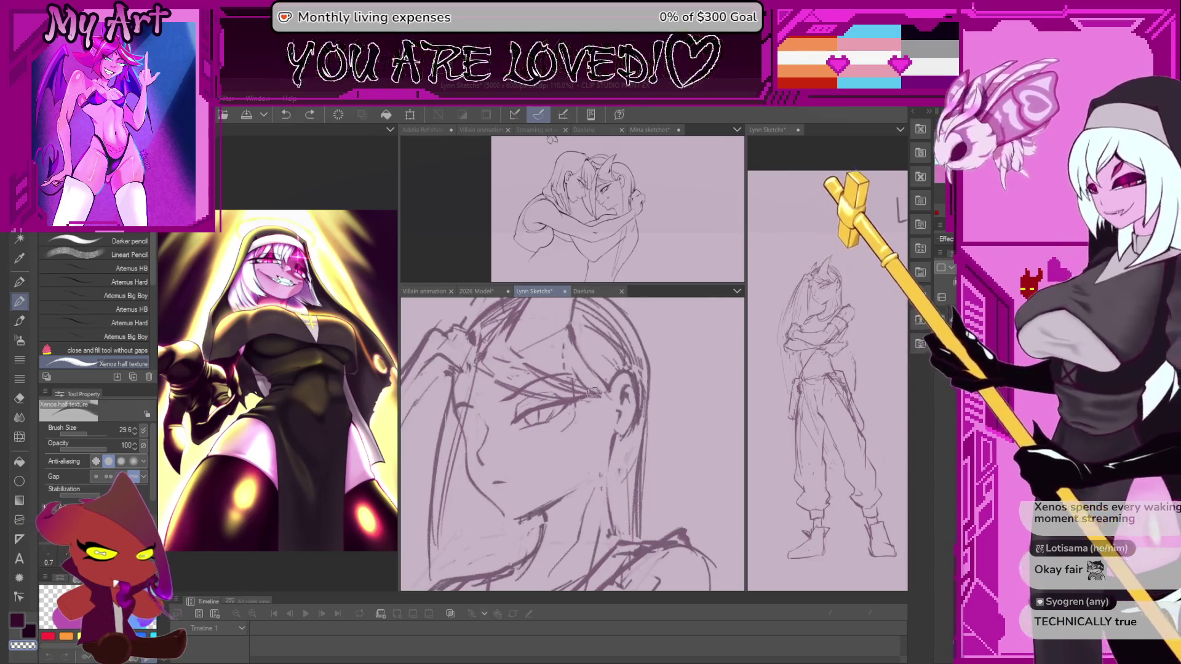
scroll(686, 442, up, 2)
Rotate, zoom and mirror the view to check the face sketch
drag(686, 443, 488, 324)
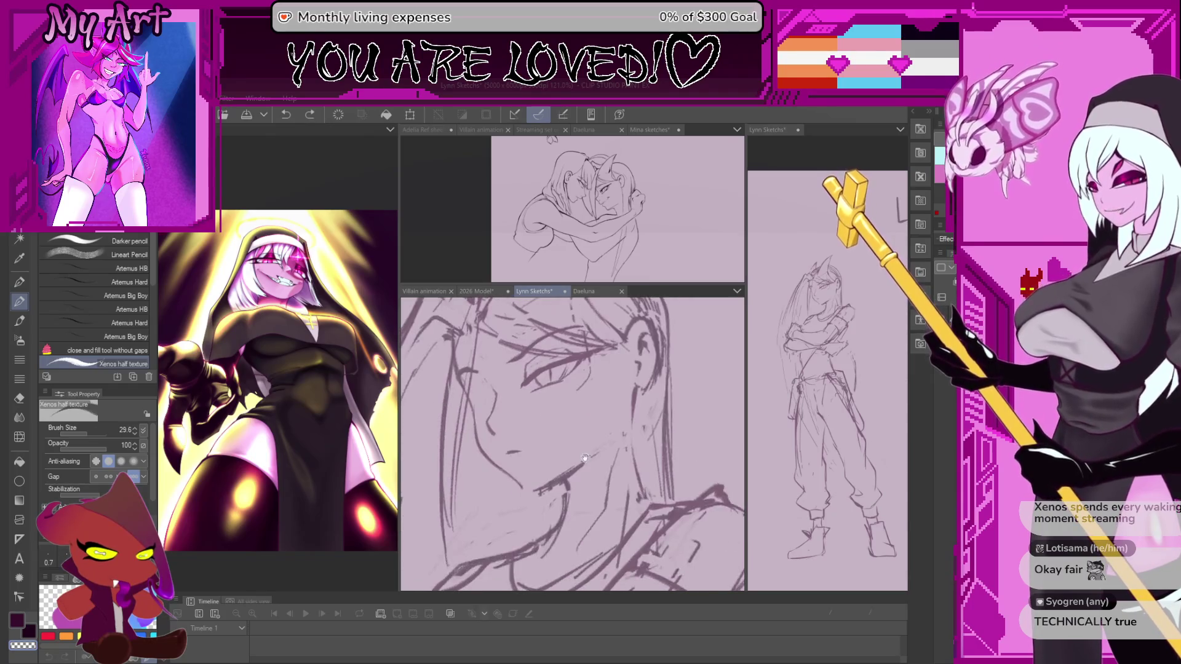
mouse_move(599, 368)
mouse_down()
mouse_move(645, 512)
mouse_move(671, 479)
mouse_up()
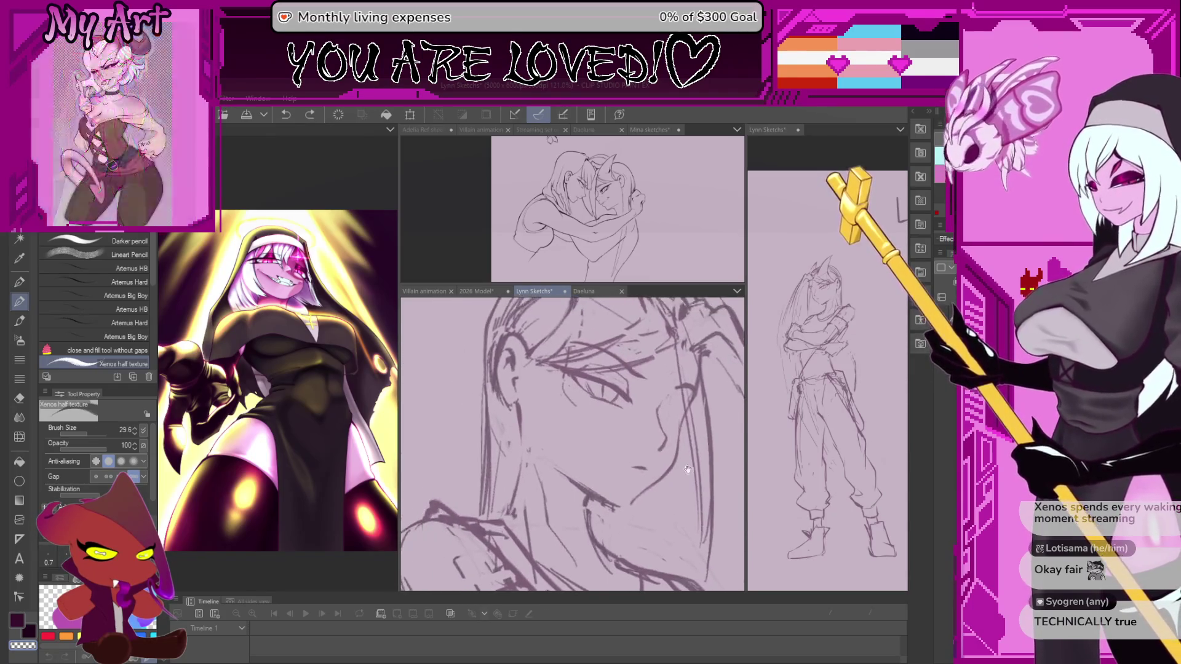
key(minus)
key(minus)
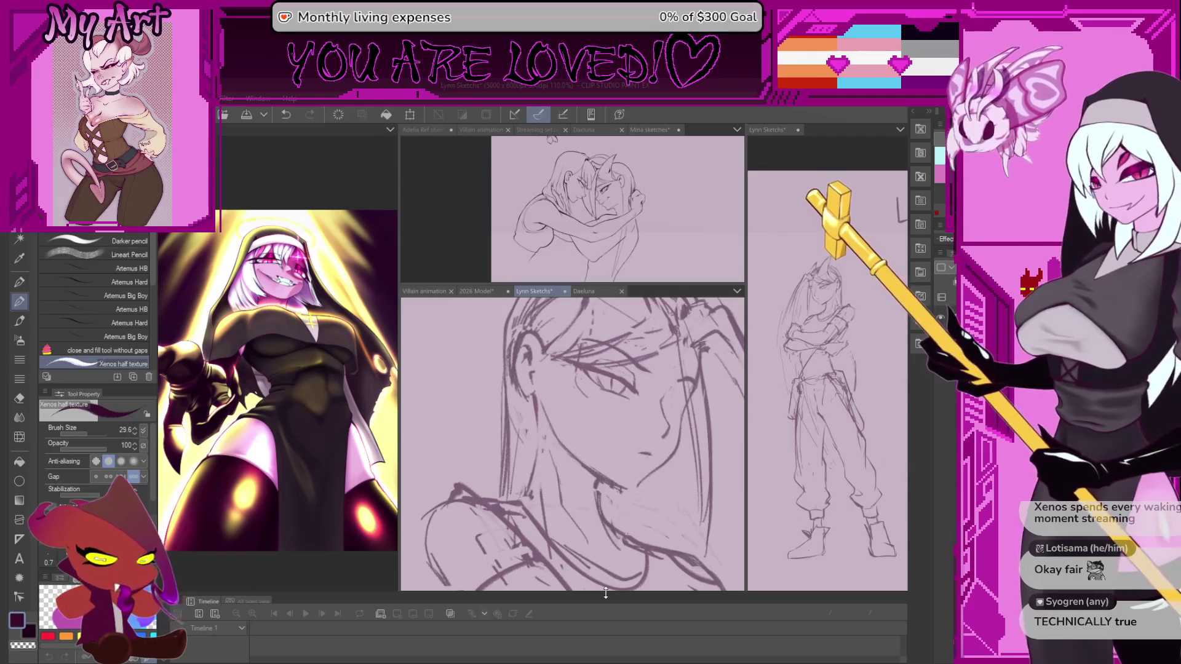
key(minus)
key(minus)
key(minus)
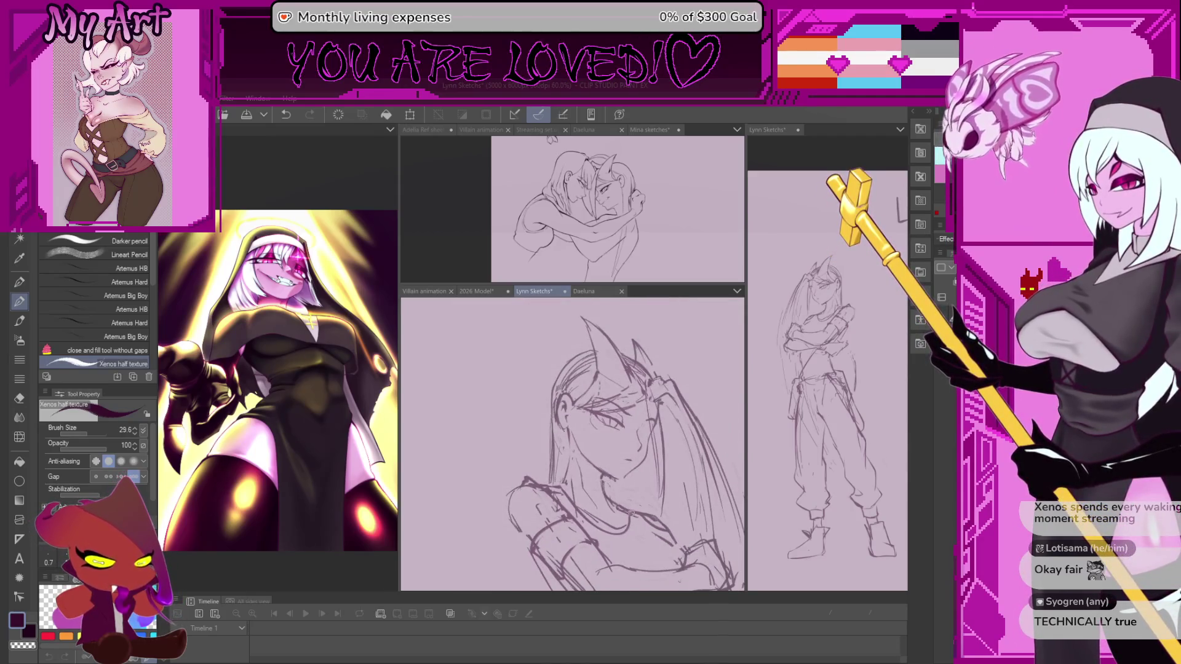
key(h)
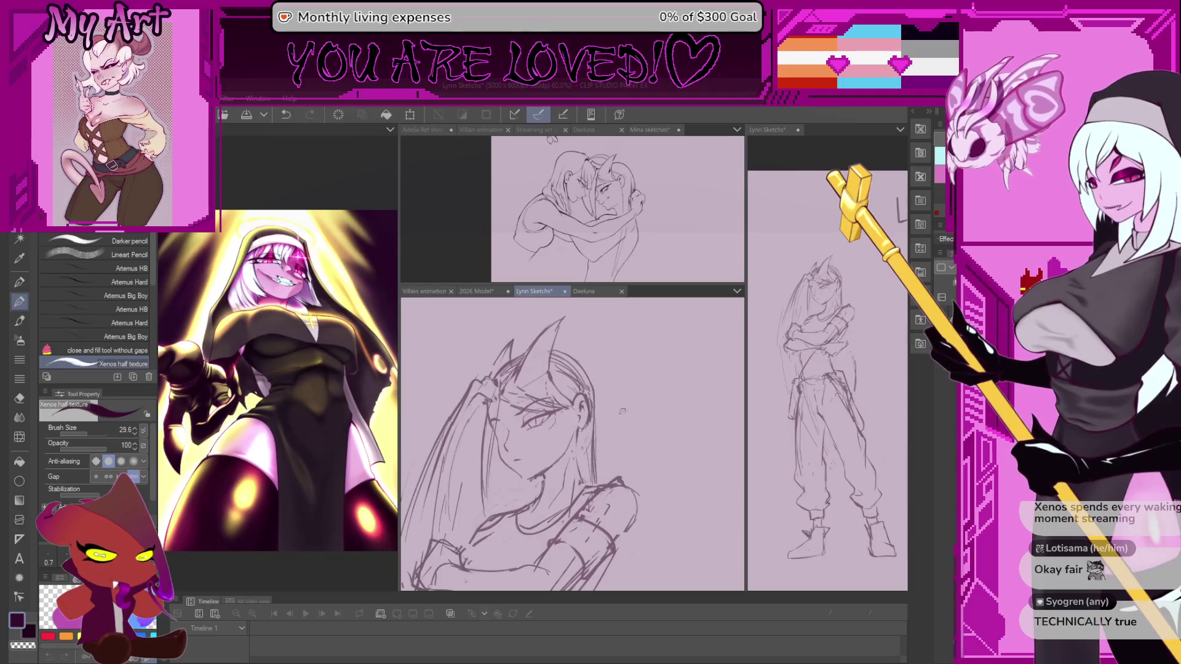
key(plus)
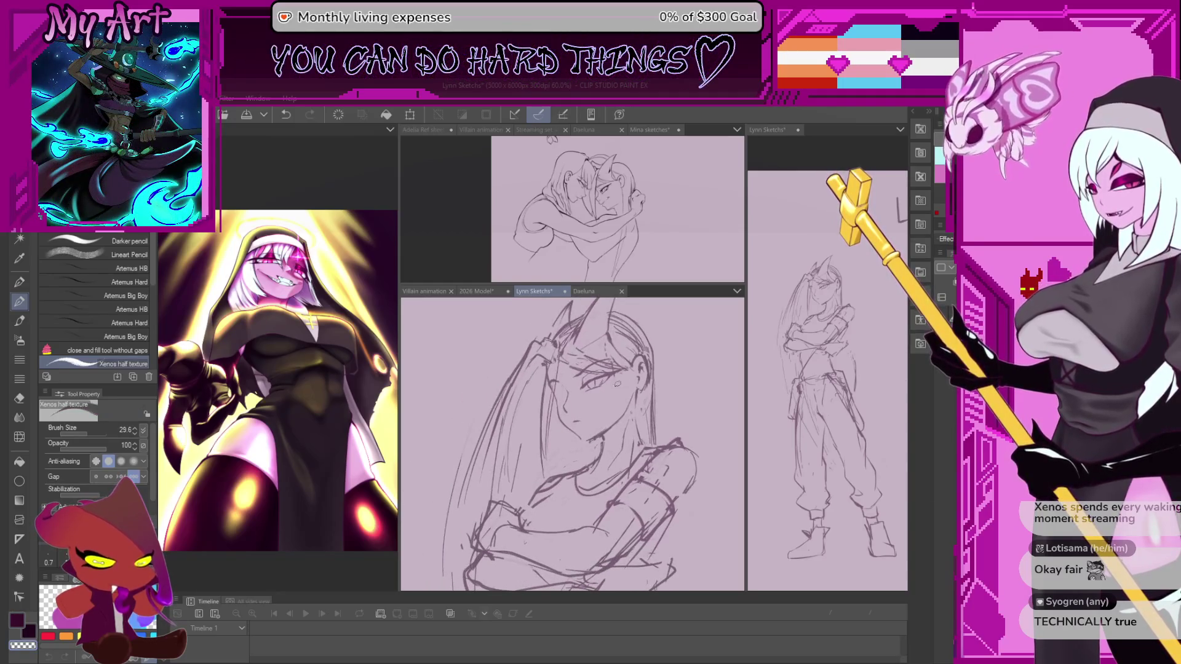
scroll(618, 382, down, 2)
scroll(639, 446, down, 2)
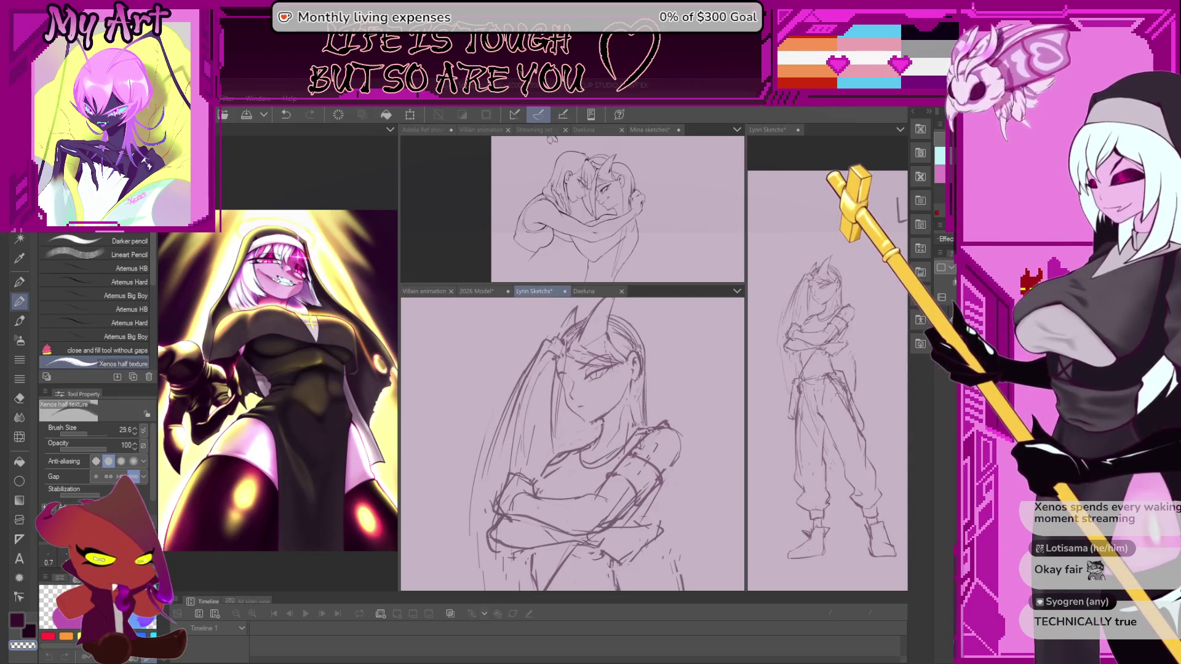
mouse_move(673, 451)
mouse_down()
mouse_move(687, 446)
mouse_move(685, 430)
mouse_up()
scroll(685, 430, up, 2)
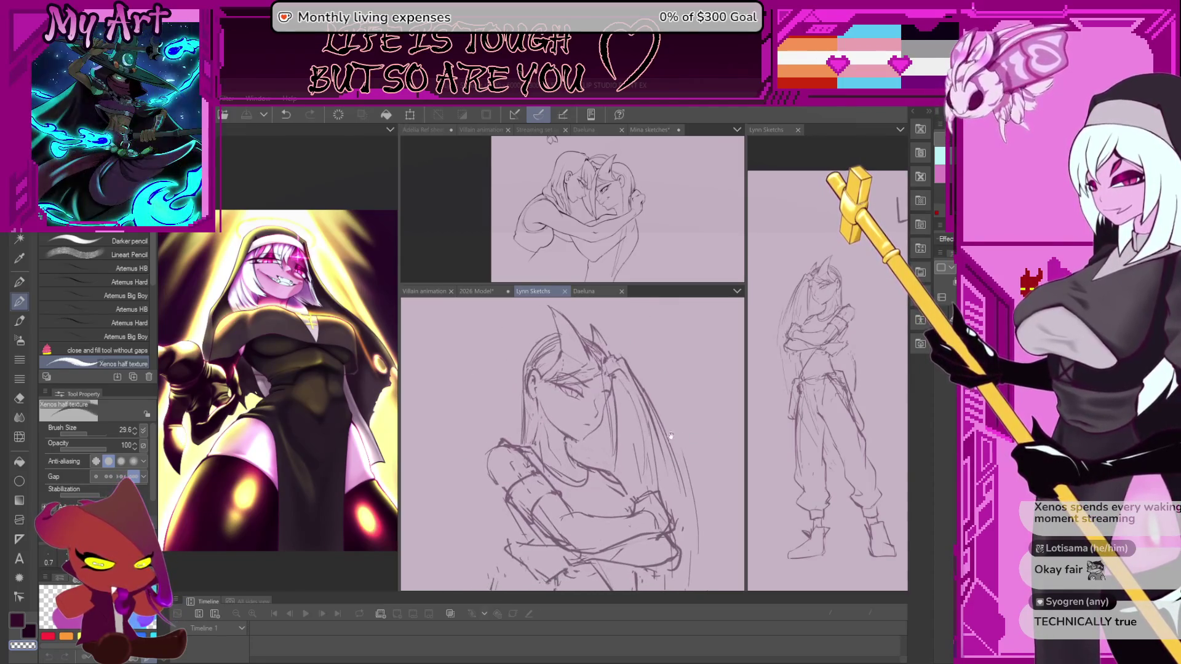
scroll(684, 430, up, 3)
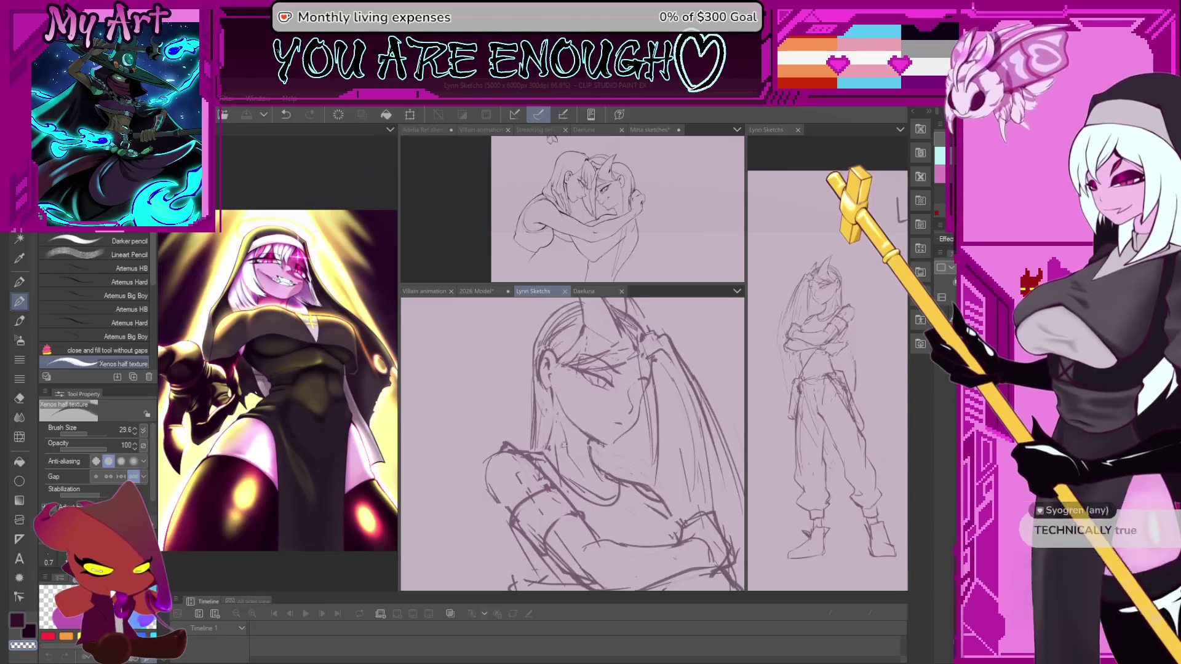
key(h)
Lasso the chin area and shift the selected facial features into place
drag(601, 448, 617, 425)
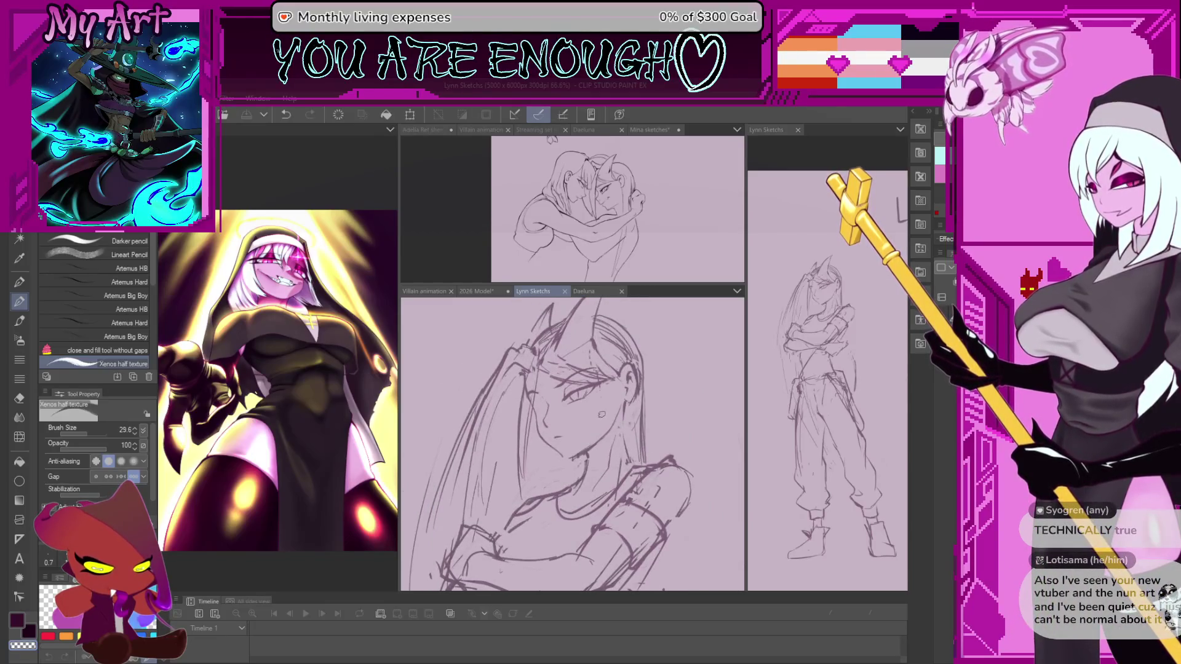
key(m)
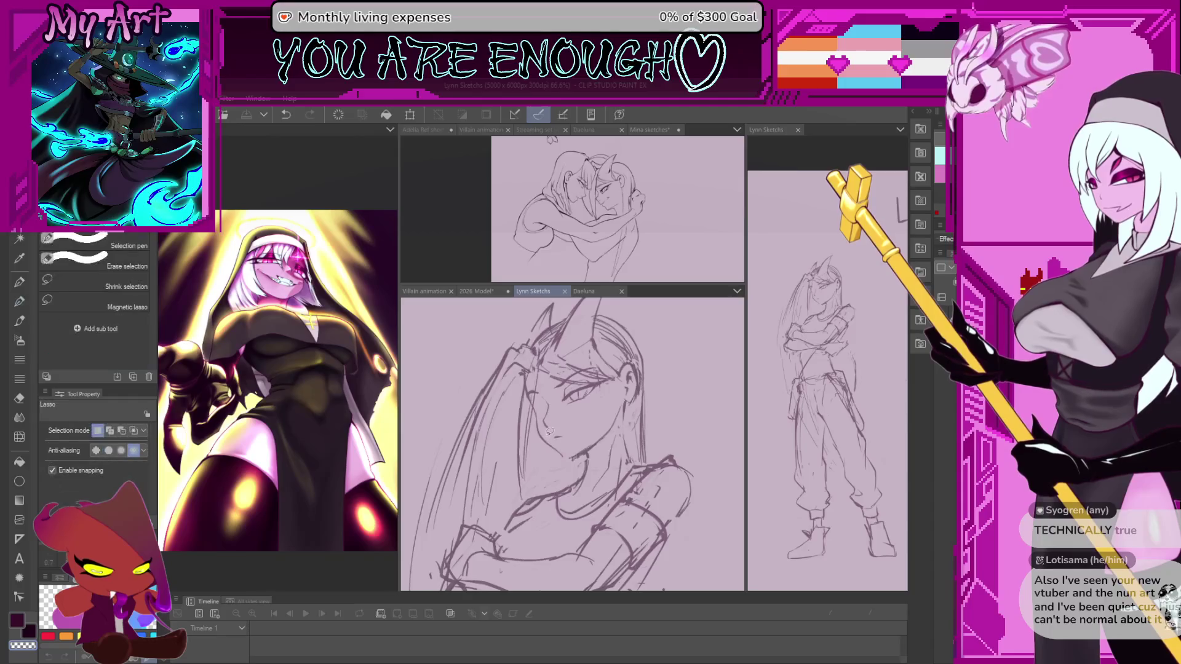
drag(618, 395, 613, 441)
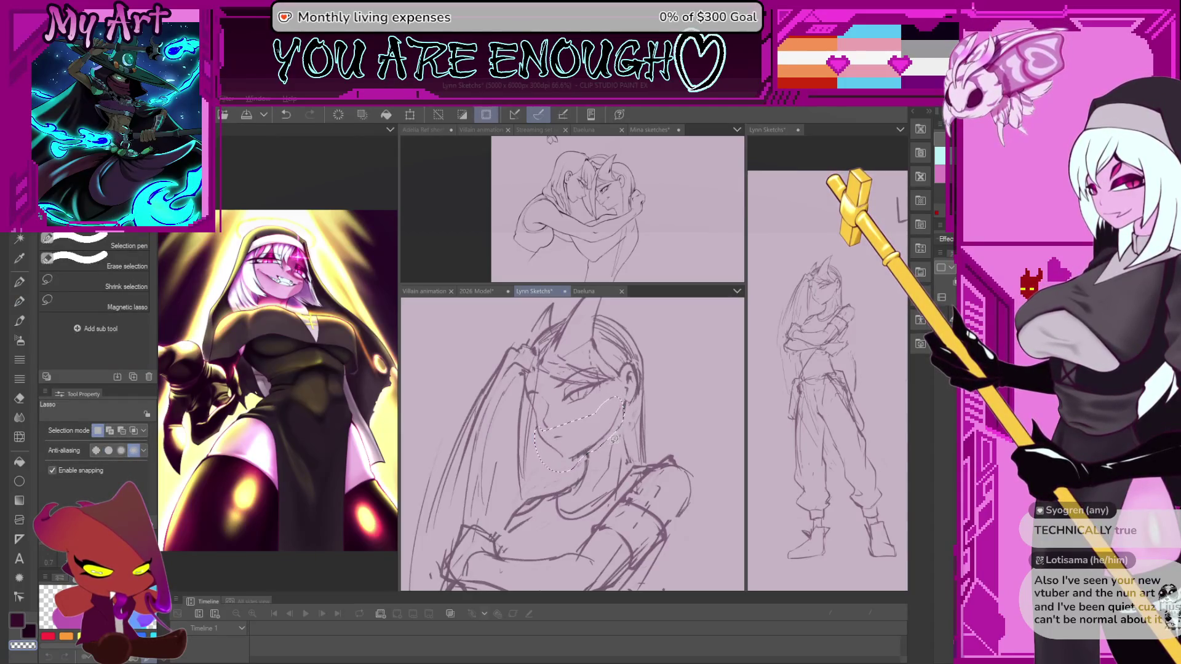
key(ctrl+t)
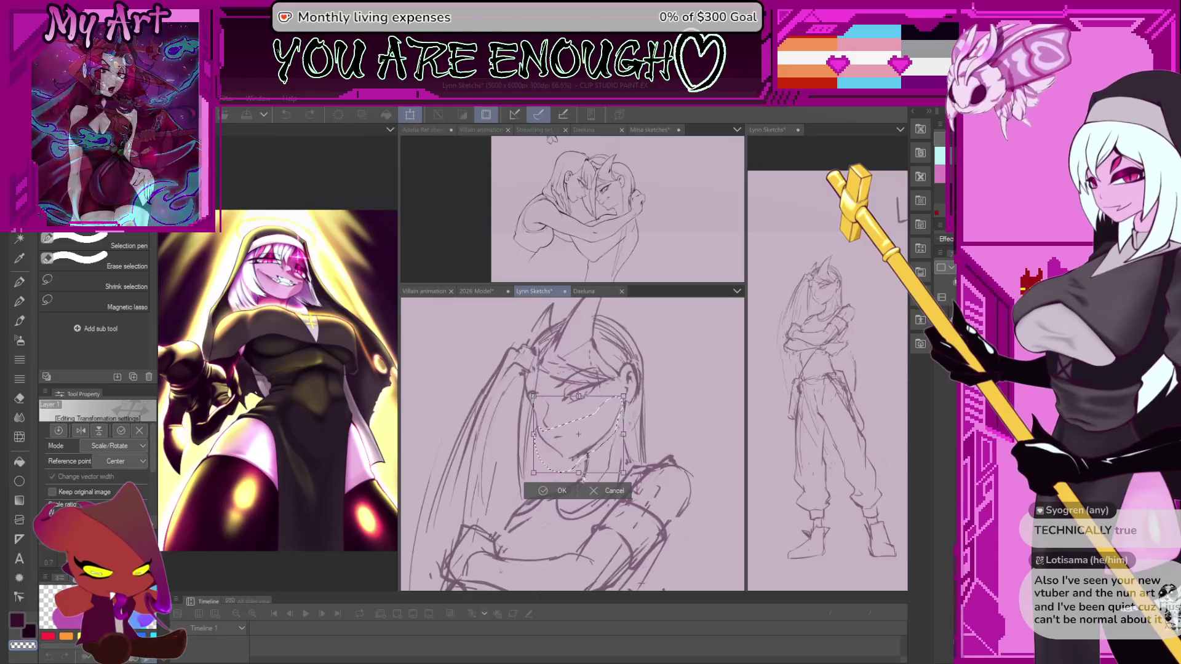
click(603, 490)
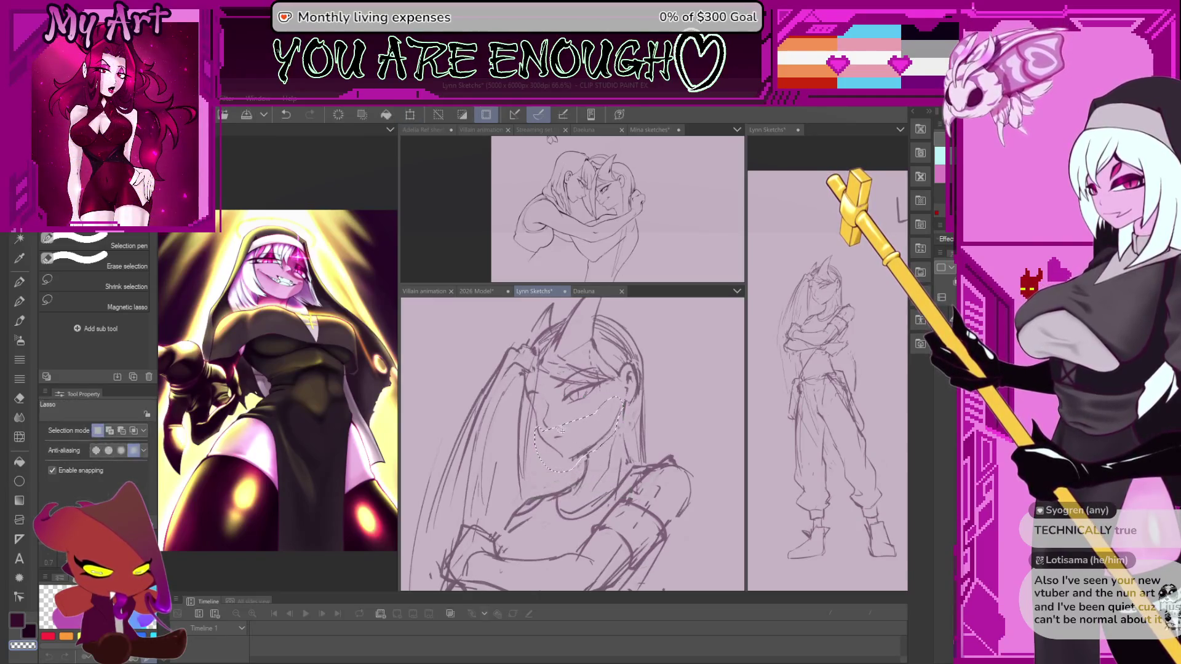
key(ctrl+t)
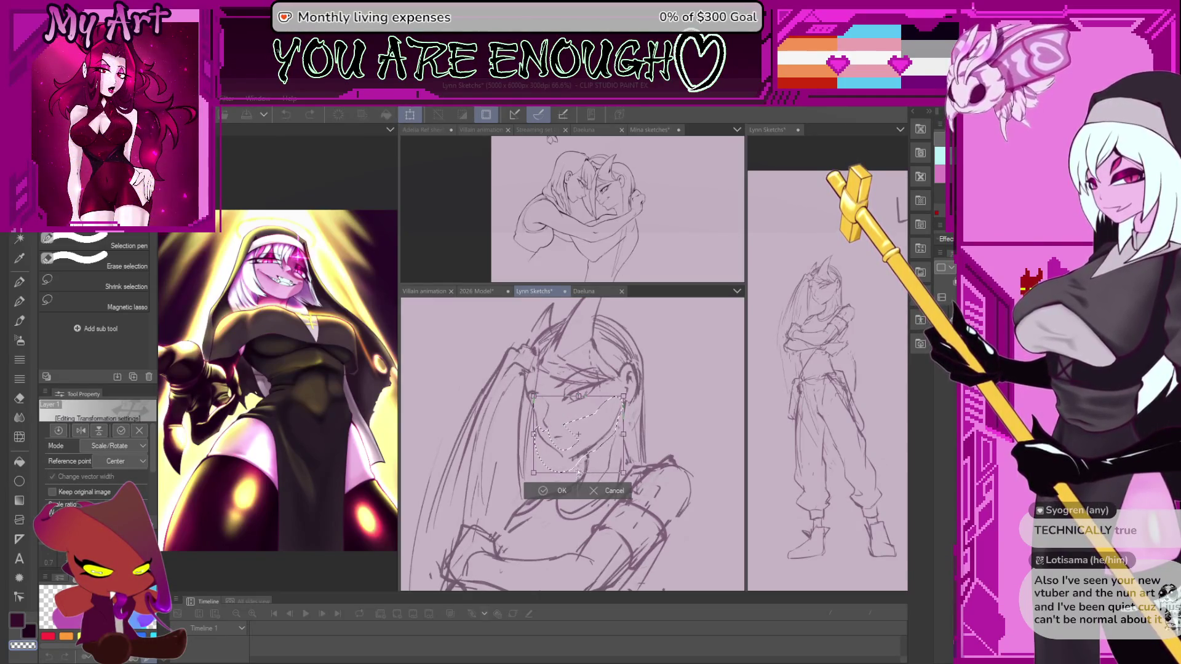
drag(576, 472, 560, 455)
key(Return)
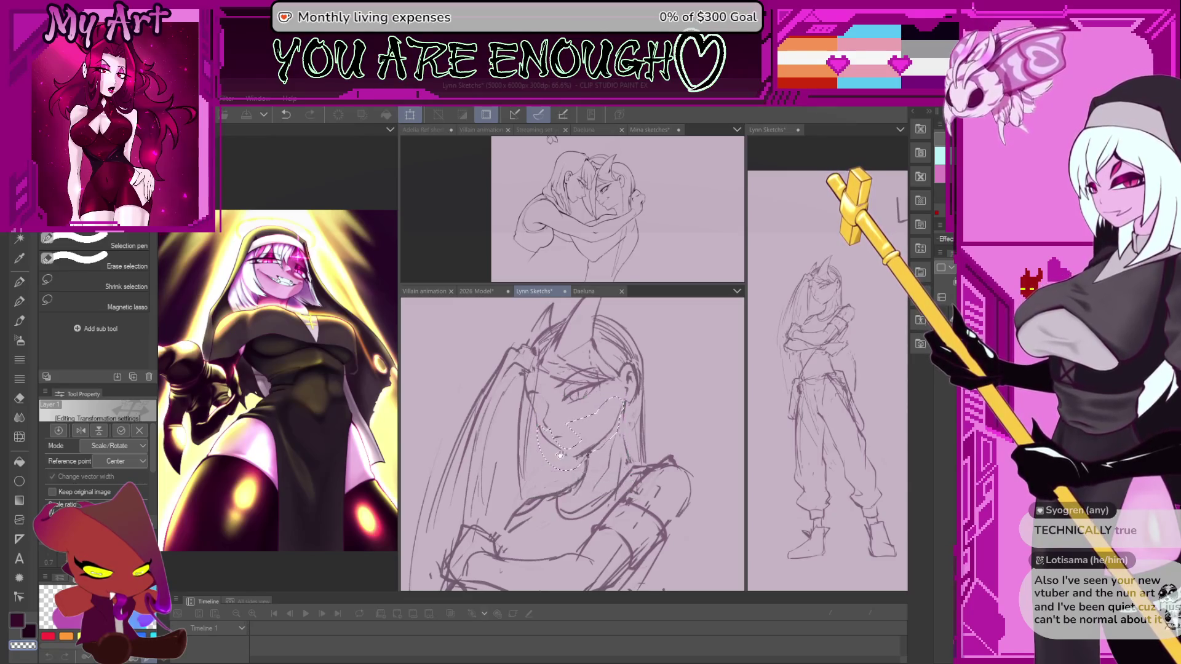
Nudge the features slightly right and up, outline a smaller lower-face area, then deselect and mirror
key(ctrl+t)
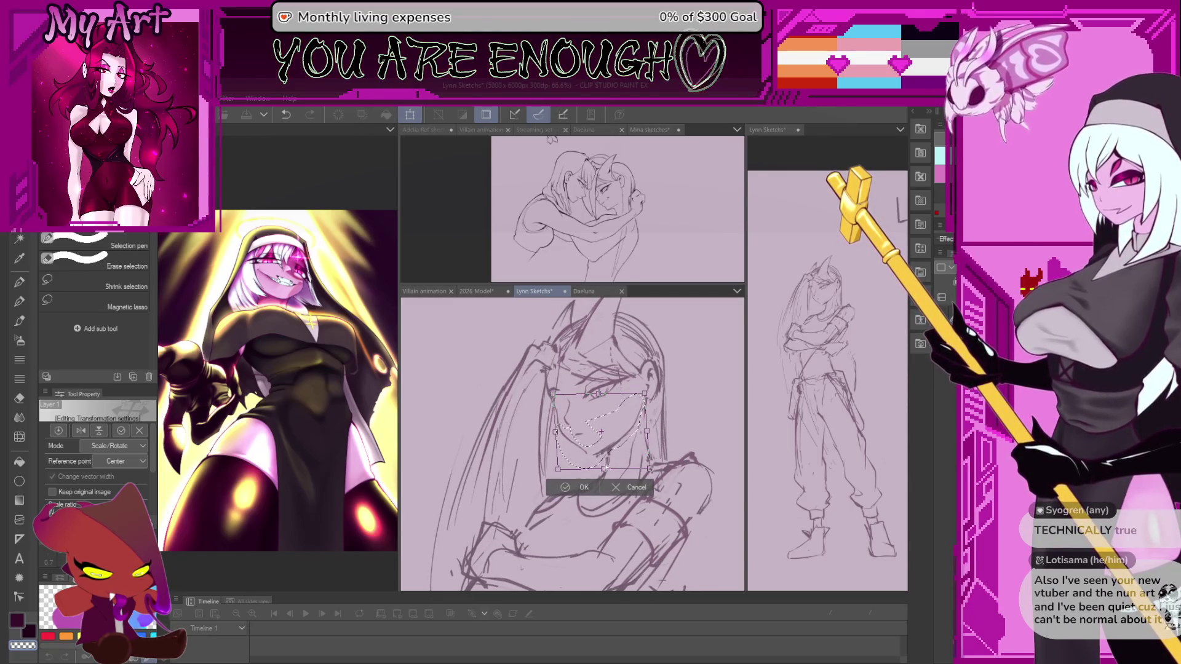
drag(600, 434, 598, 430)
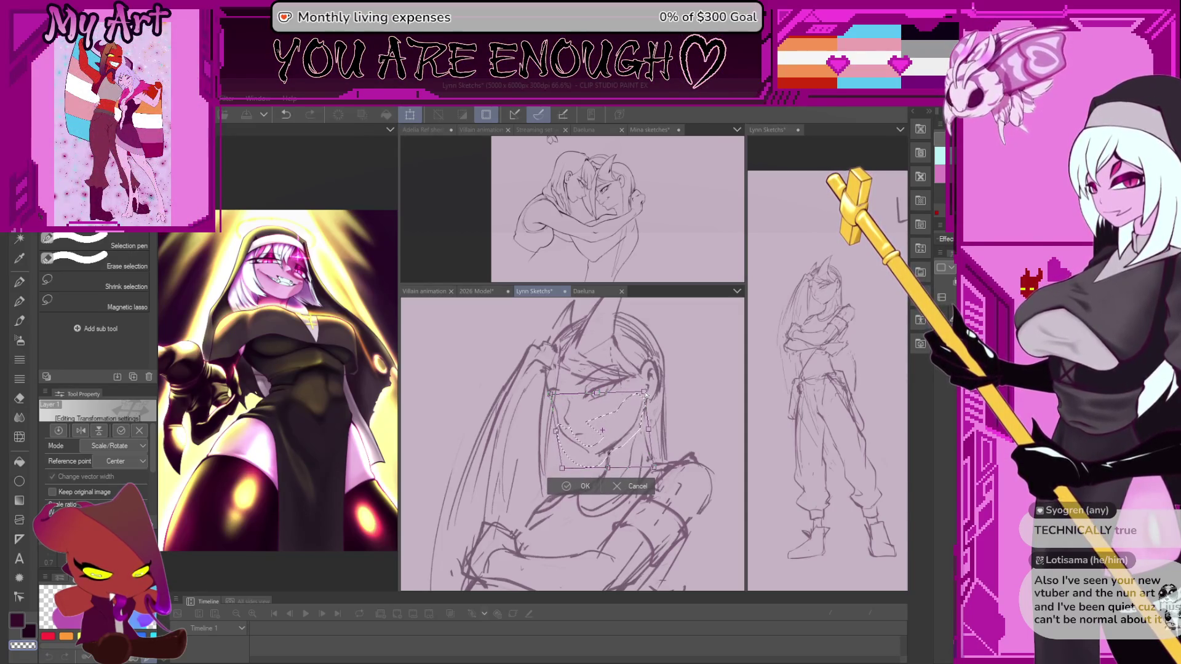
drag(587, 491, 595, 483)
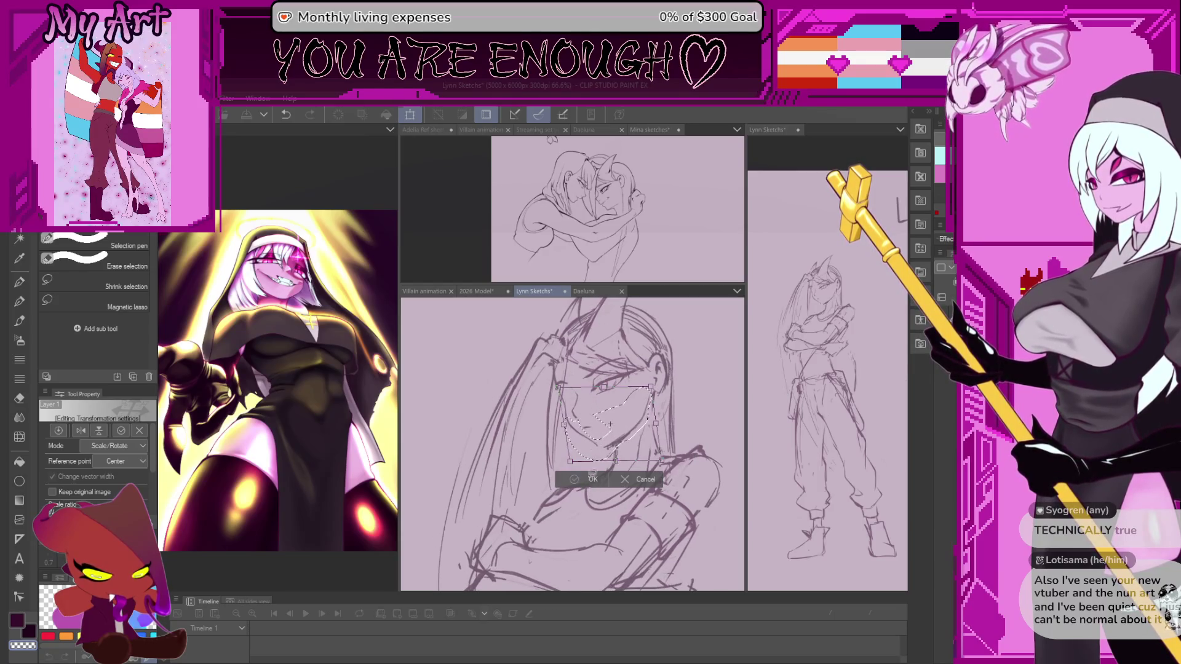
click(593, 481)
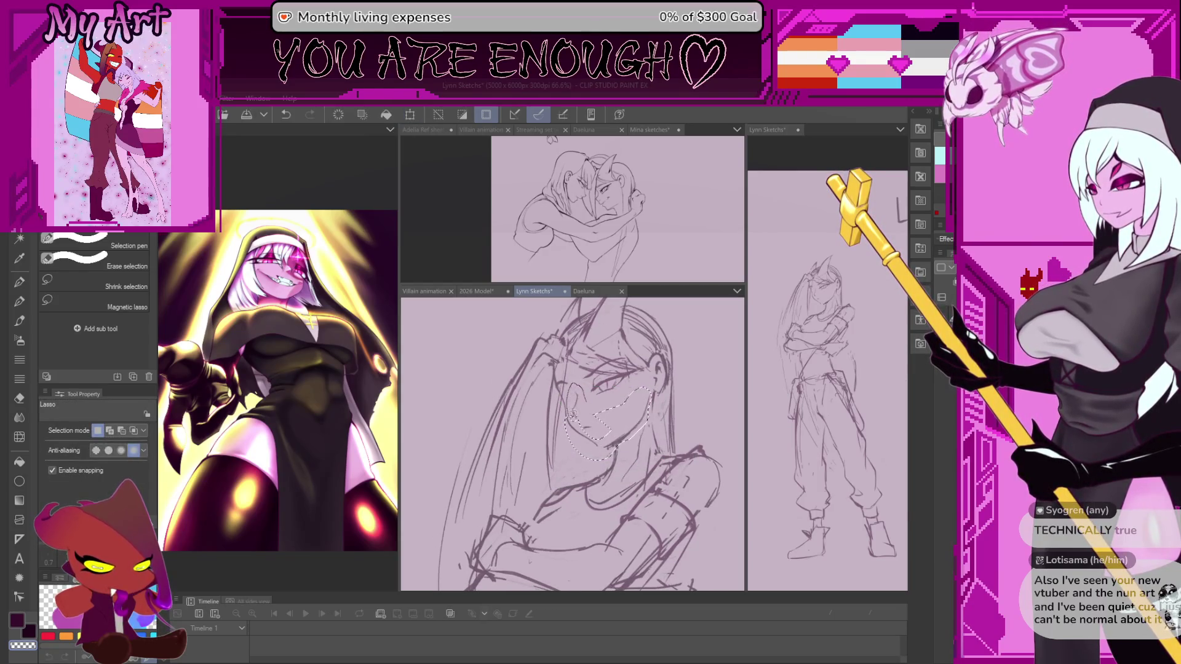
drag(570, 402, 591, 417)
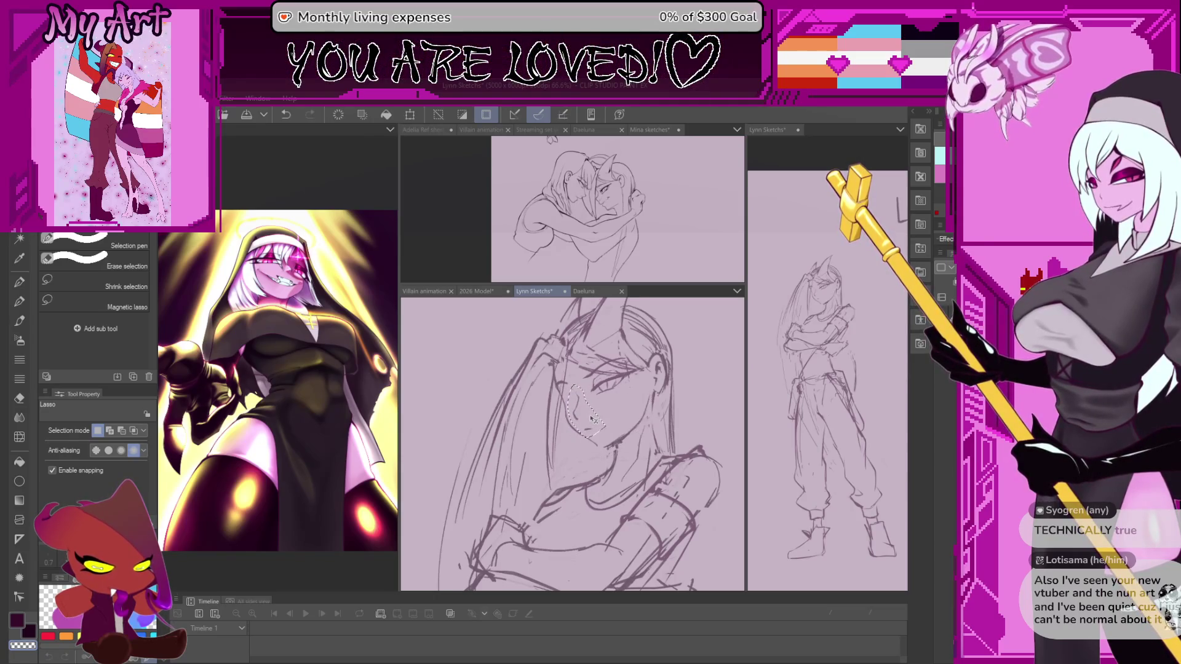
key(ctrl+d)
key(h)
mouse_move(639, 400)
mouse_down()
mouse_move(645, 443)
mouse_move(626, 457)
mouse_move(650, 476)
mouse_move(638, 451)
mouse_up()
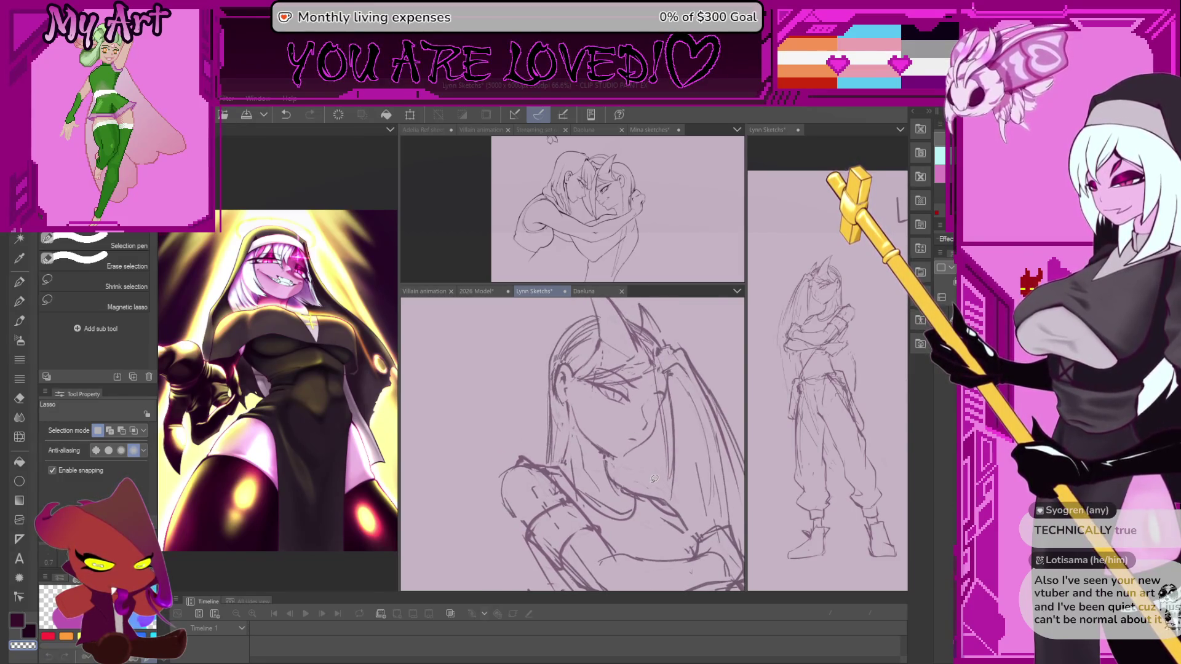
Check the sketch mirrored, swap to the darker colour, and start transforming the eye area
key(h)
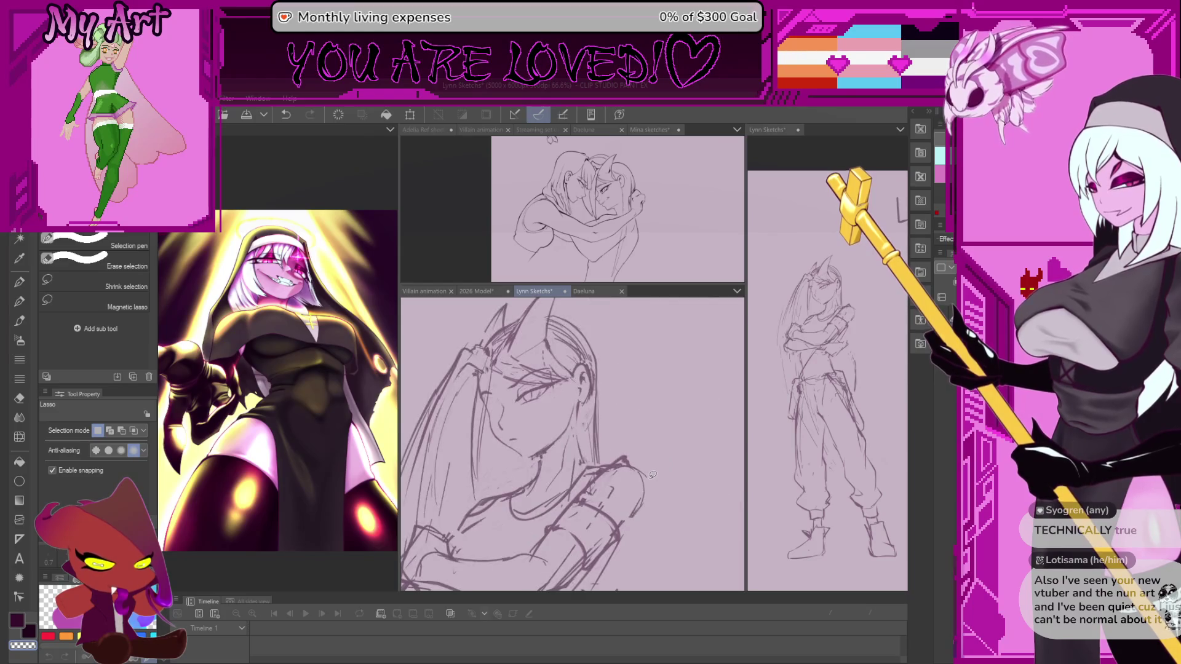
key(h)
scroll(622, 413, down, 2)
scroll(622, 413, down, 2)
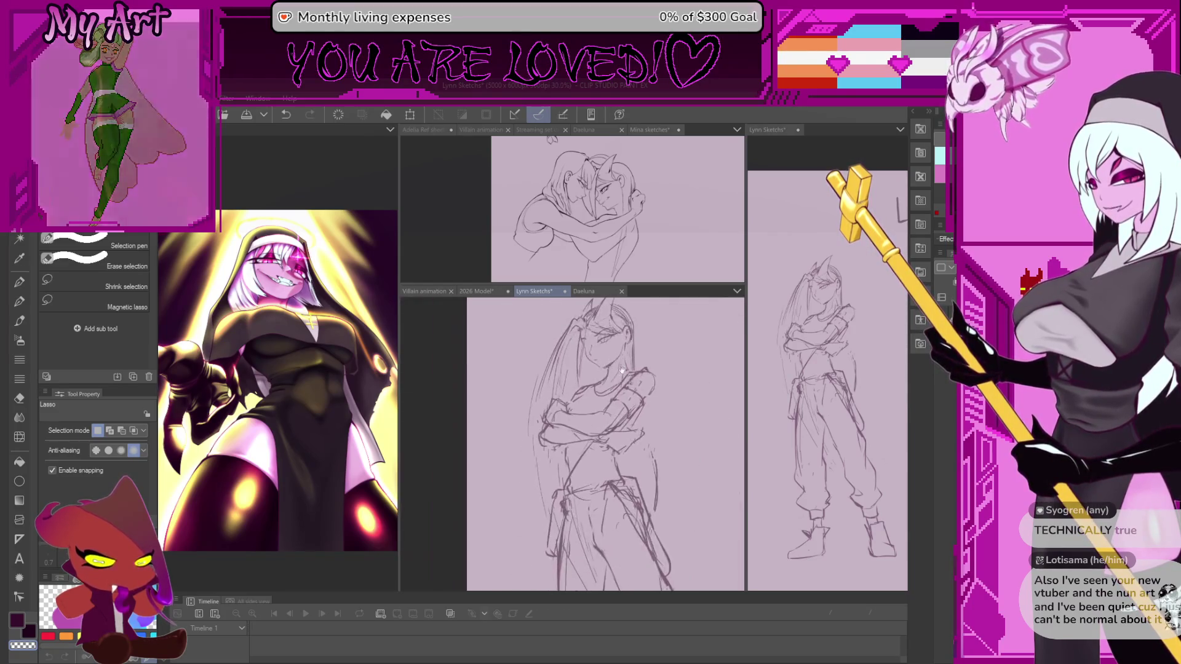
key(b)
scroll(609, 390, down, 1)
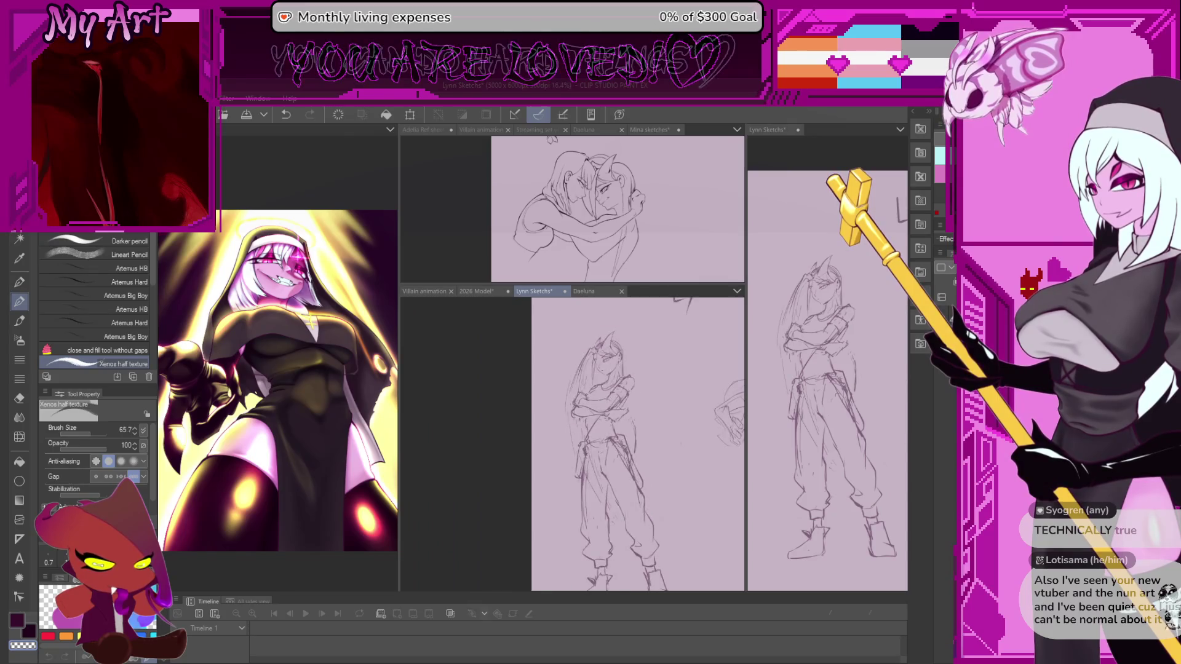
scroll(608, 390, up, 2)
scroll(610, 390, up, 2)
drag(610, 389, 607, 419)
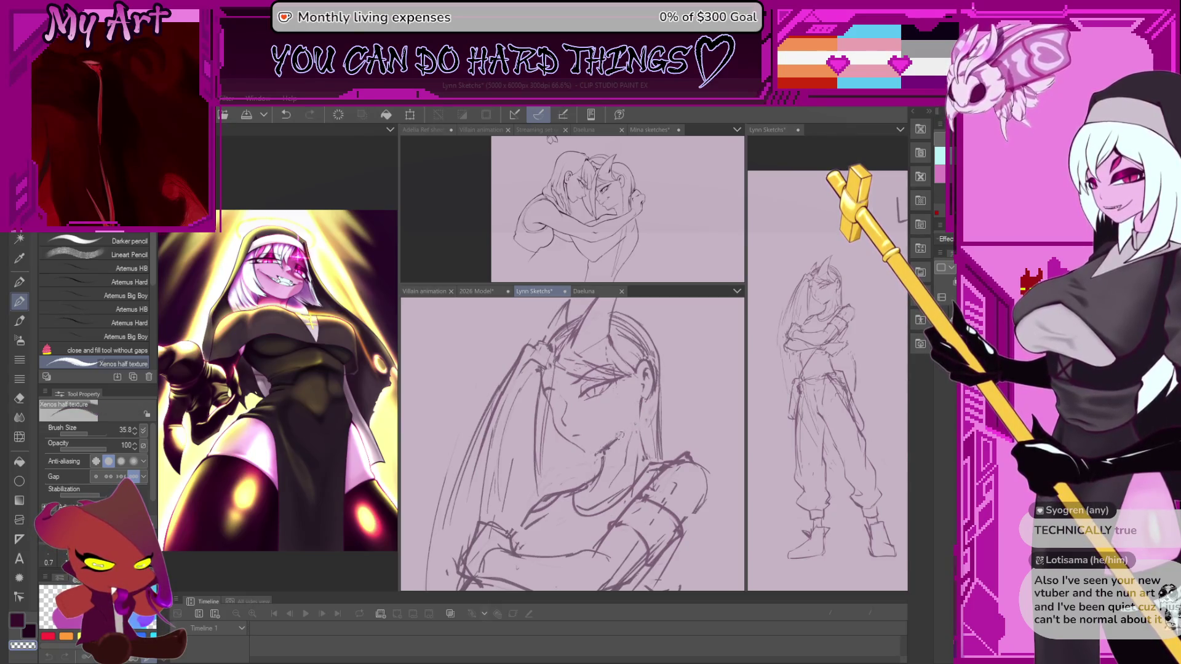
key(x)
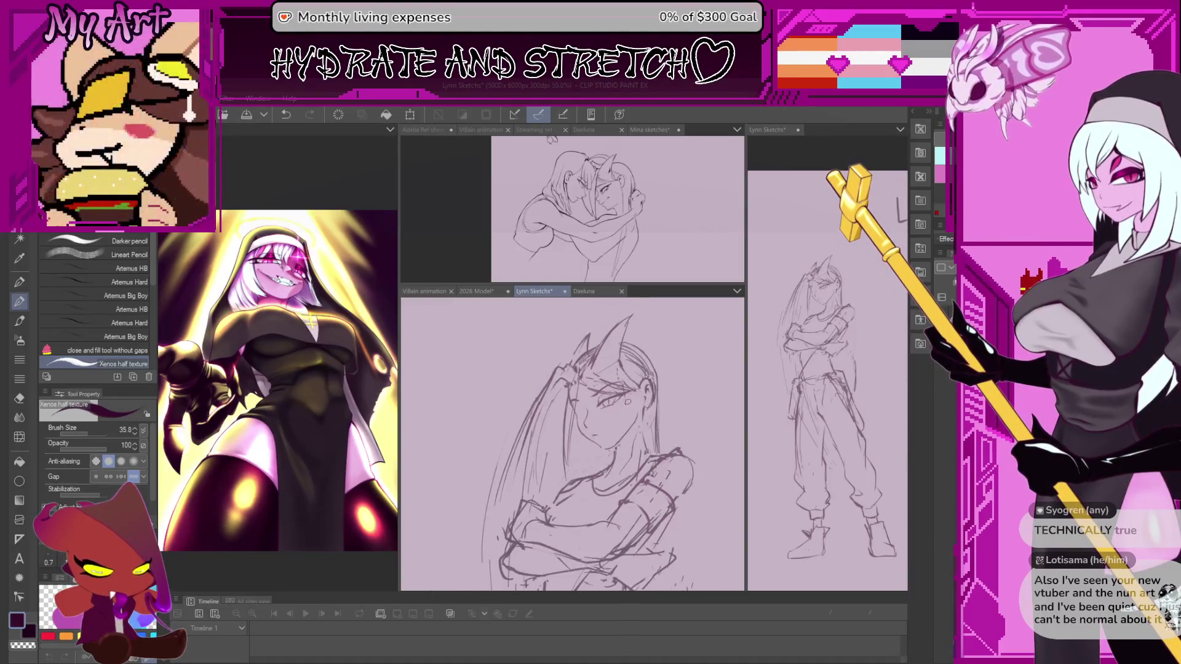
key(m)
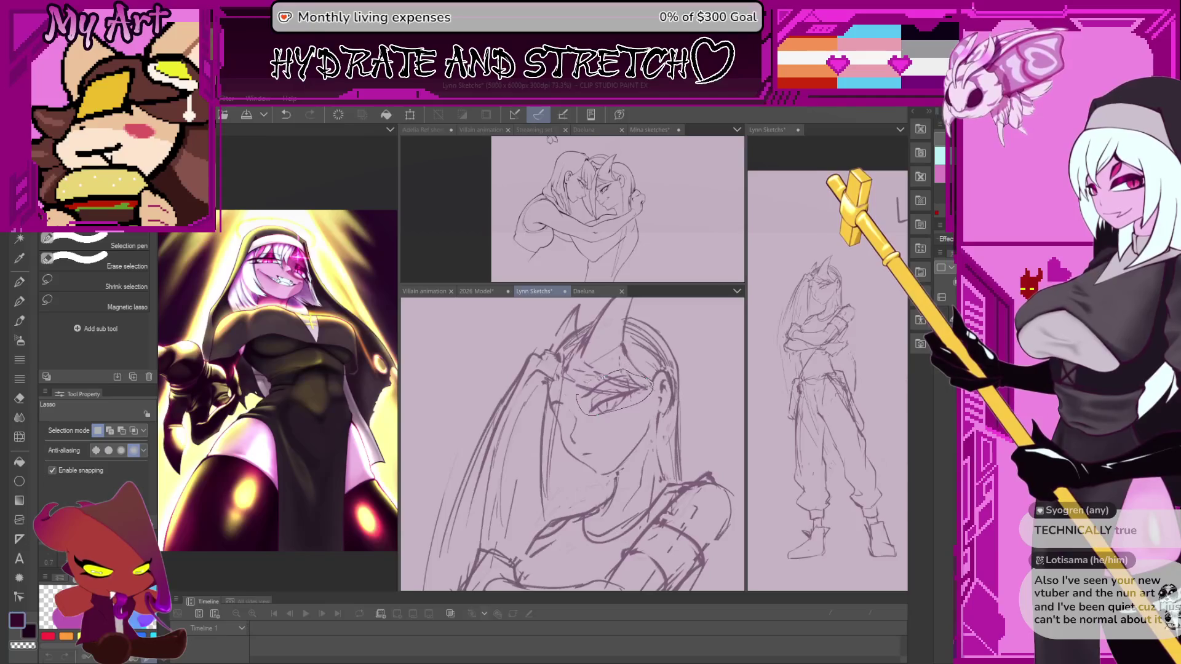
key(ctrl+t)
Skew the eye selection so its right side drops slightly, commit it, and mirror the view to check
drag(654, 391, 650, 399)
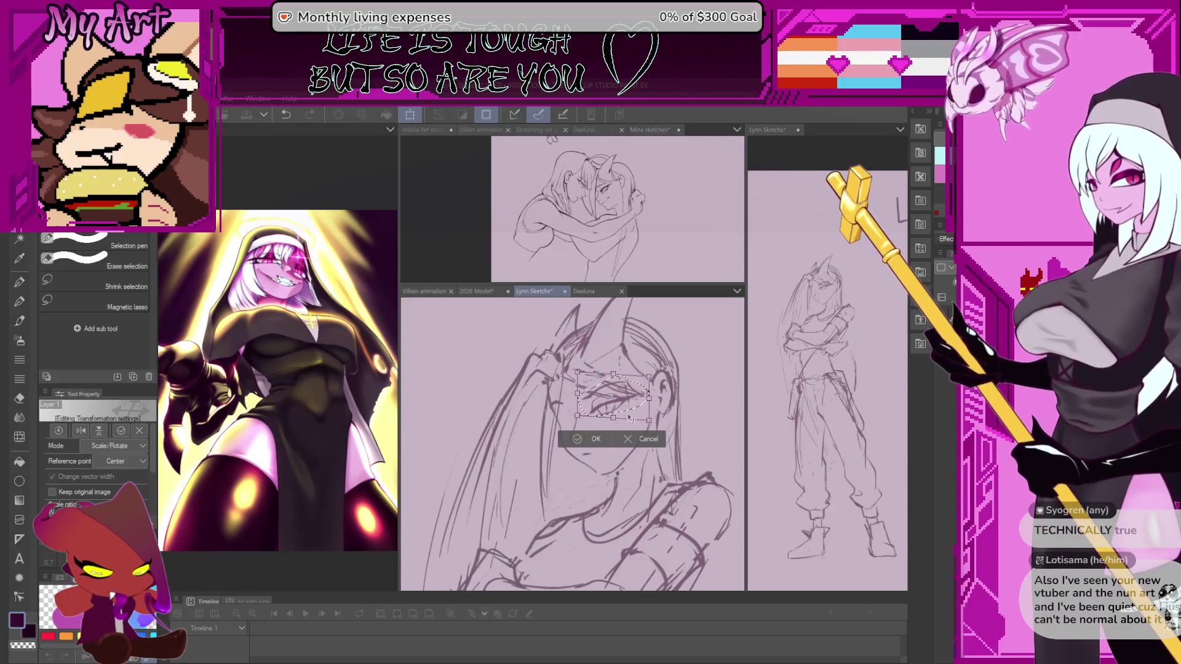
key(Return)
scroll(667, 370, down, 2)
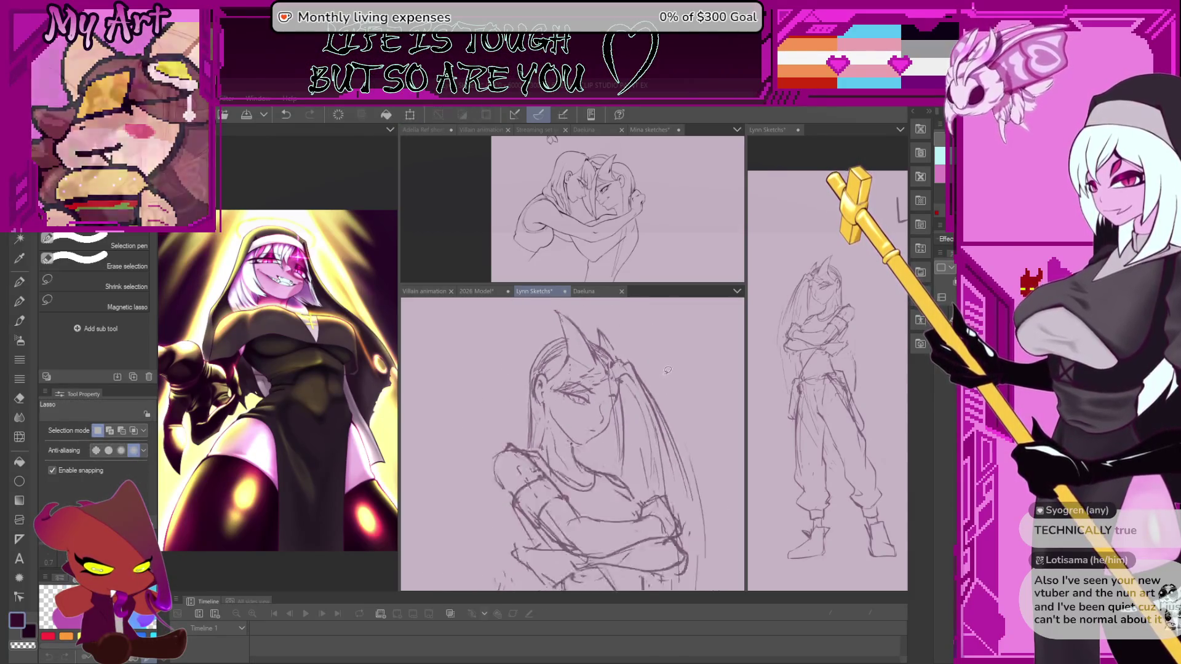
scroll(668, 369, up, 1)
scroll(664, 371, up, 1)
scroll(651, 370, up, 1)
scroll(637, 369, up, 1)
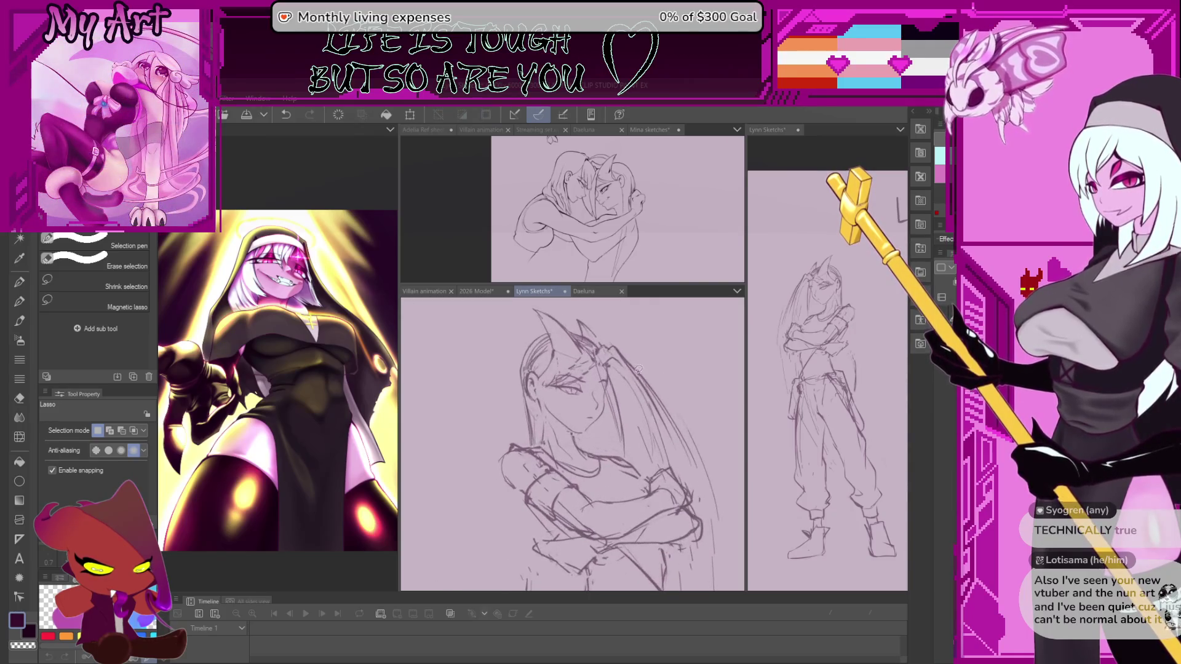
scroll(638, 369, up, 1)
key(h)
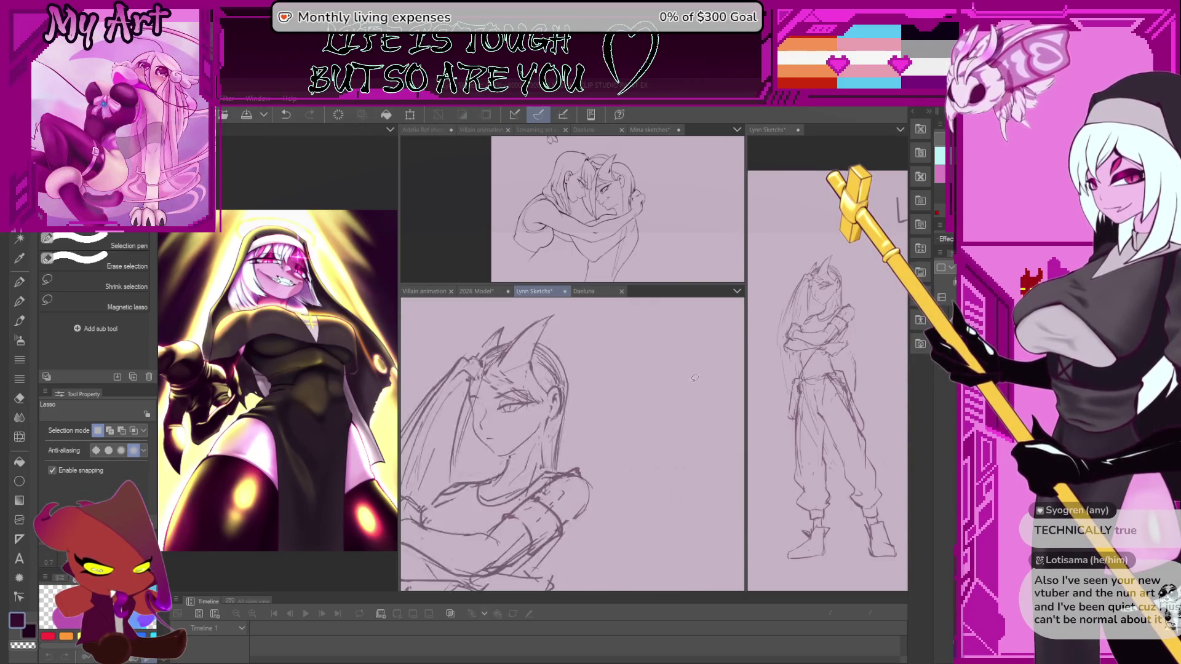
Switch to the Xenos half-texture pencil and pan, rotate and zoom the canvas onto the face
key(p)
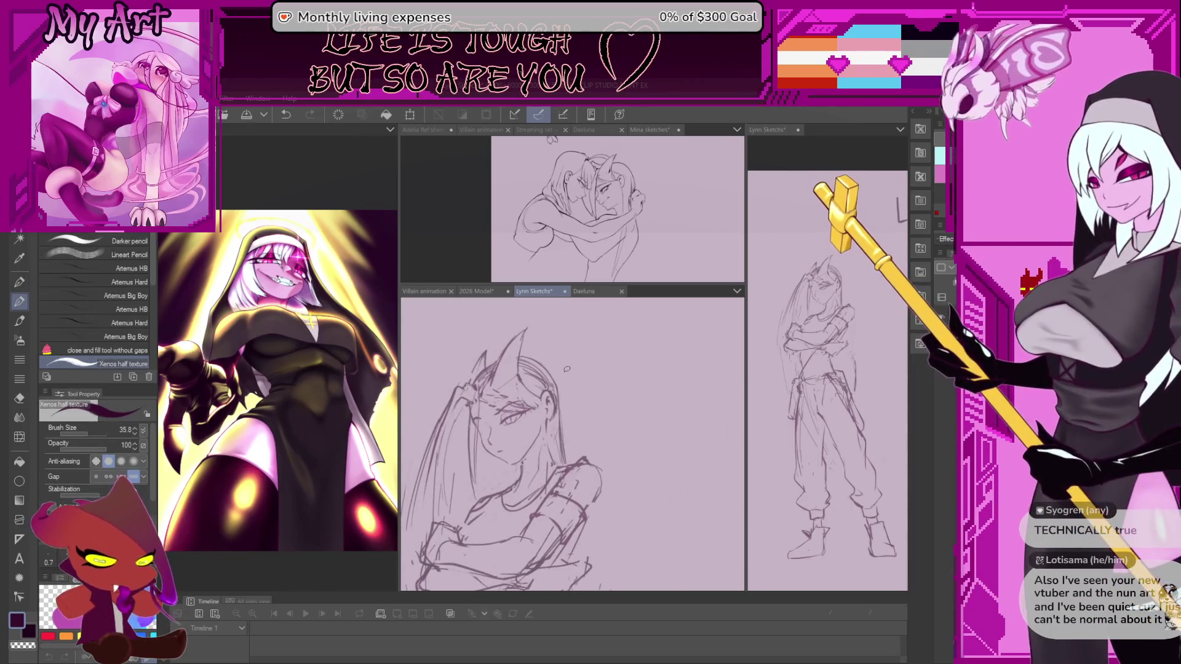
drag(567, 369, 667, 477)
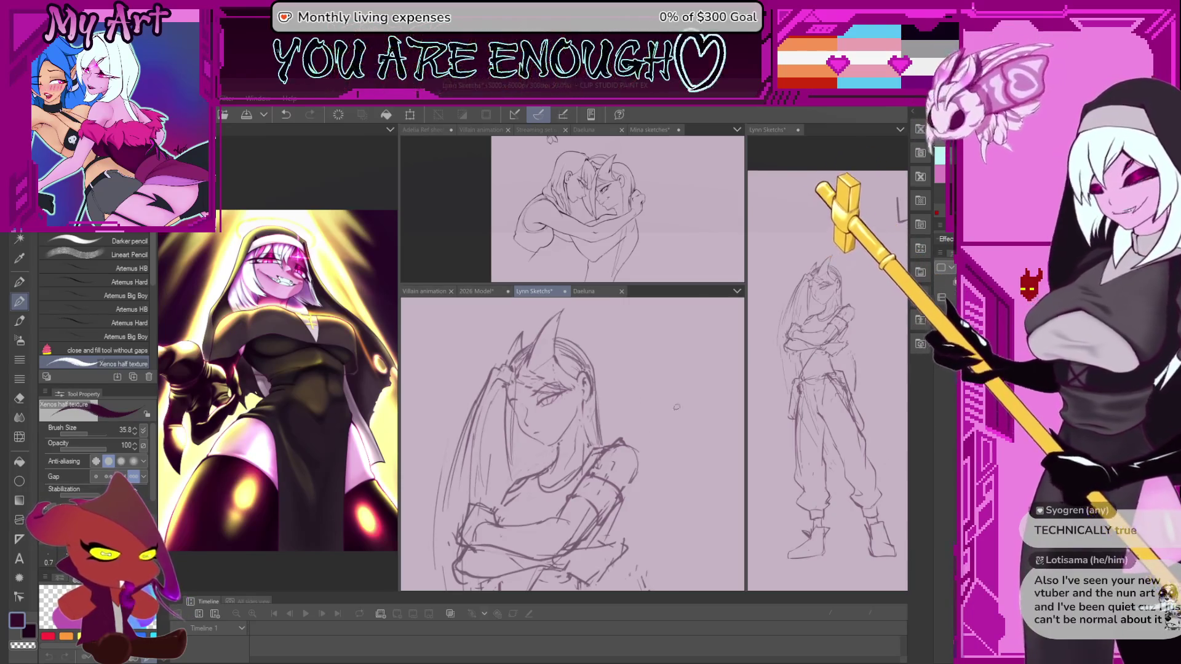
mouse_move(648, 426)
mouse_down()
mouse_move(677, 414)
mouse_move(620, 366)
mouse_up()
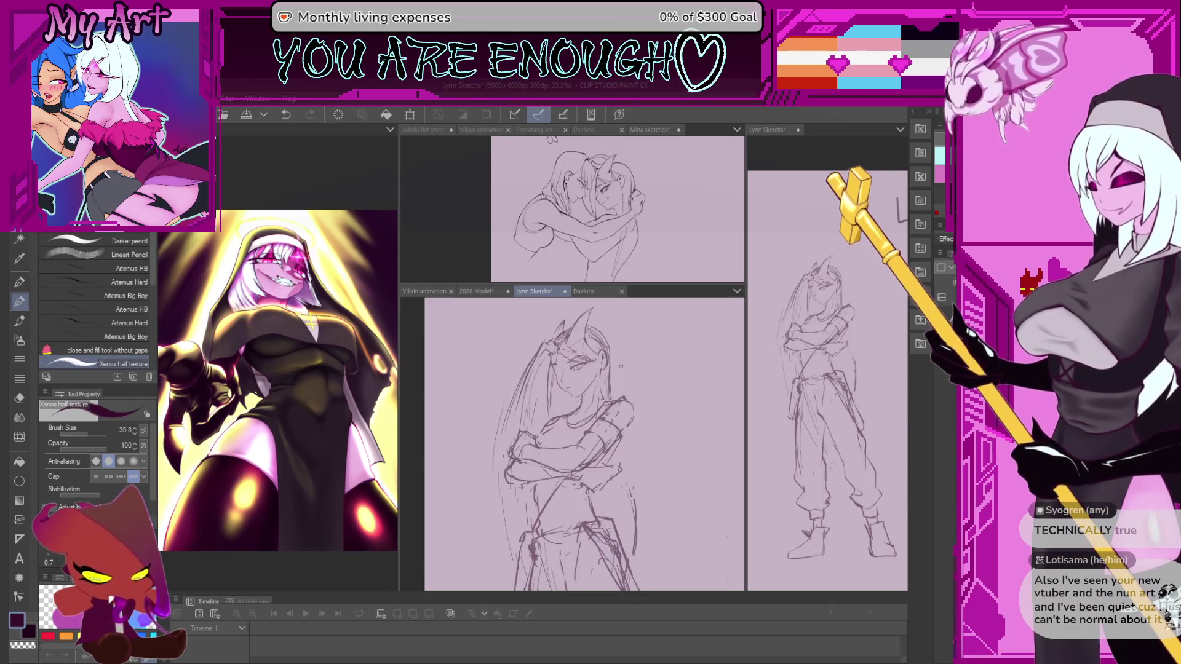
scroll(621, 366, up, 5)
drag(621, 367, 683, 417)
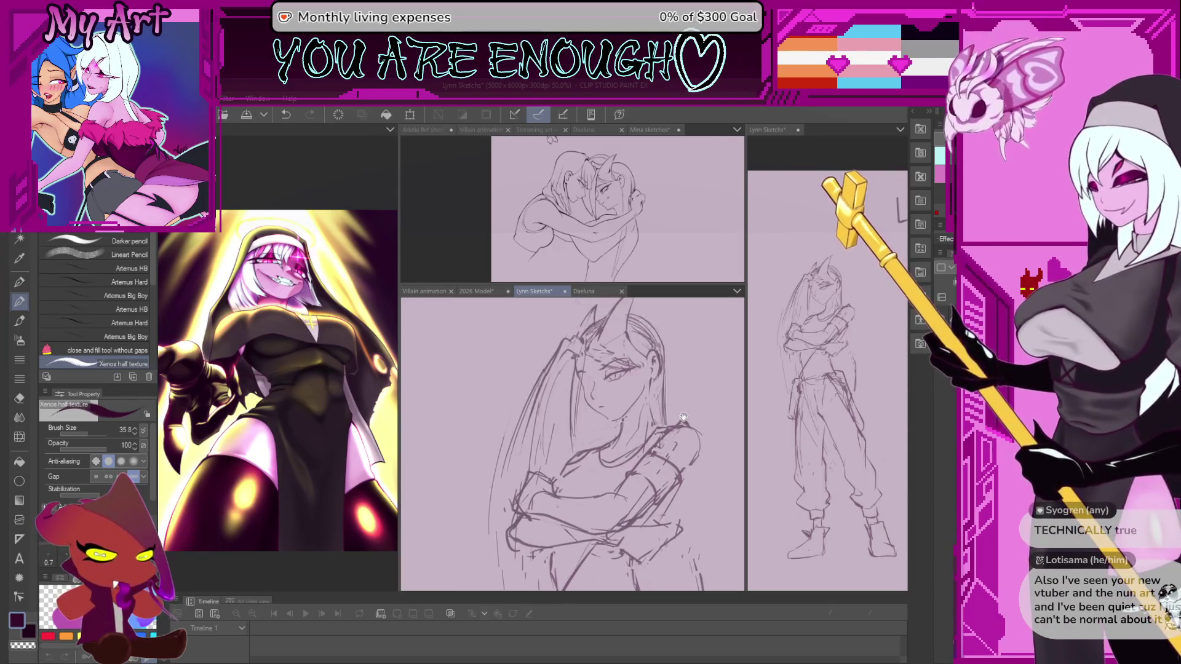
scroll(682, 417, up, 2)
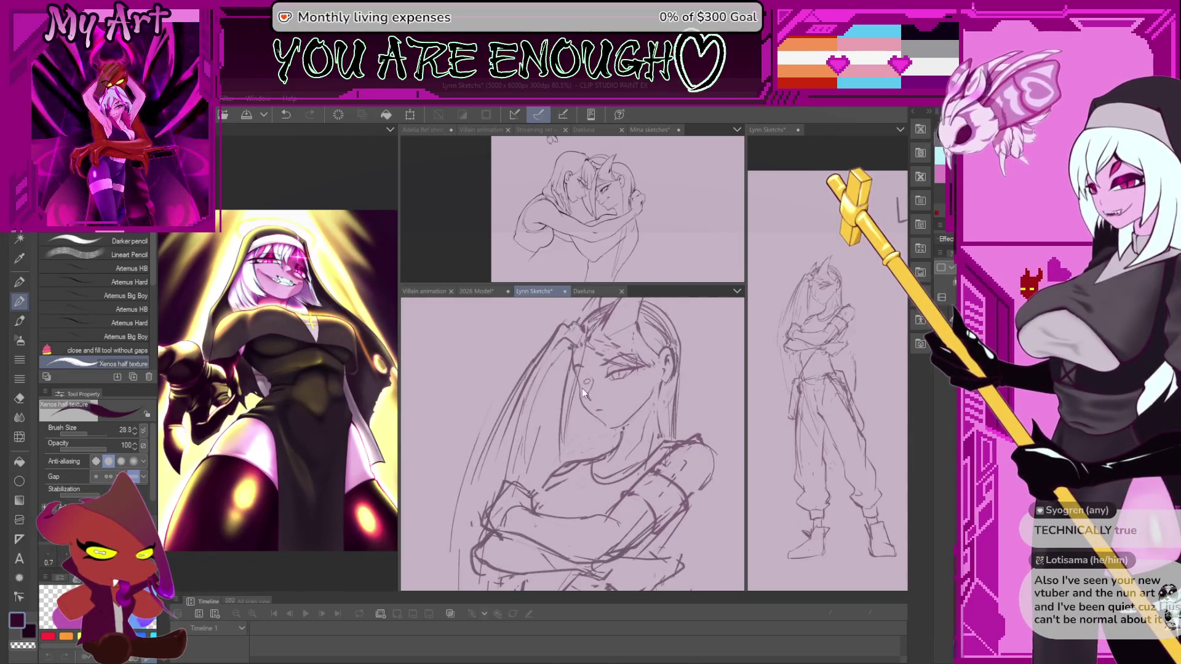
scroll(584, 395, up, 1)
scroll(591, 370, up, 1)
scroll(596, 351, up, 1)
scroll(600, 326, up, 1)
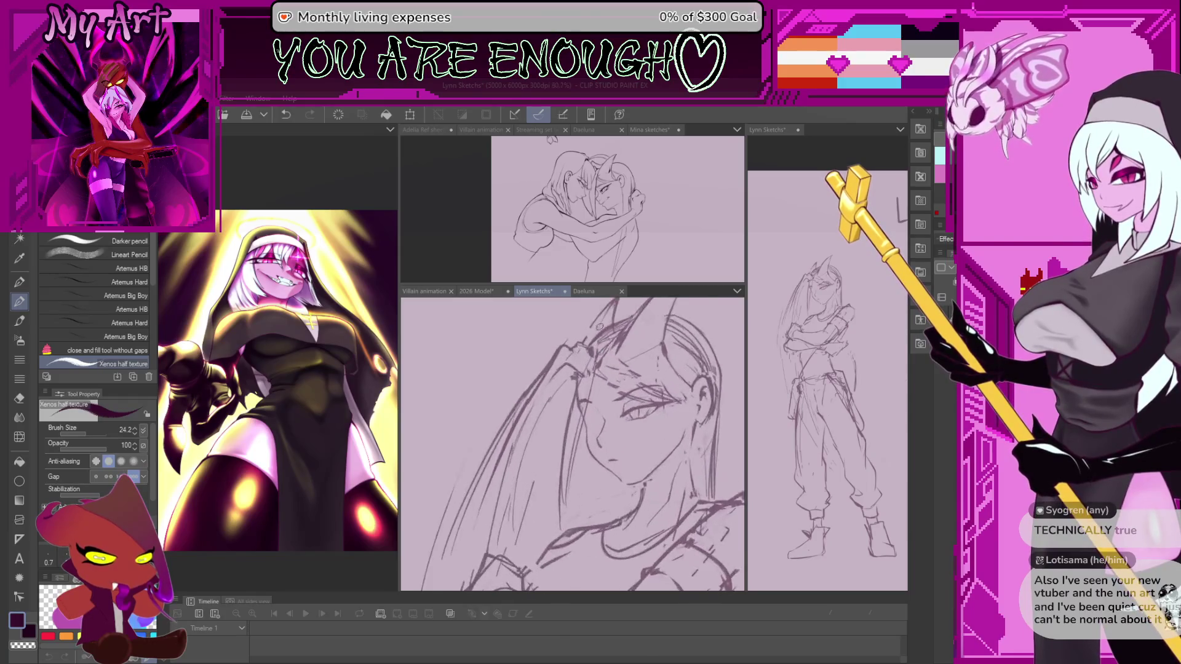
scroll(600, 326, up, 1)
scroll(602, 351, up, 1)
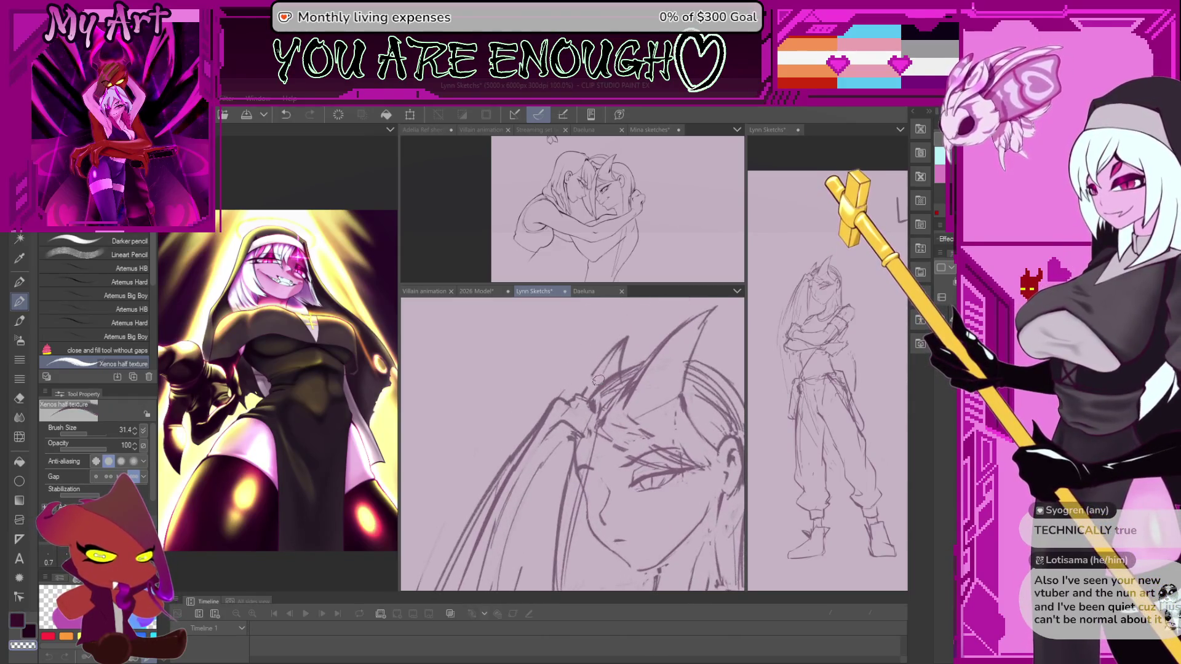
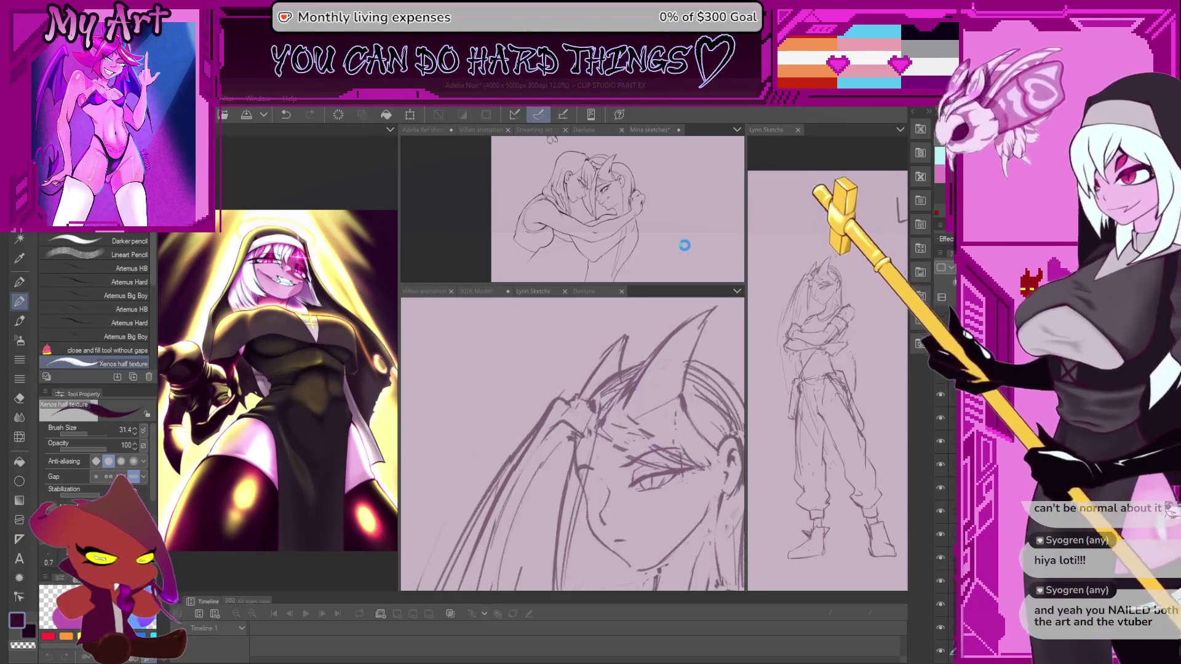
Check the Nun After Merg document by toggling its red, green and blue face fills off and on
key(ctrl+Tab)
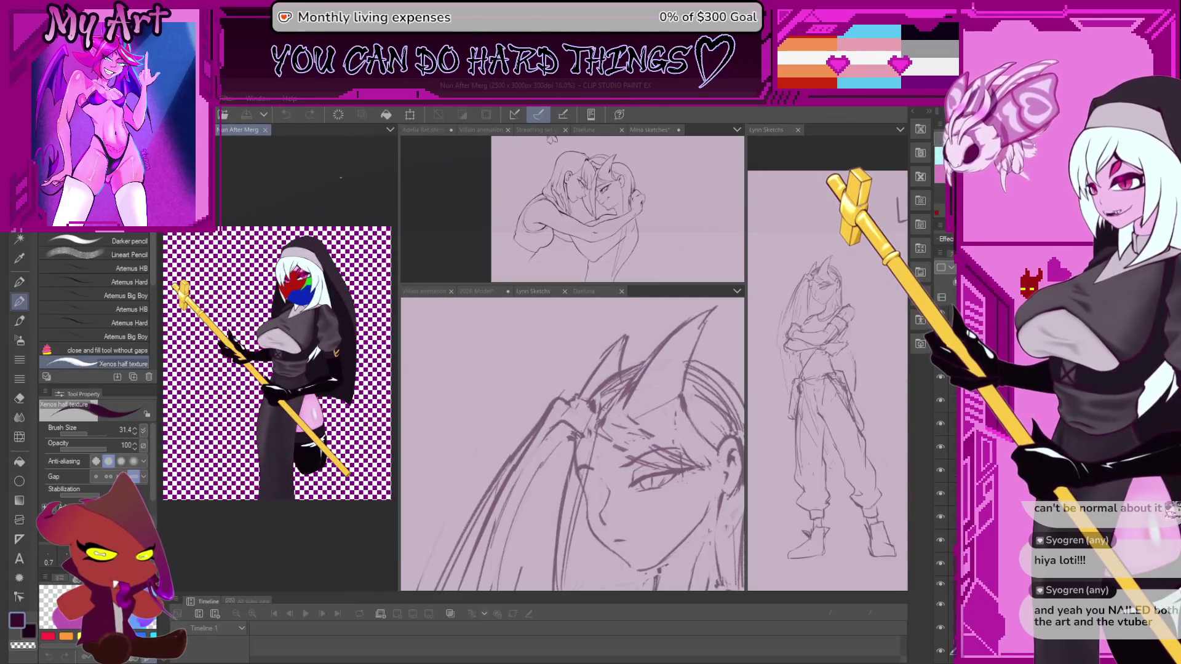
drag(400, 176, 620, 217)
scroll(394, 190, up, 2)
scroll(394, 190, up, 3)
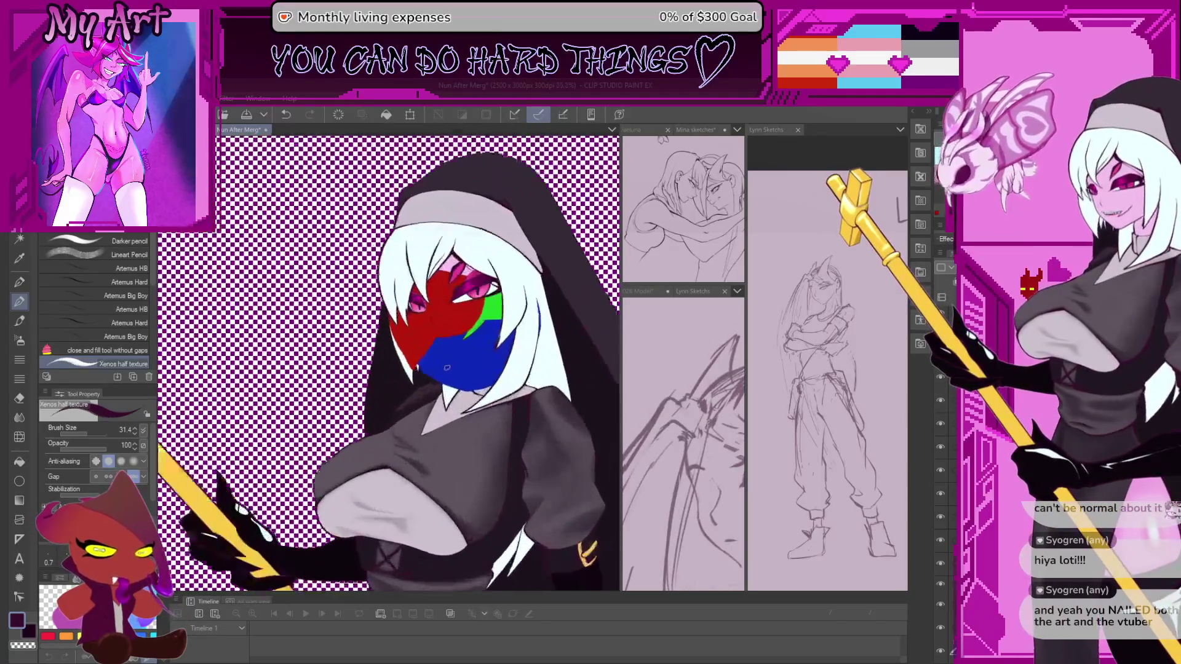
scroll(461, 203, up, 1)
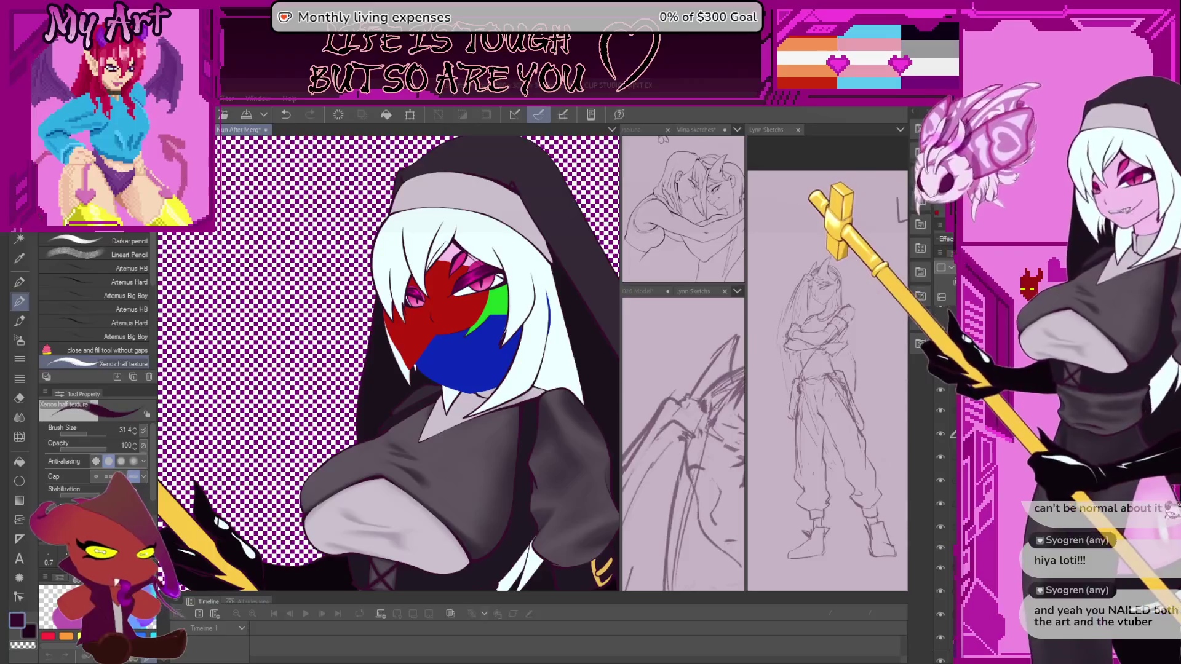
key(ctrl+z)
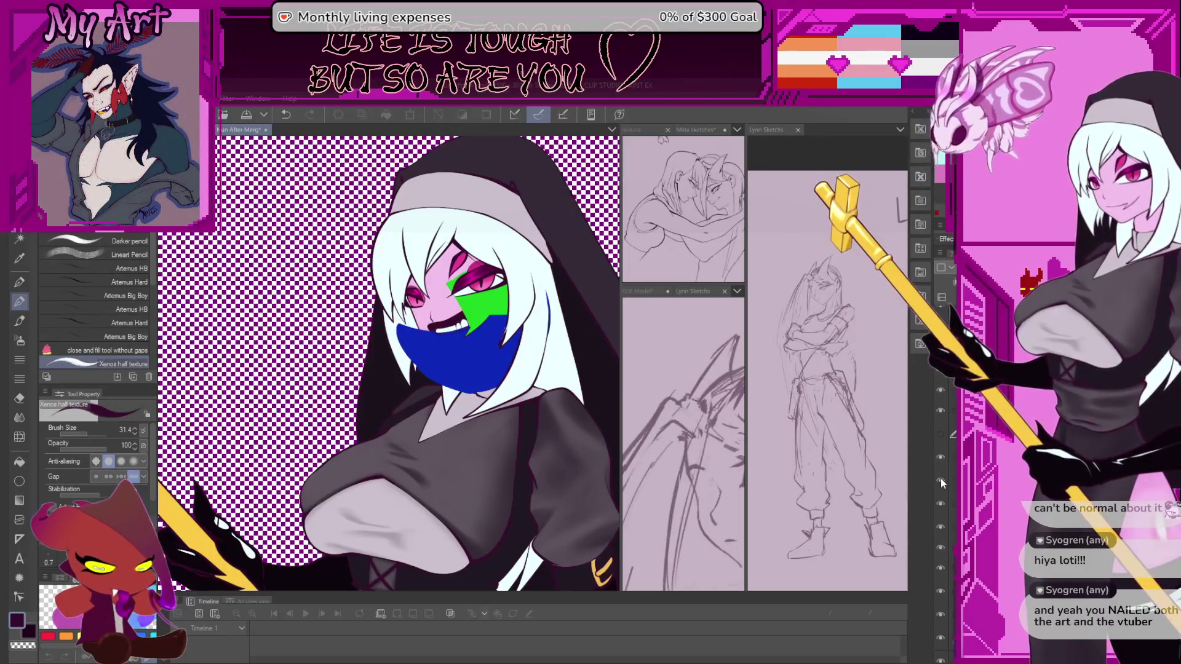
click(939, 479)
click(937, 526)
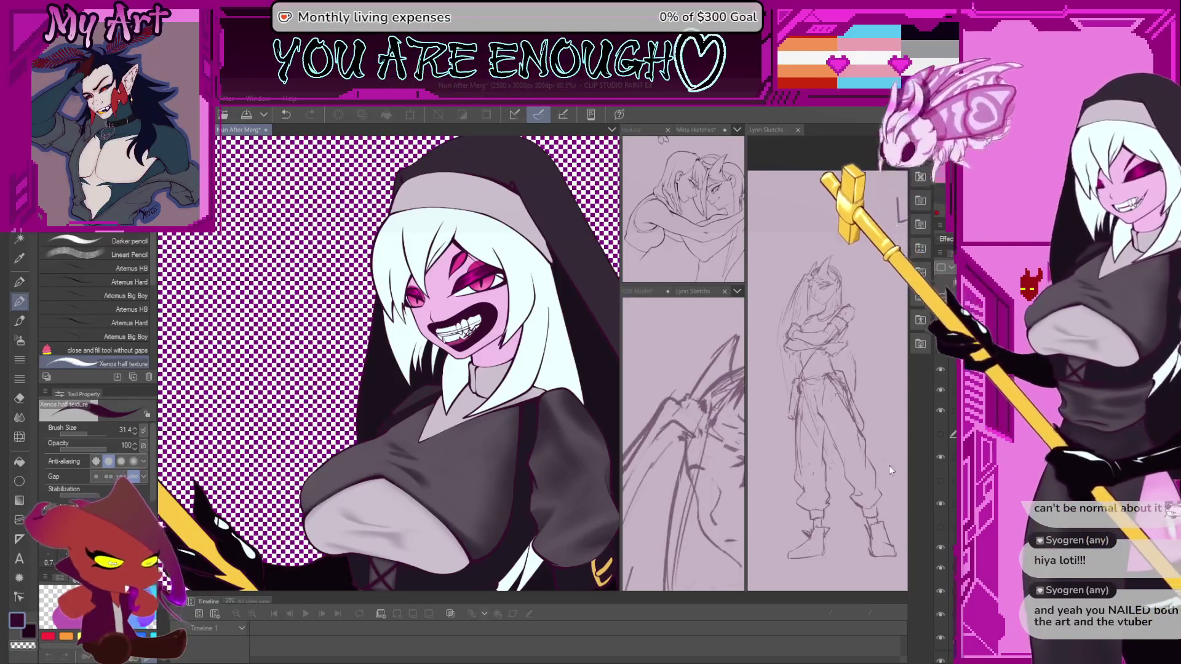
click(940, 526)
click(940, 480)
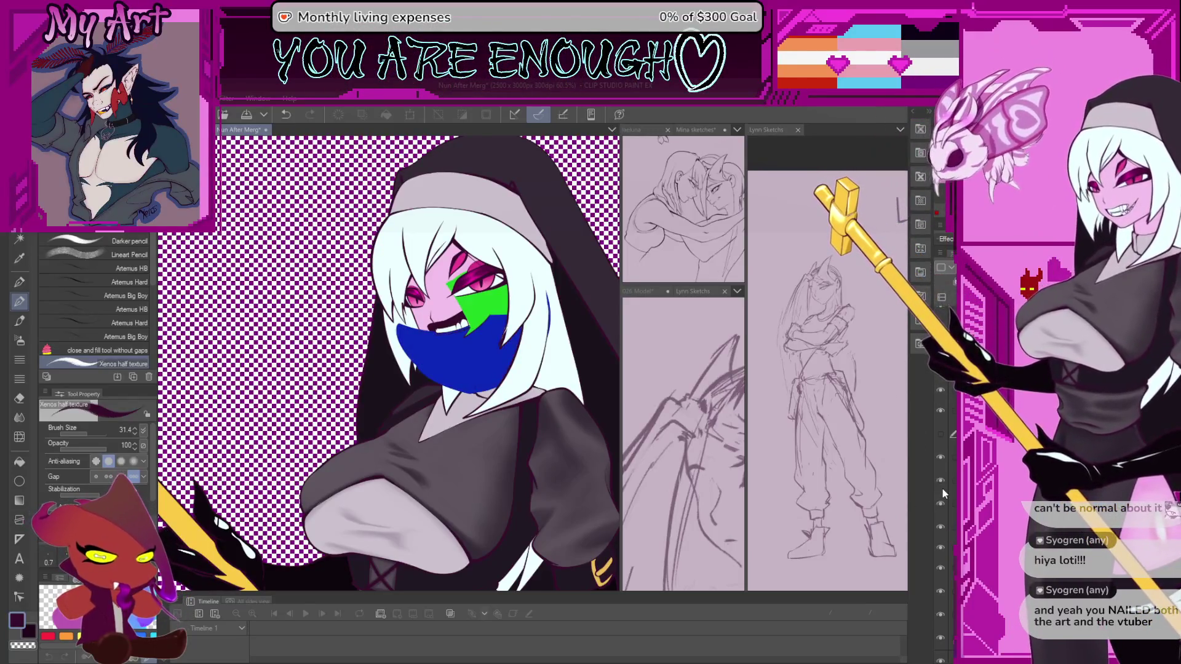
click(940, 433)
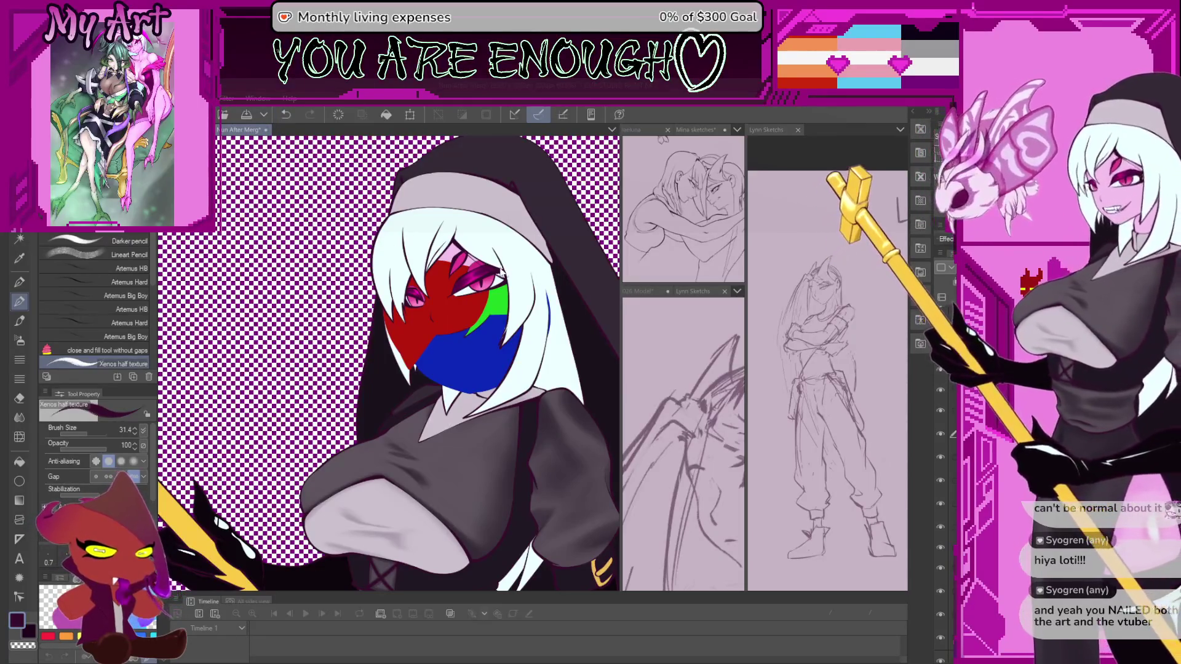
Return to the Lynn sketch, rotate the view clockwise and frame the character's face
key(ctrl+Tab)
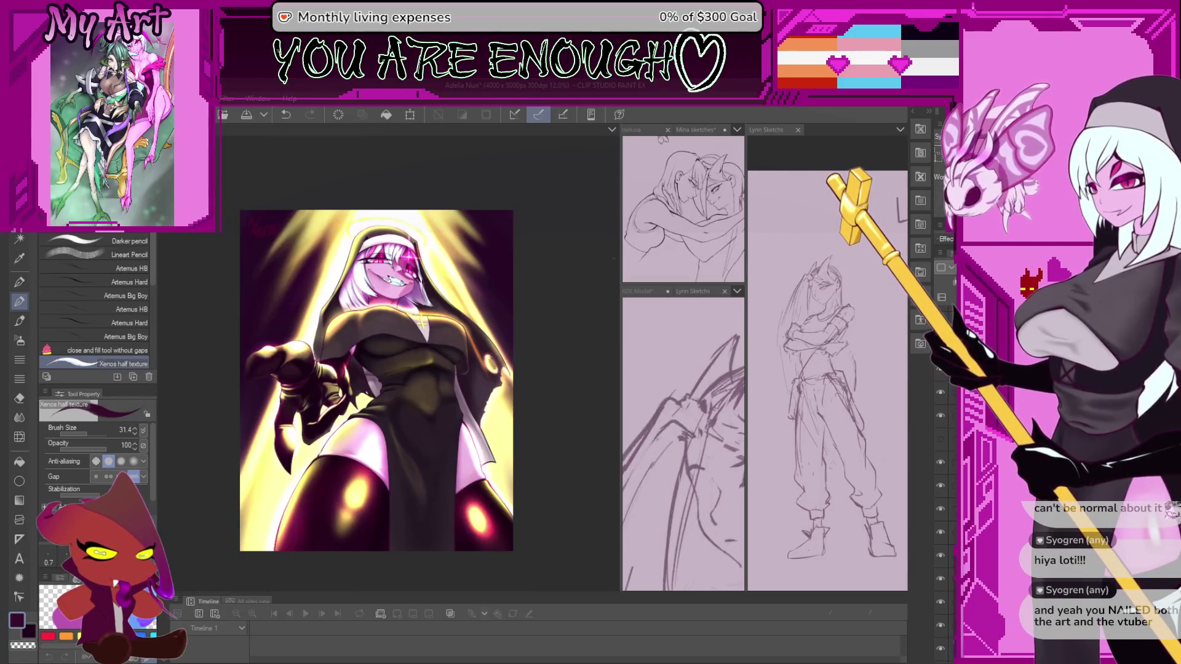
mouse_move(619, 260)
mouse_down()
mouse_move(385, 261)
mouse_move(415, 259)
mouse_up()
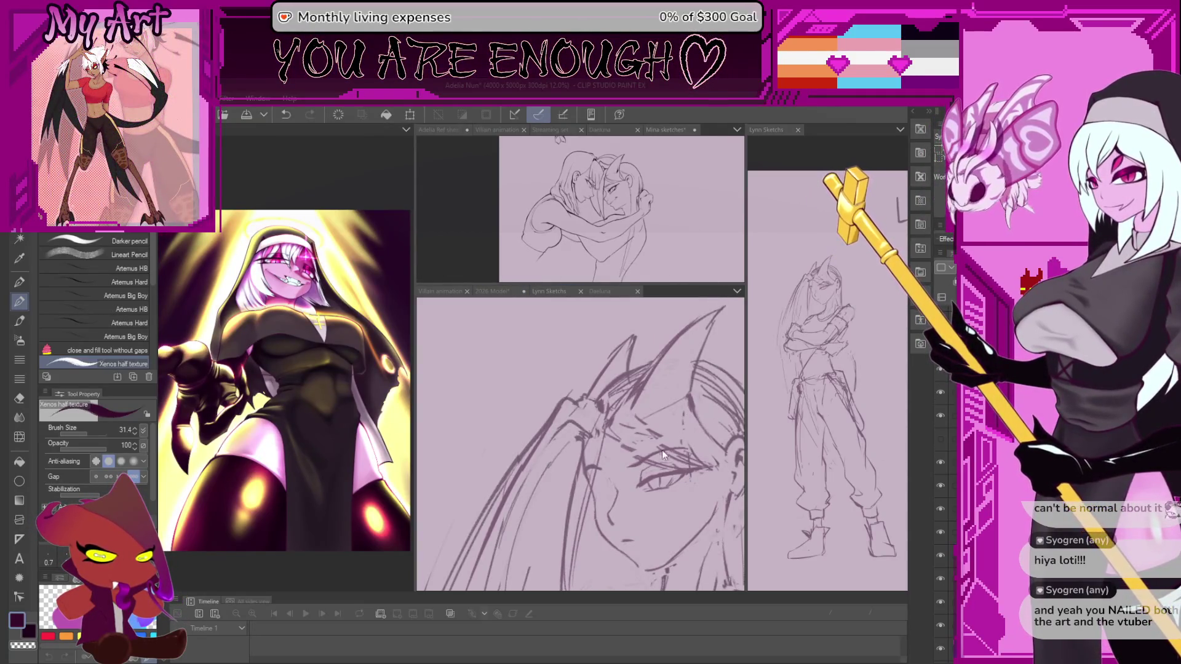
scroll(661, 450, down, 2)
scroll(637, 424, down, 1)
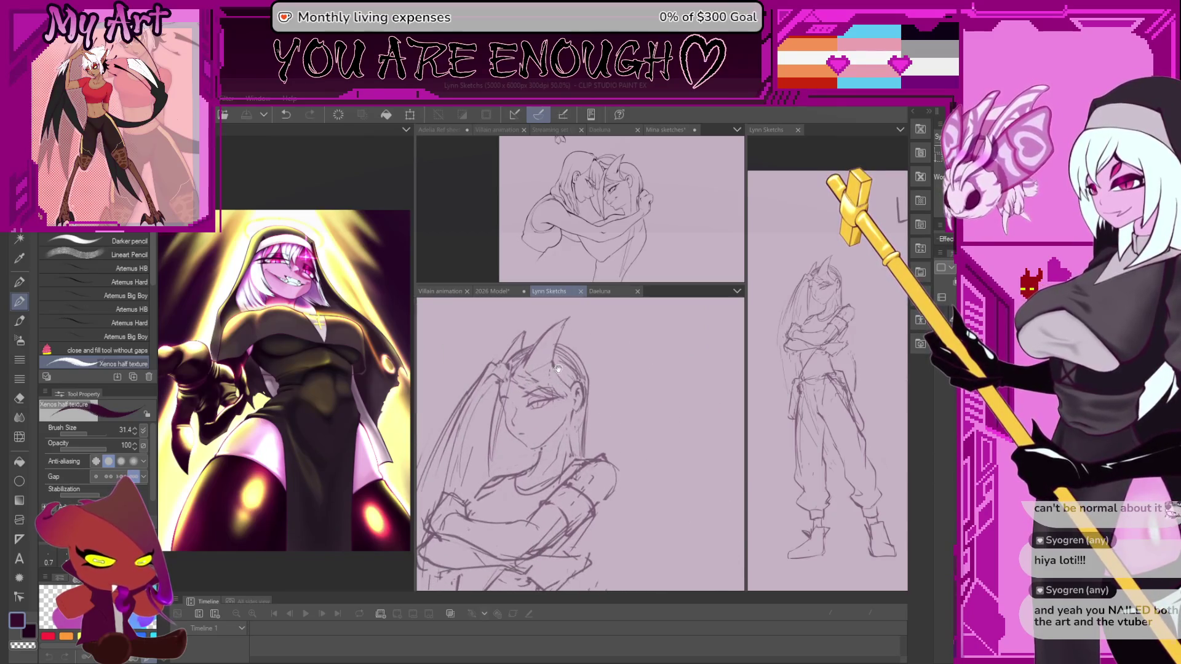
scroll(590, 385, down, 1)
scroll(590, 387, up, 1)
scroll(611, 424, up, 1)
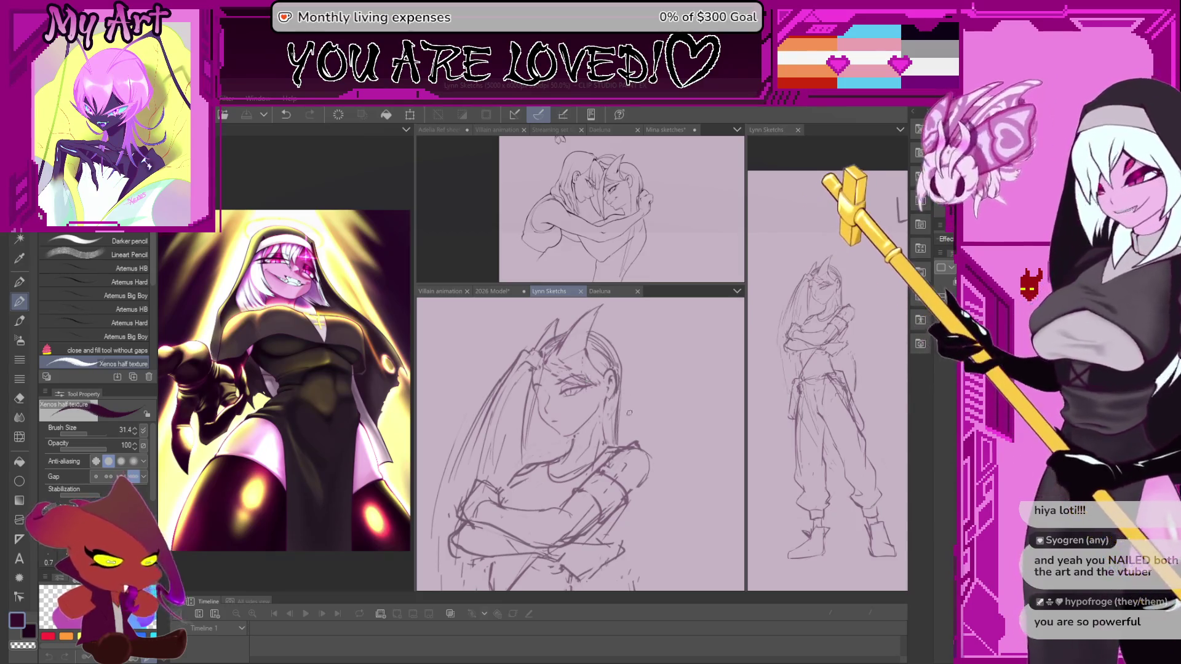
key(asciicircum)
key(asciicircum)
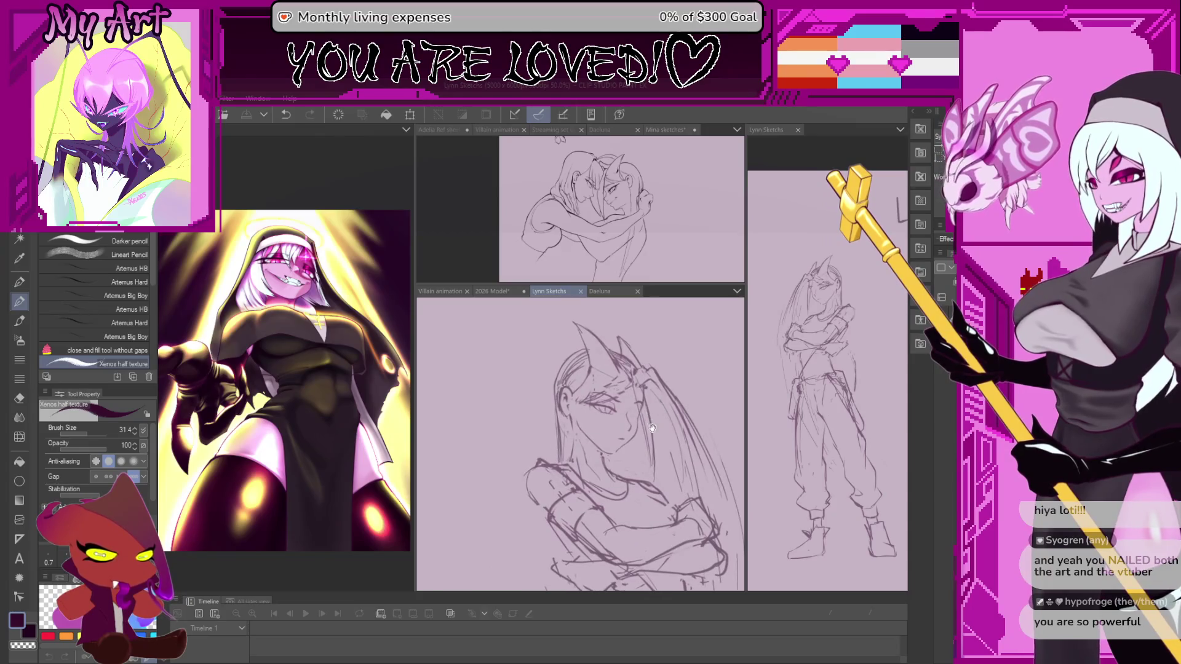
drag(651, 428, 631, 347)
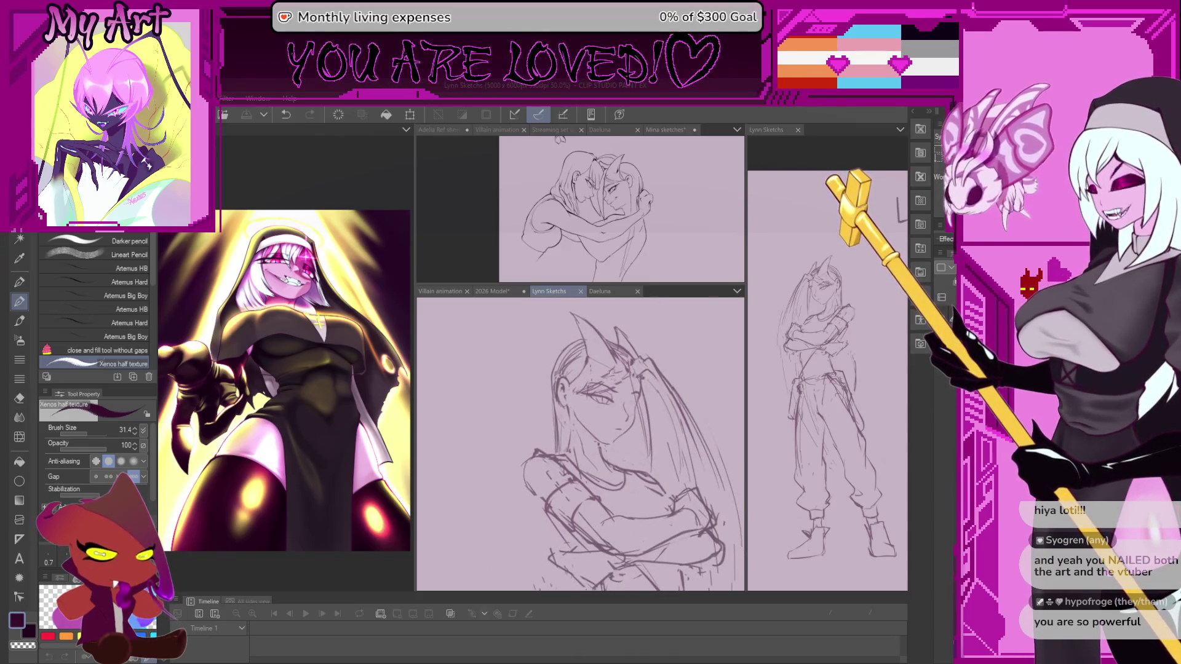
scroll(599, 397, up, 2)
scroll(600, 397, up, 2)
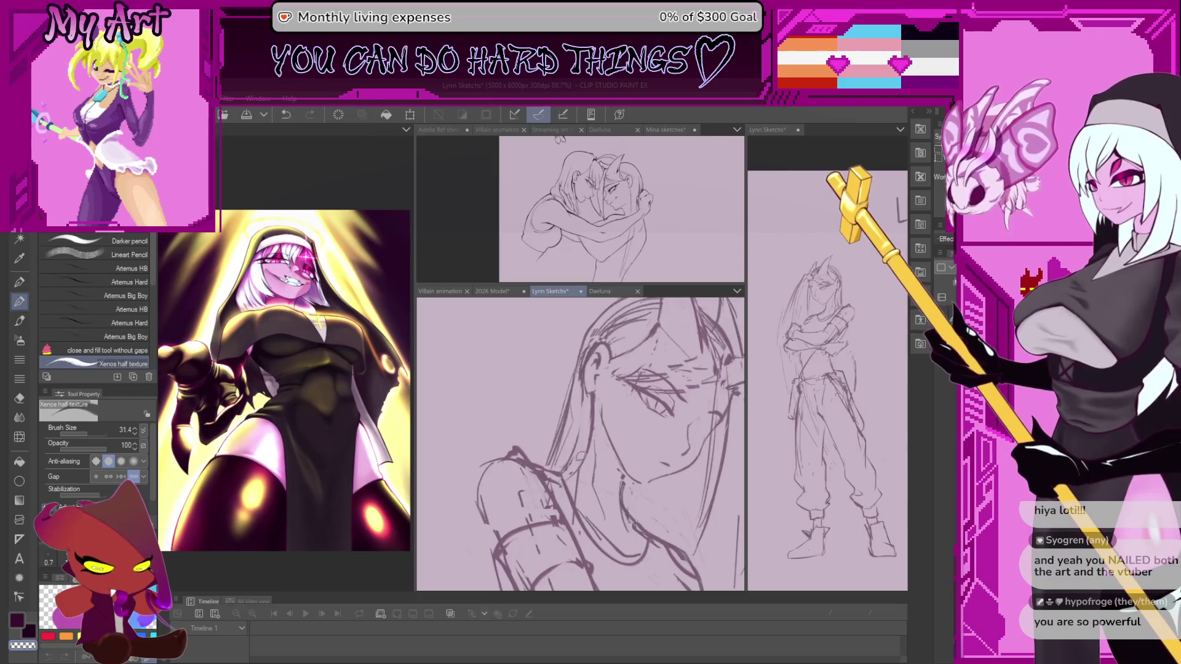
scroll(585, 399, down, 5)
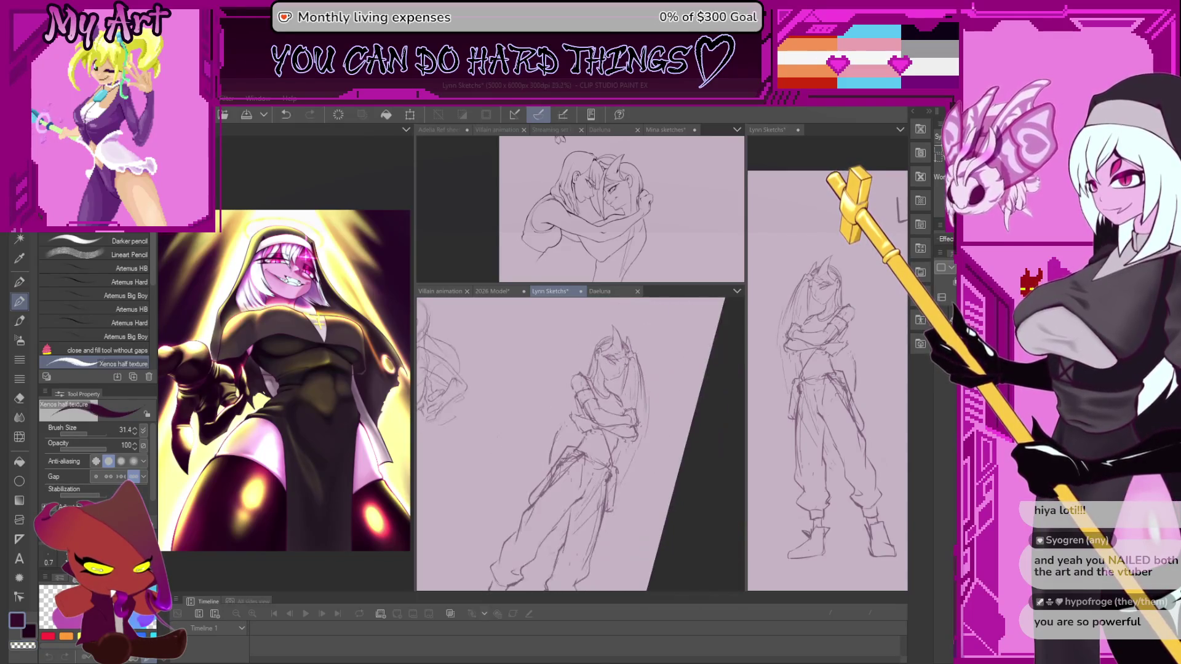
Show the whole crossed-arms figure and mirror the view to check proportions
drag(609, 389, 586, 399)
key(h)
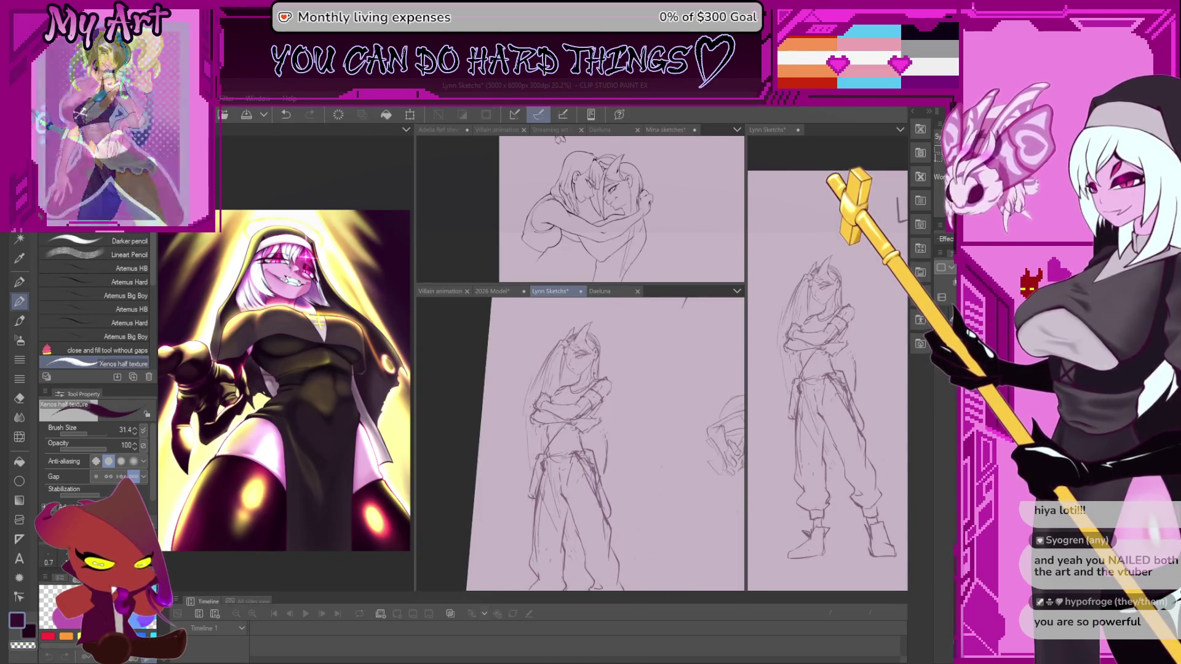
scroll(579, 442, up, 1)
scroll(579, 441, up, 1)
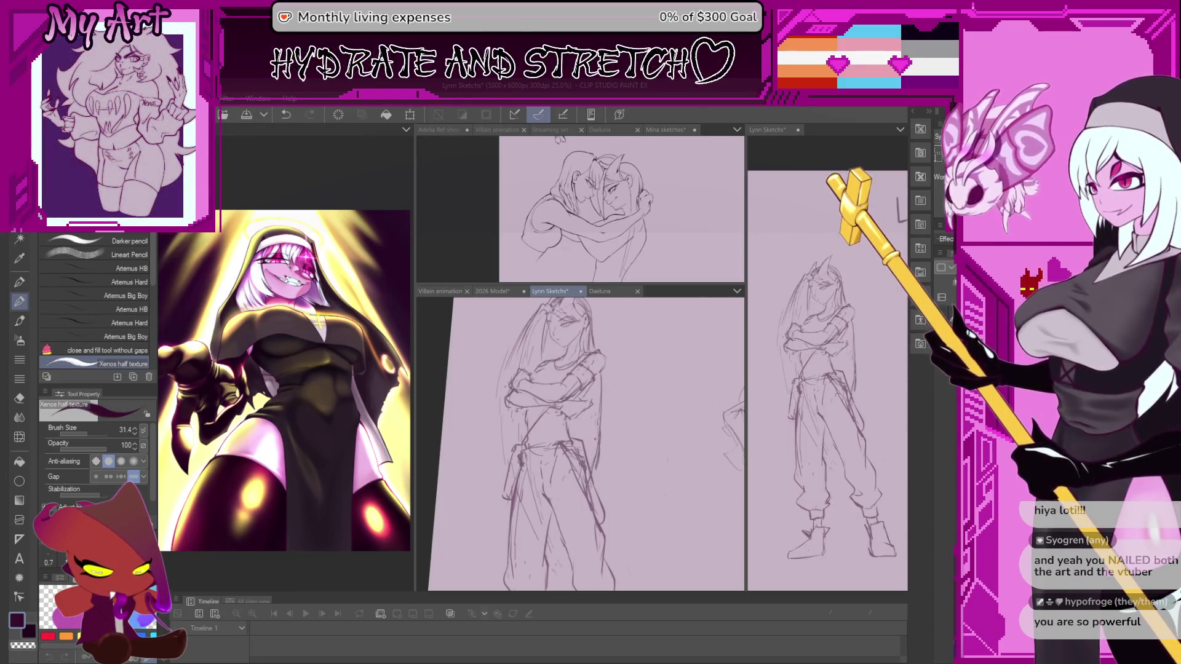
scroll(579, 443, down, 2)
scroll(580, 443, up, 2)
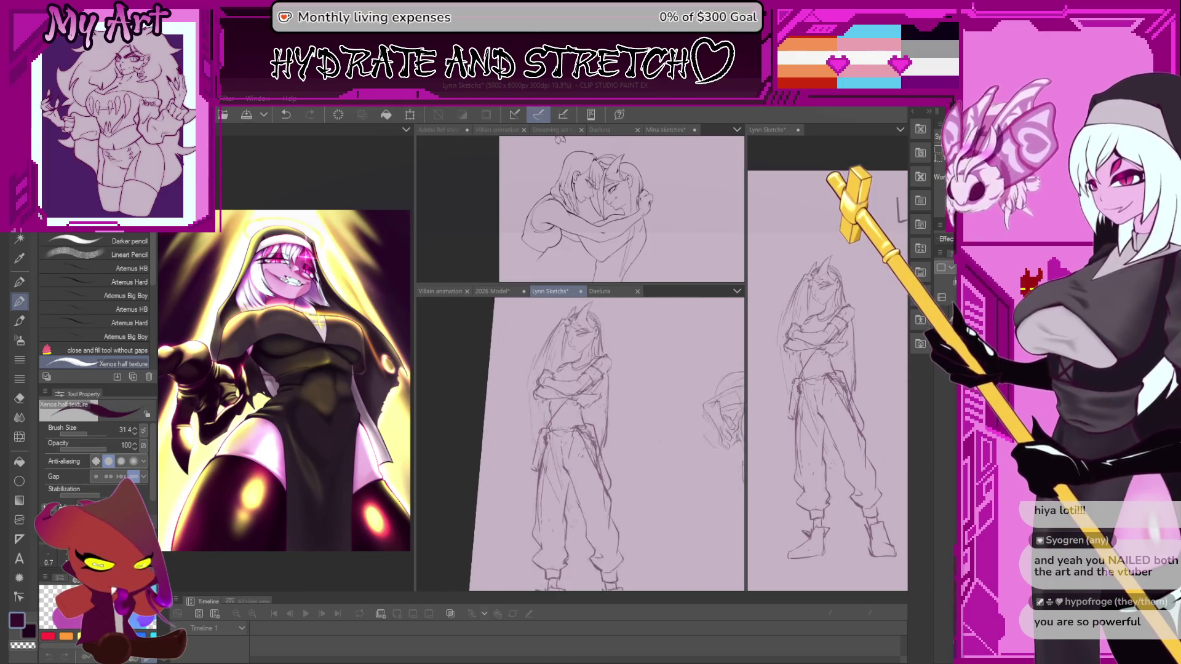
scroll(579, 443, up, 1)
scroll(580, 443, up, 1)
scroll(579, 443, up, 1)
scroll(579, 443, up, 2)
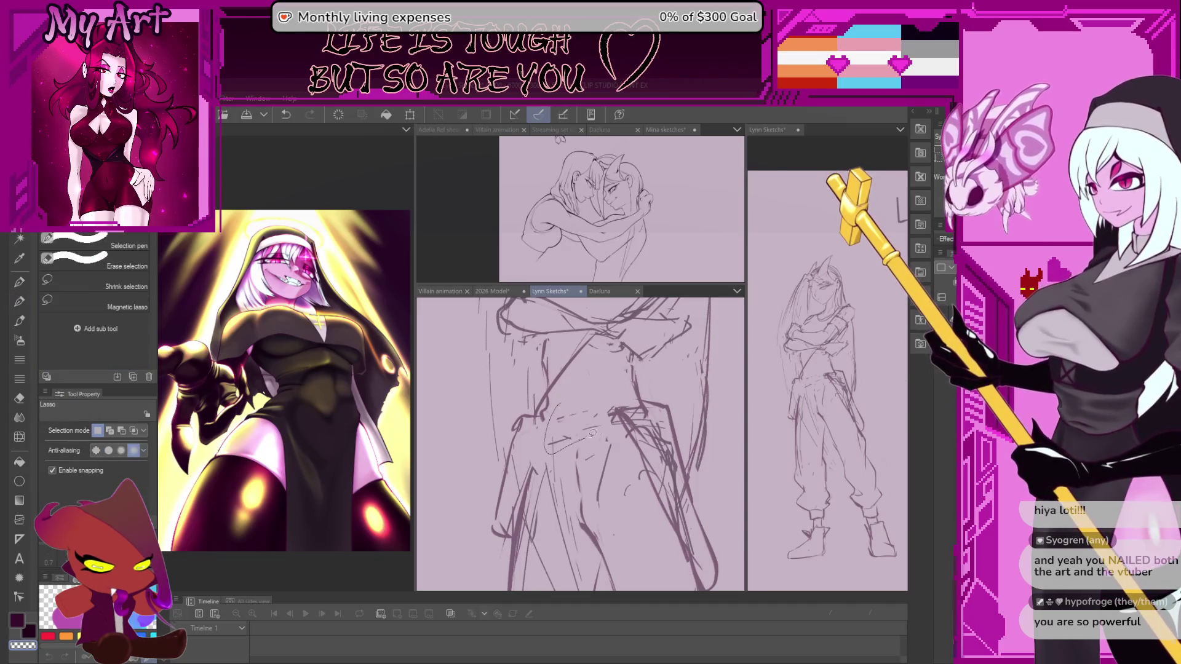
Remove the latest torso strokes and stray marks, adjusting the pencil size
key(Delete)
key(p)
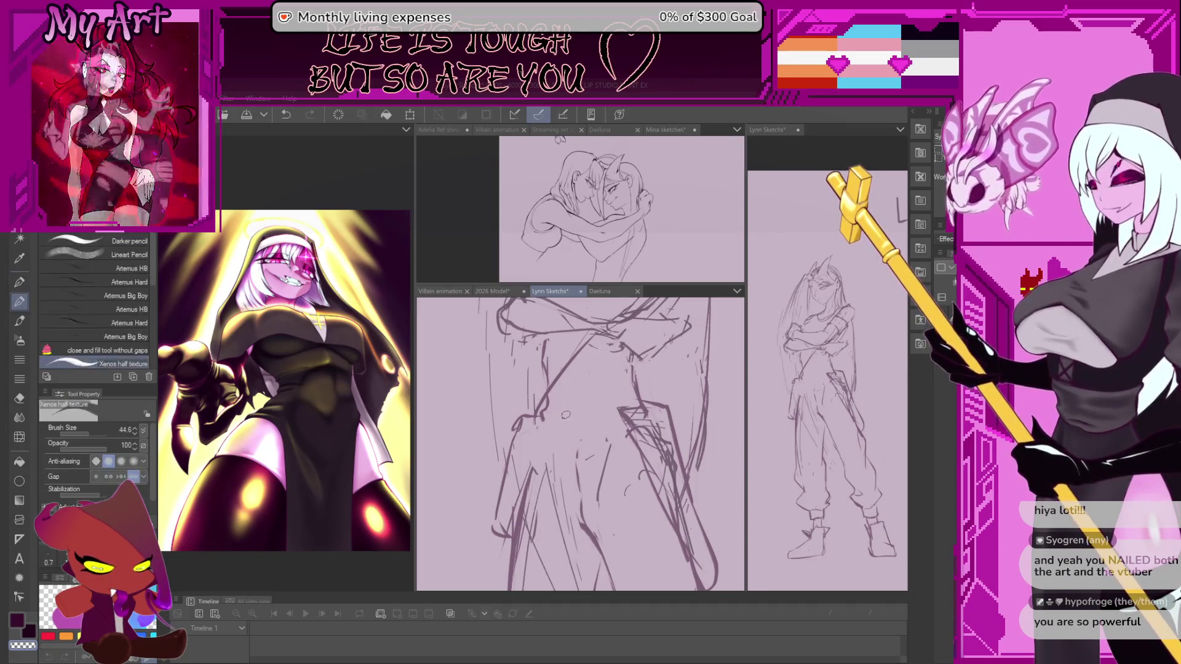
key(ctrl+z)
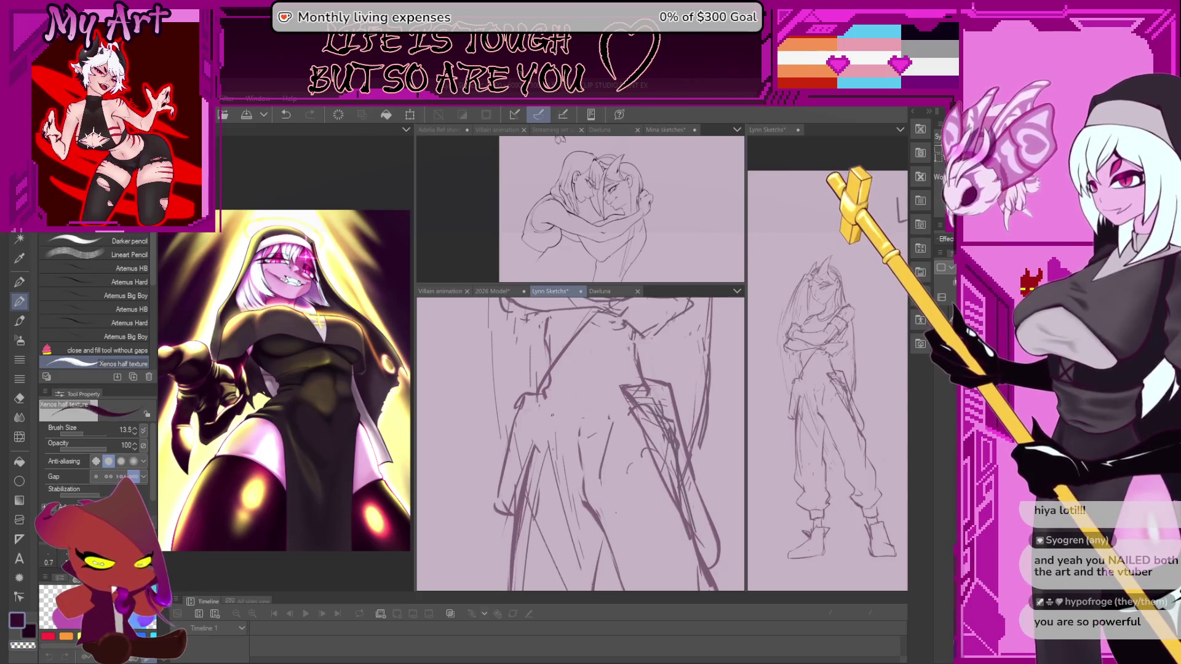
key(bracketright)
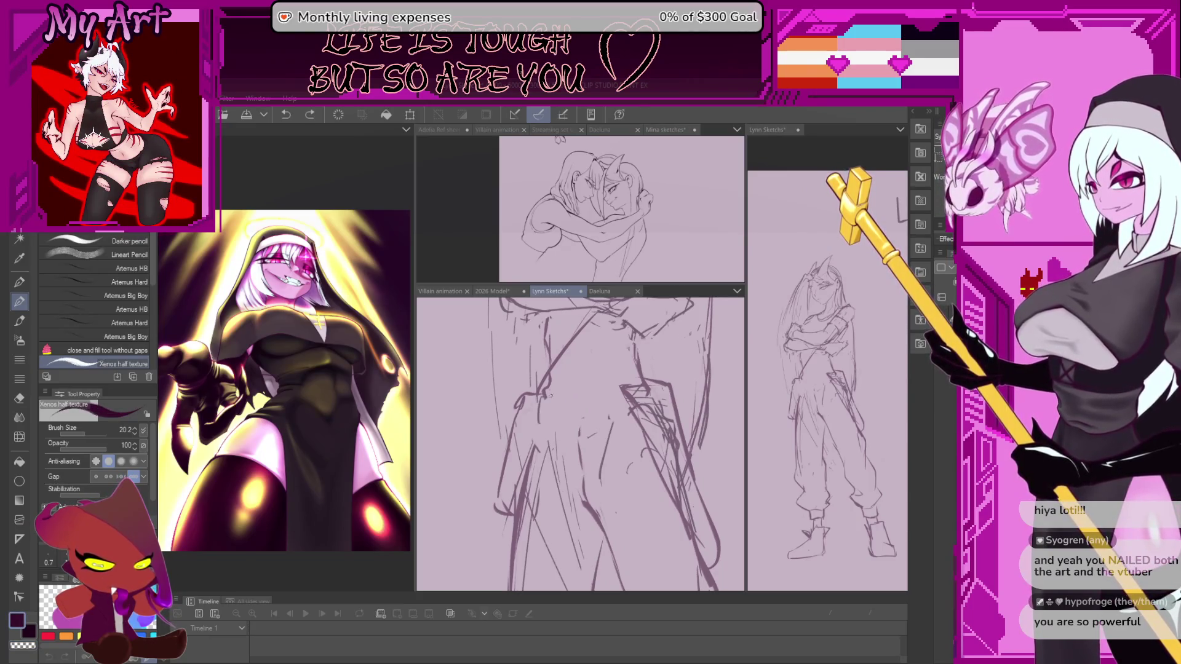
key(ctrl+z)
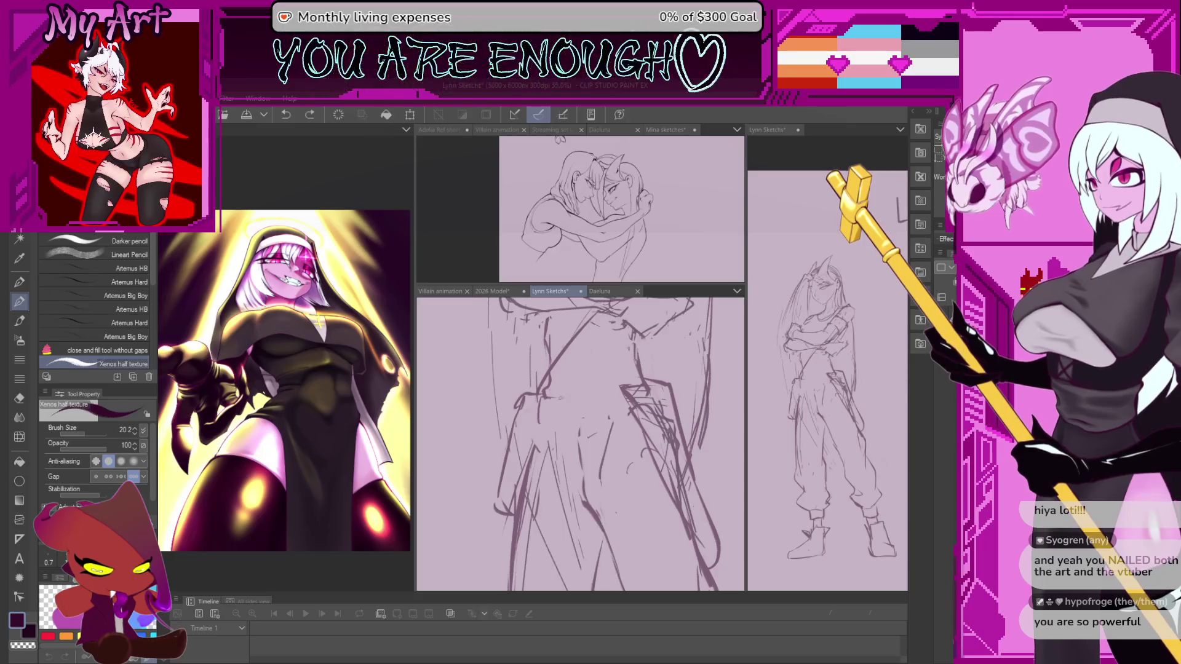
key(ctrl+z)
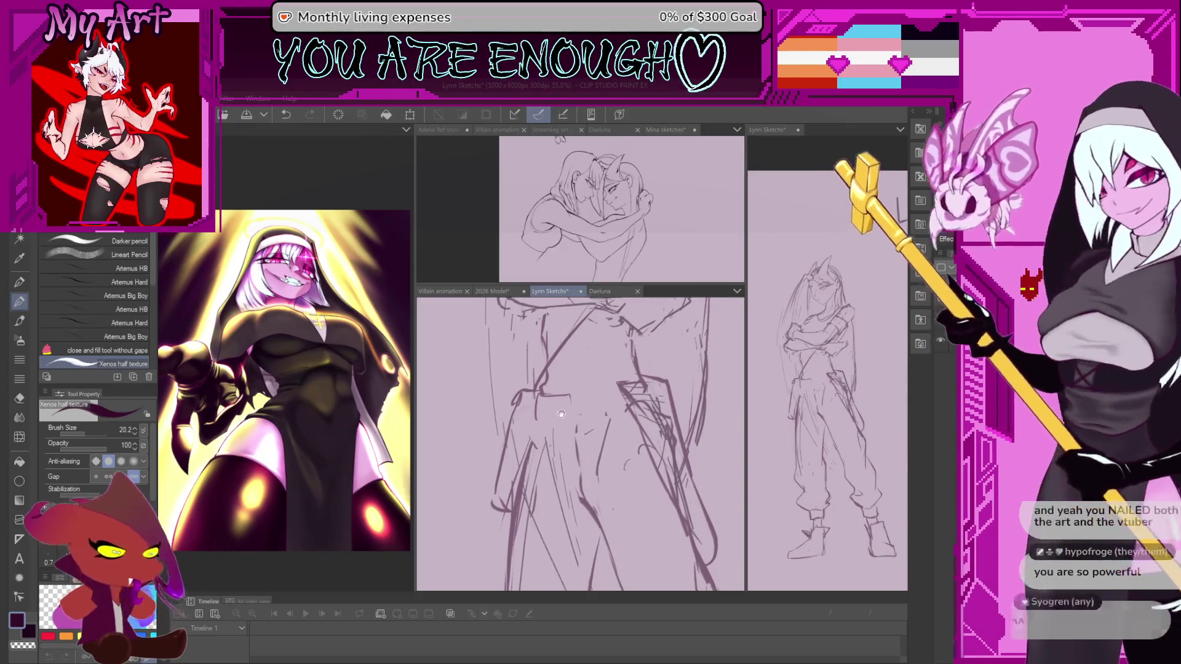
key(ctrl+z)
key(ctrl+z)
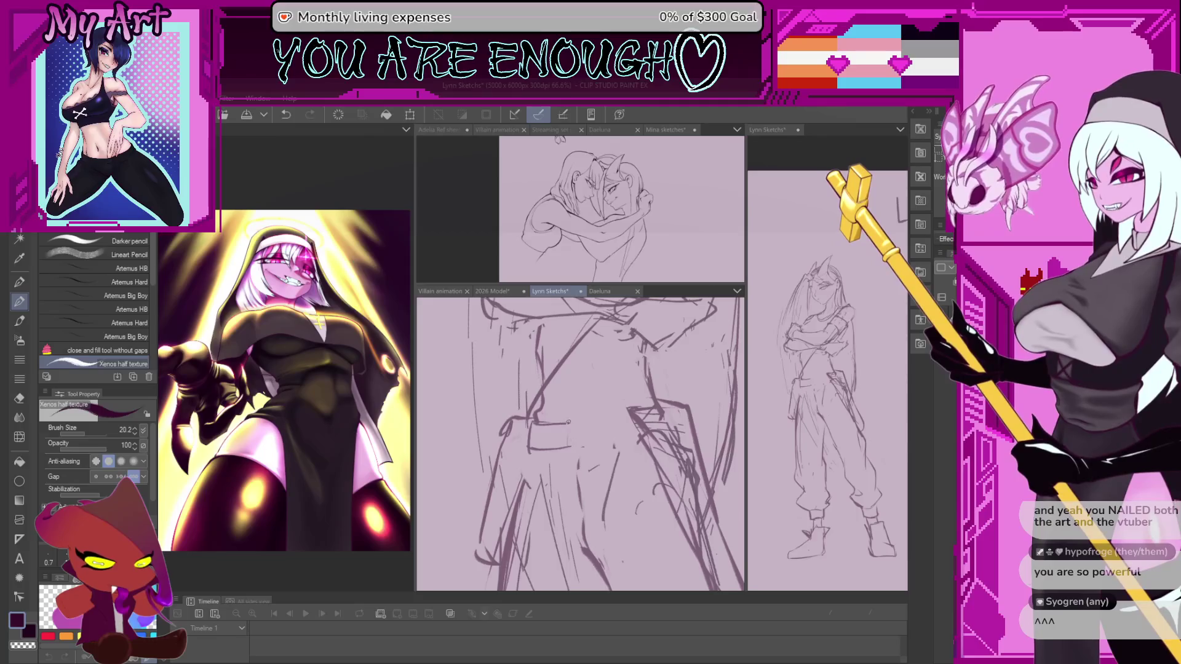
scroll(569, 422, up, 1)
scroll(512, 415, up, 1)
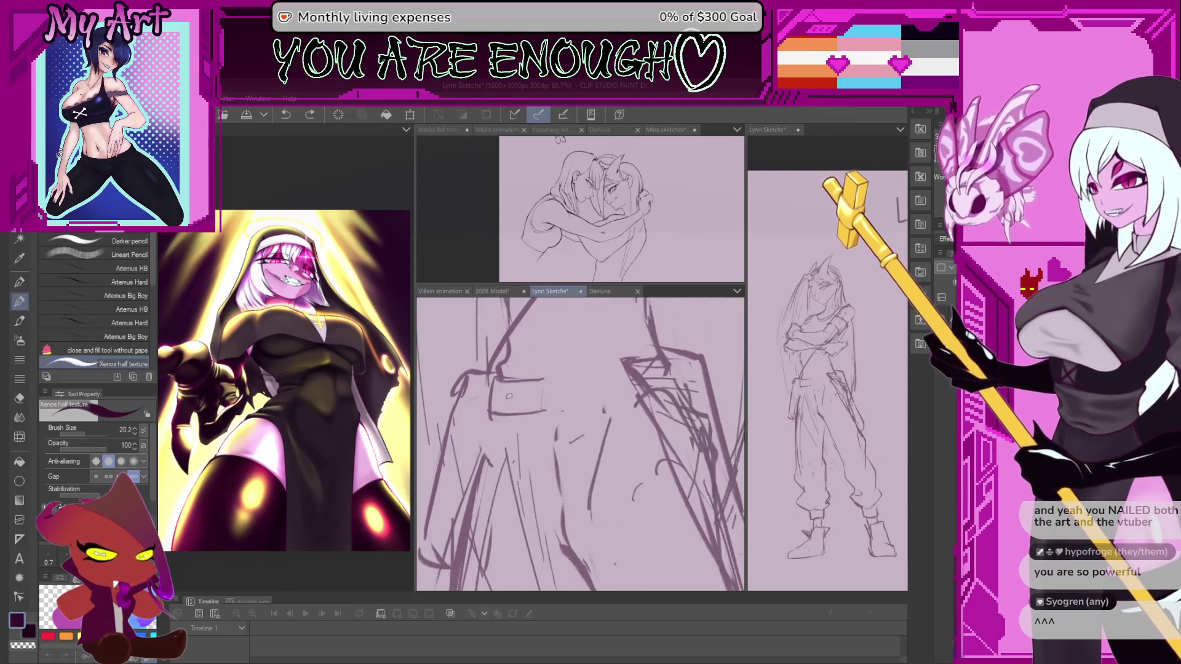
Rotate the view to the lower torso and draw a new downward line on it
key(m)
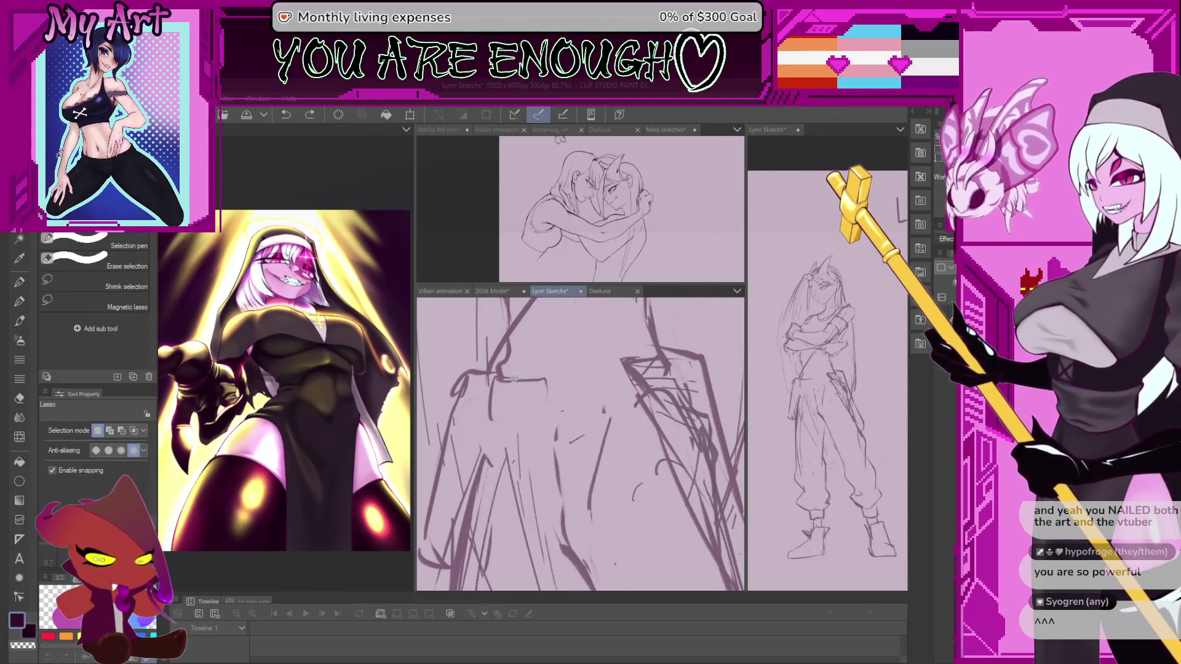
key(p)
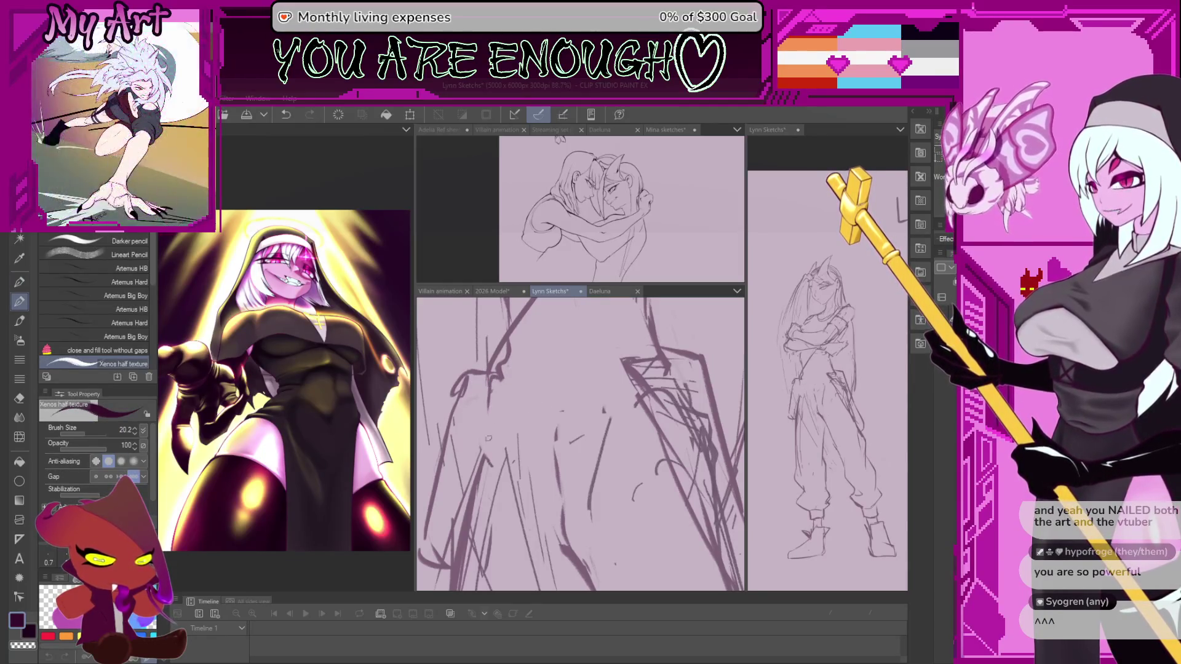
key(minus)
key(minus)
key(minus)
drag(642, 335, 591, 441)
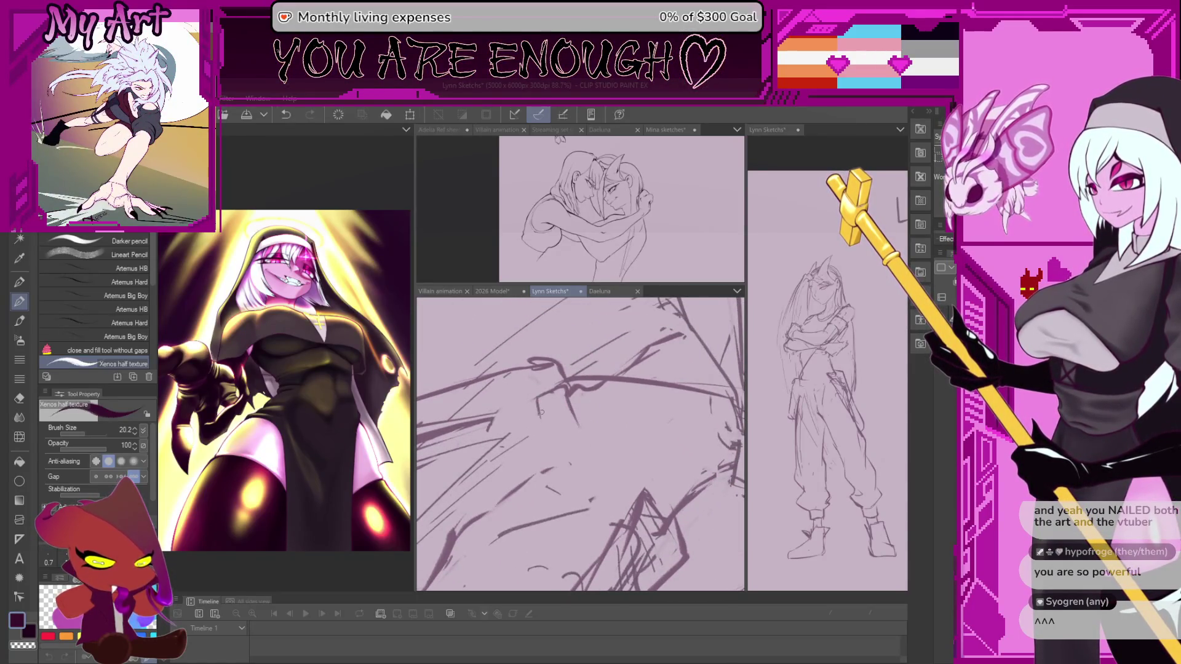
drag(537, 398, 534, 444)
key(minus)
key(minus)
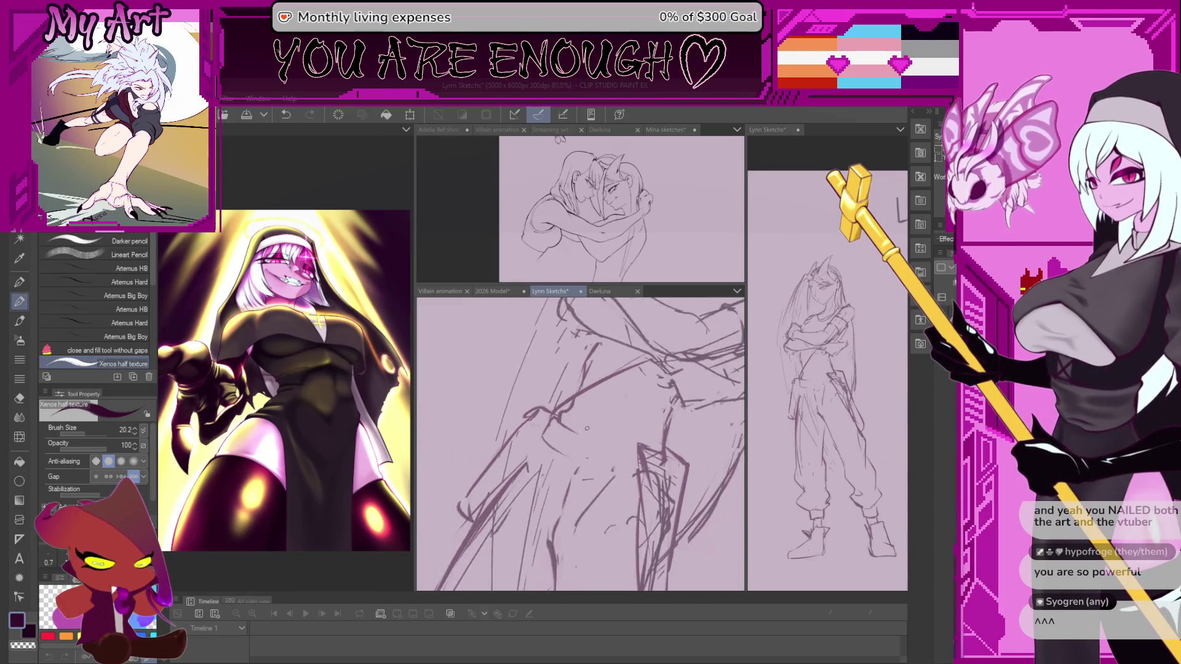
key(minus)
key(minus)
Lasso the belt strokes and start a Scale/Rotate transform on them
key(m)
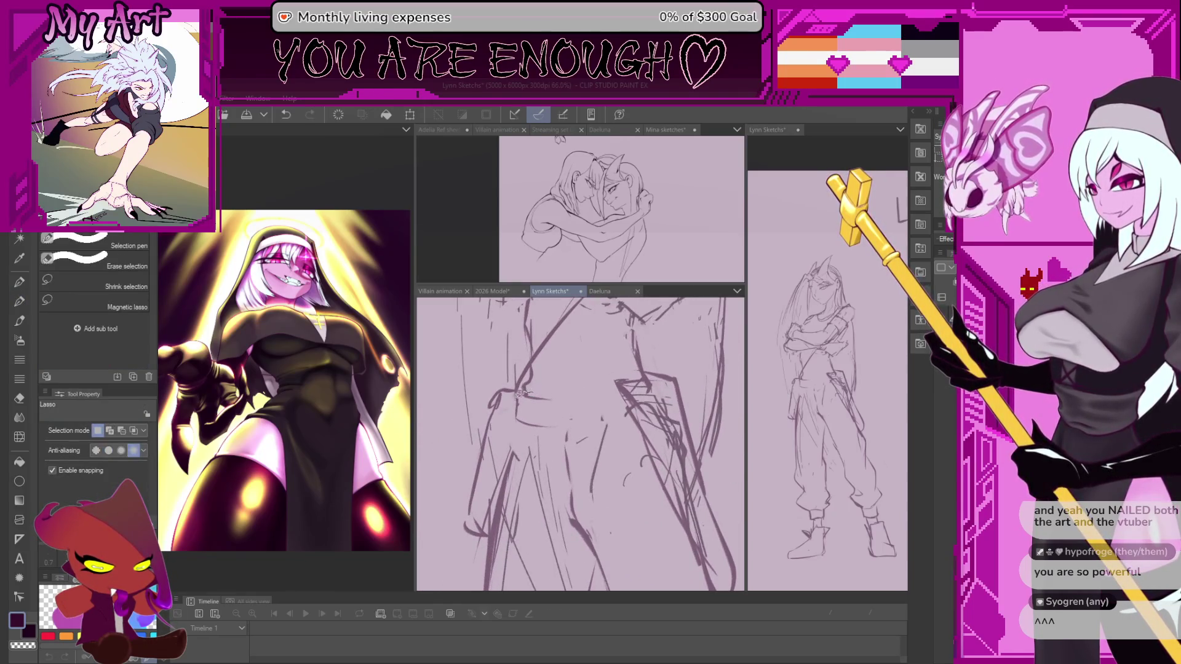
drag(558, 426, 513, 425)
key(ctrl+t)
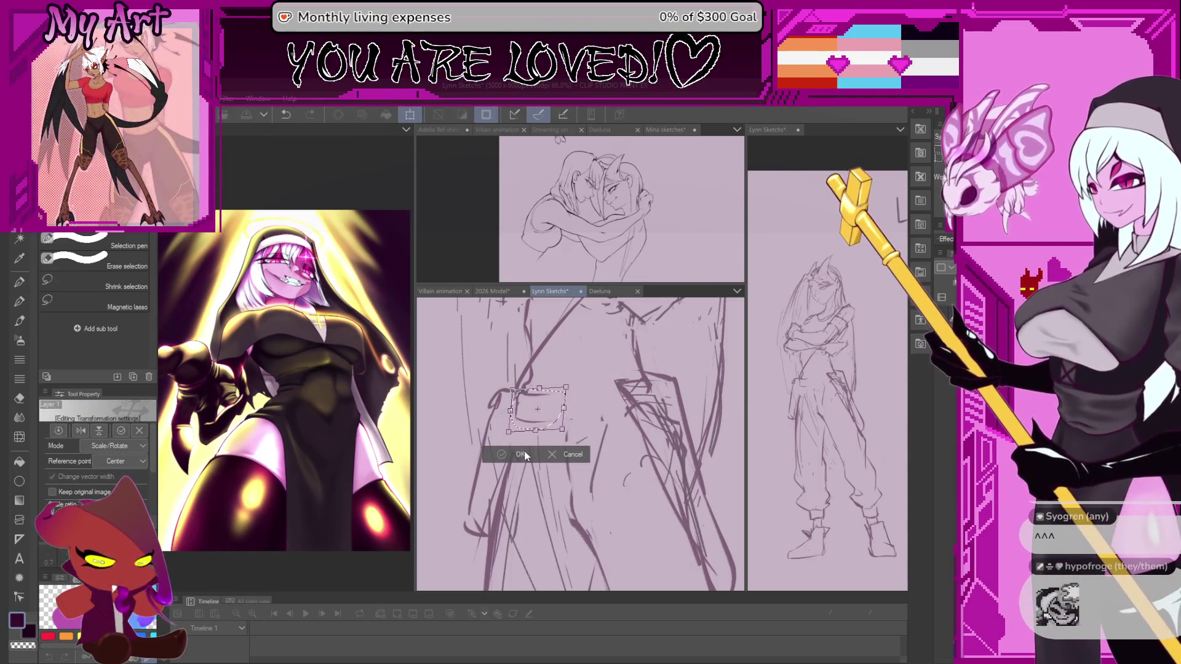
Apply the belt transform and extend the belt line to the right with the textured pencil
key(Return)
key(p)
key(p)
key(ctrl+d)
key(minus)
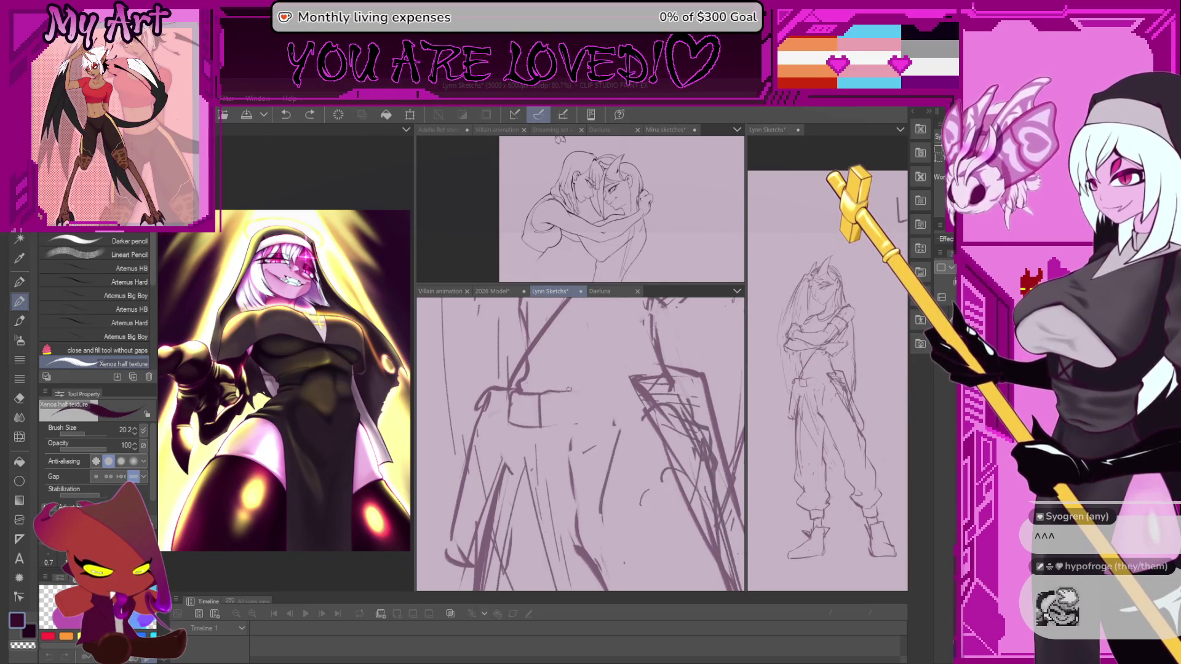
mouse_move(567, 392)
mouse_down()
mouse_move(591, 425)
mouse_move(560, 423)
mouse_up()
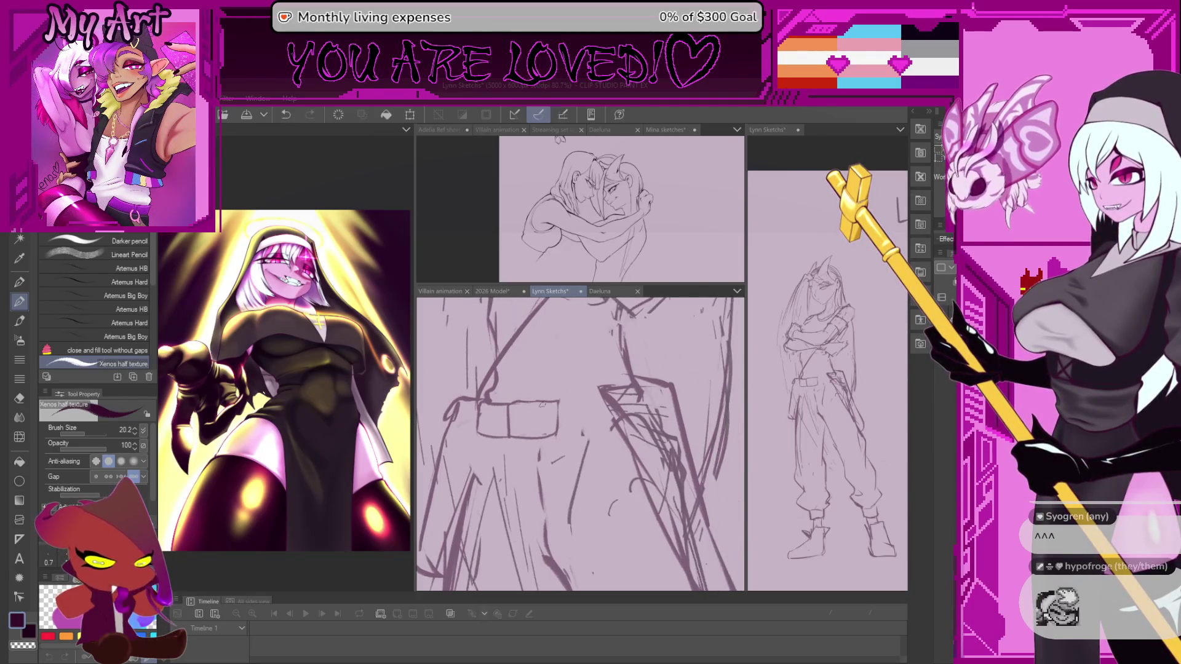
mouse_move(599, 386)
mouse_down()
mouse_move(553, 433)
mouse_move(554, 406)
mouse_move(540, 411)
mouse_up()
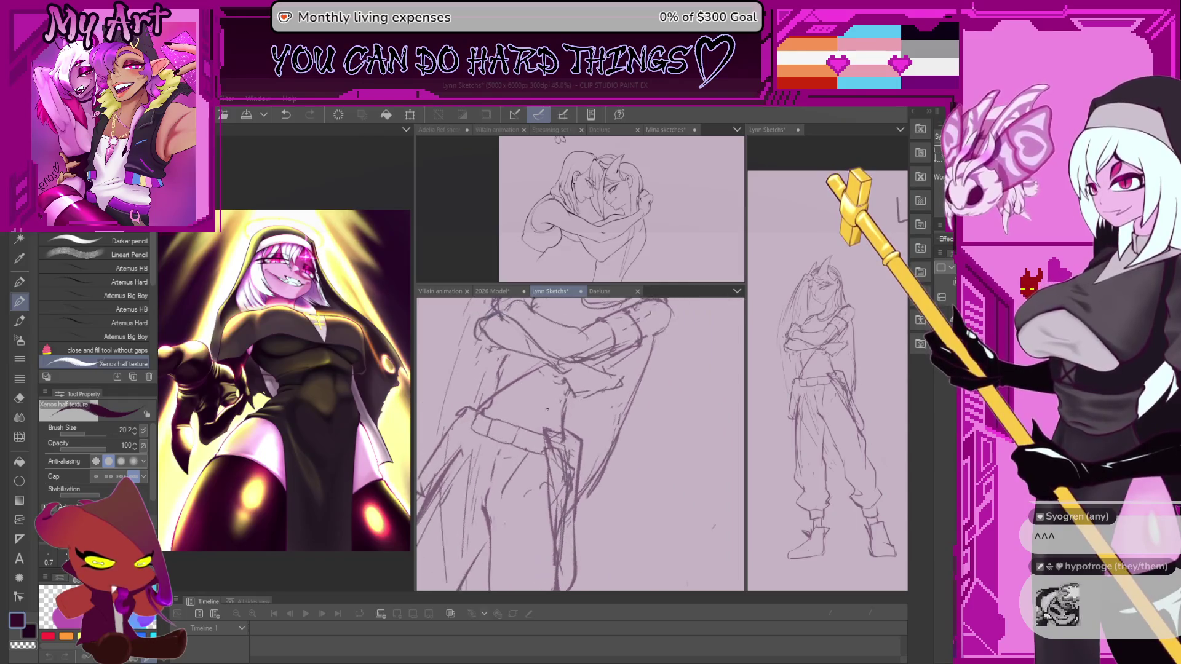
Lasso the redrawn belt, scale and rotate it to fit the waist, then deselect
key(m)
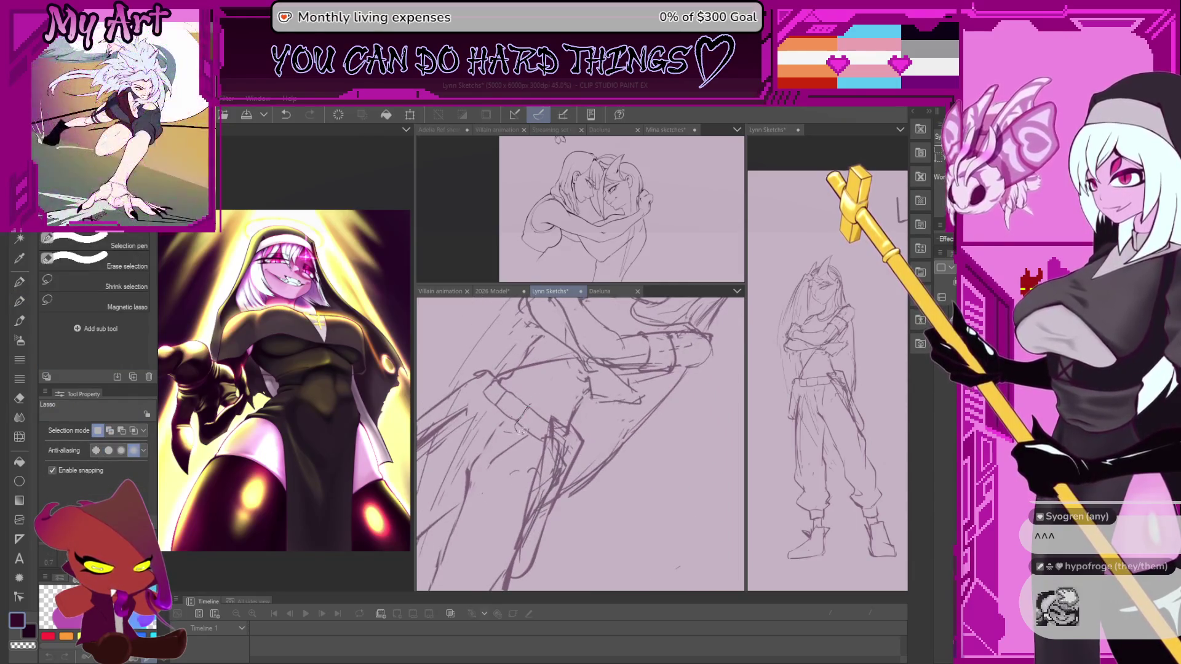
drag(554, 436, 560, 437)
key(ctrl+t)
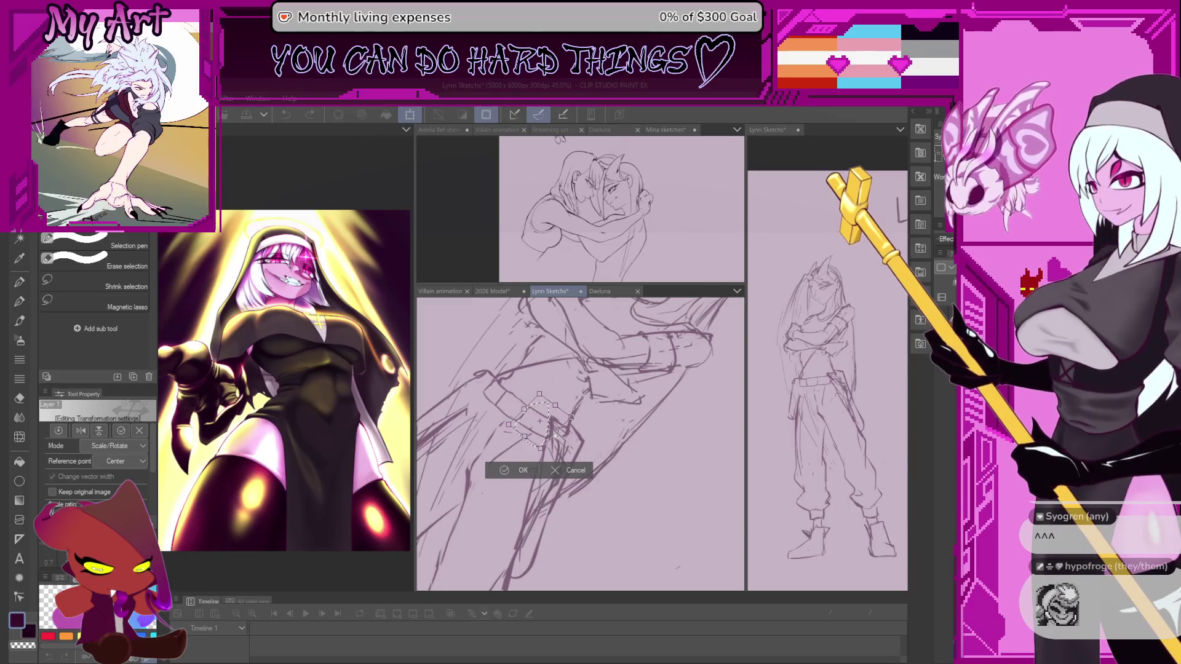
key(Return)
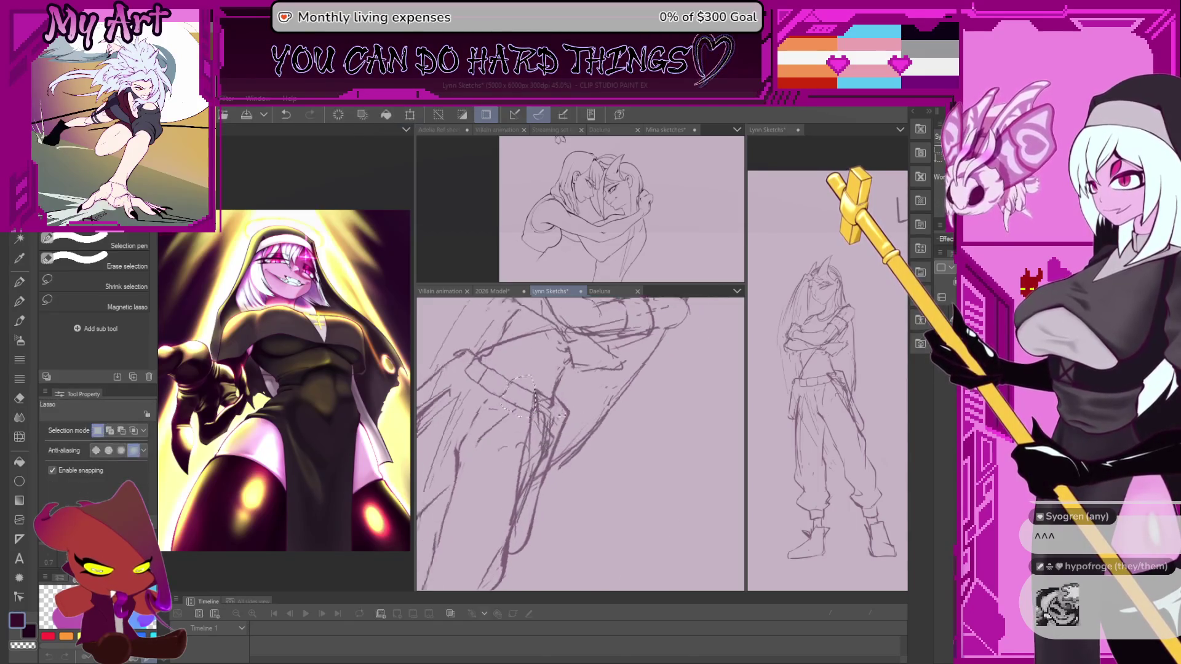
mouse_move(556, 421)
mouse_down()
mouse_move(571, 418)
mouse_move(512, 417)
mouse_move(564, 449)
mouse_up()
key(p)
key(ctrl+d)
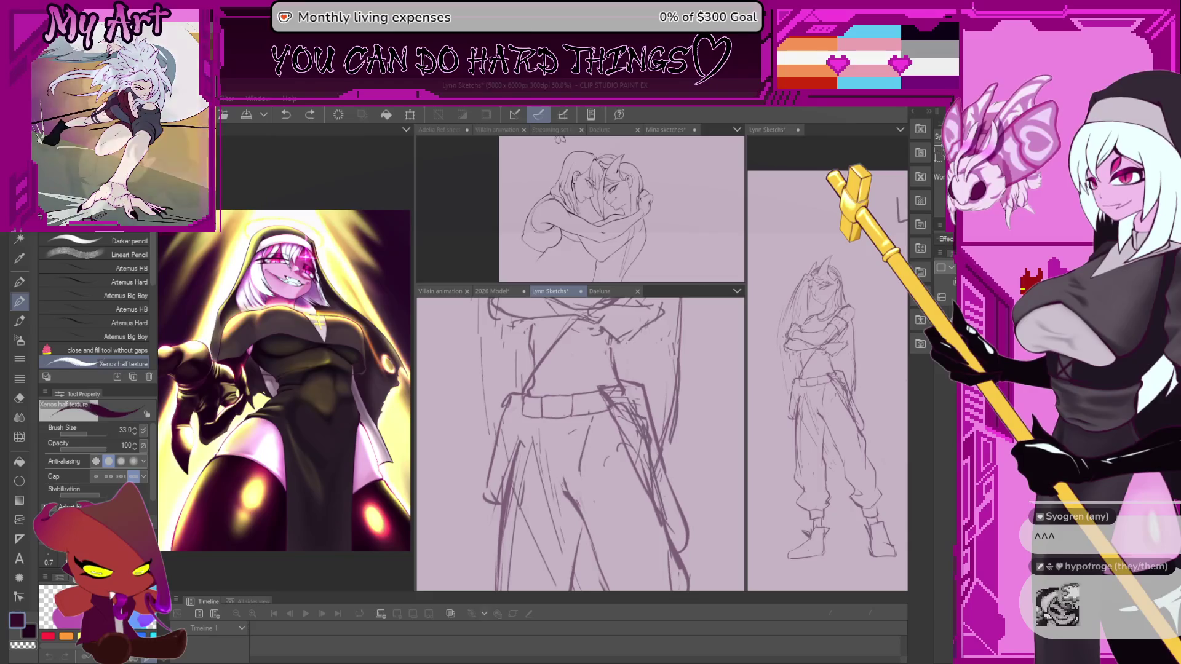
Undo the last change, switch to a lighter colour and zoom down to the lower legs
key(ctrl+z)
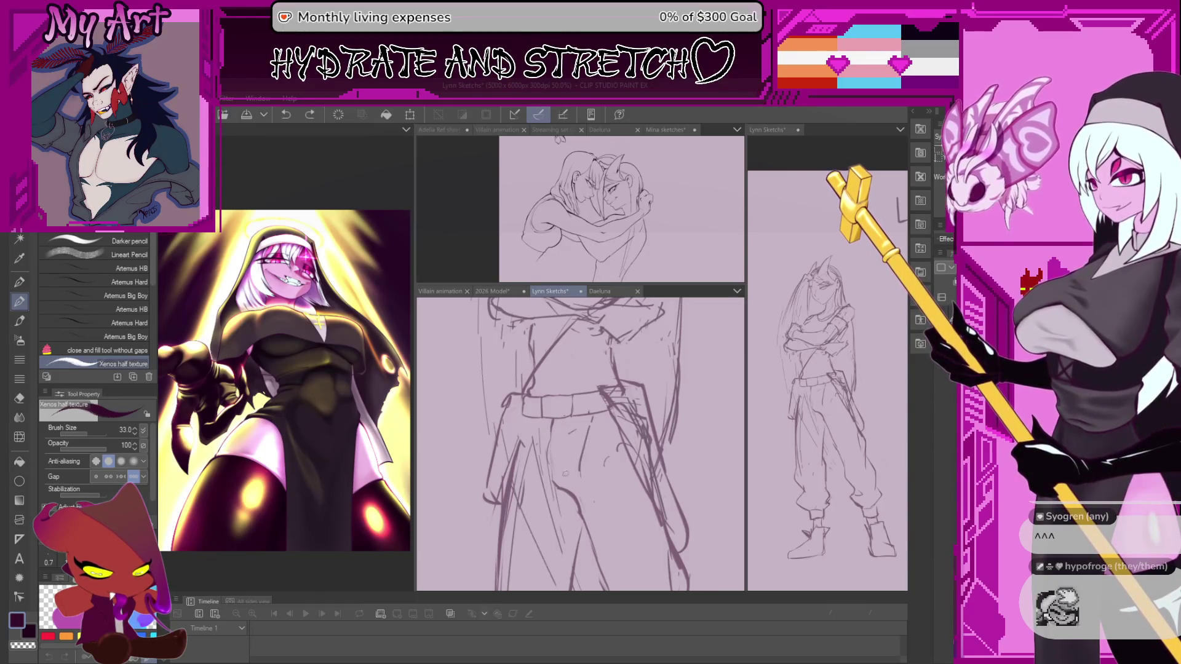
key(x)
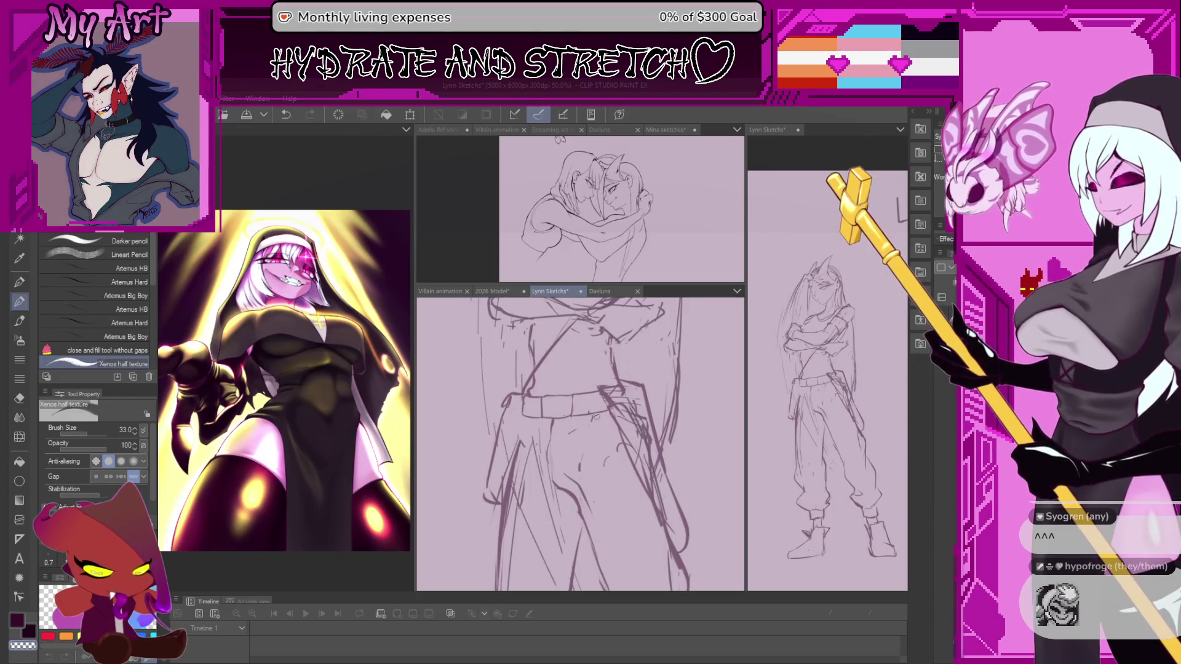
scroll(580, 443, down, 2)
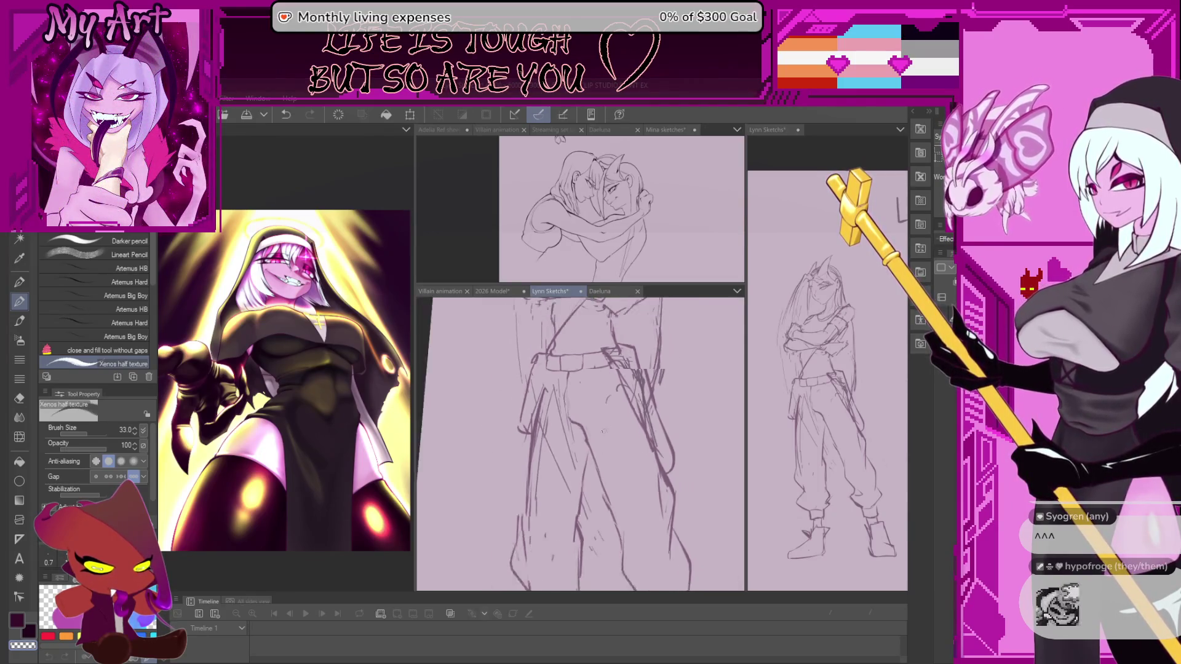
scroll(595, 442, down, 2)
scroll(501, 409, up, 1)
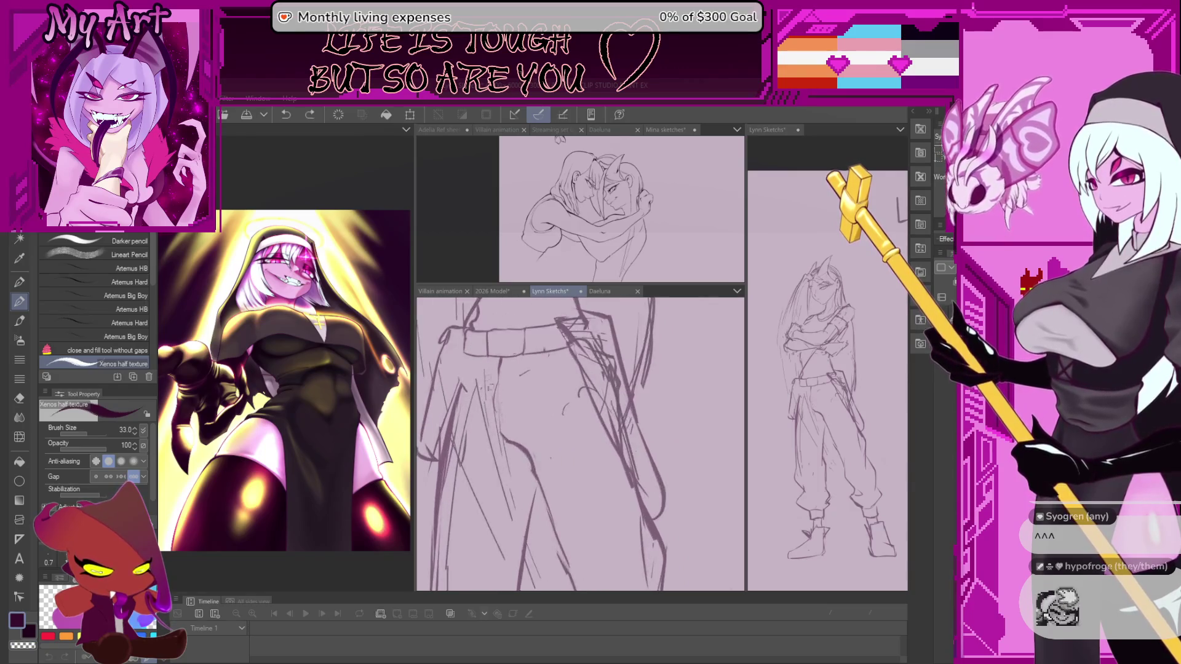
scroll(541, 395, up, 1)
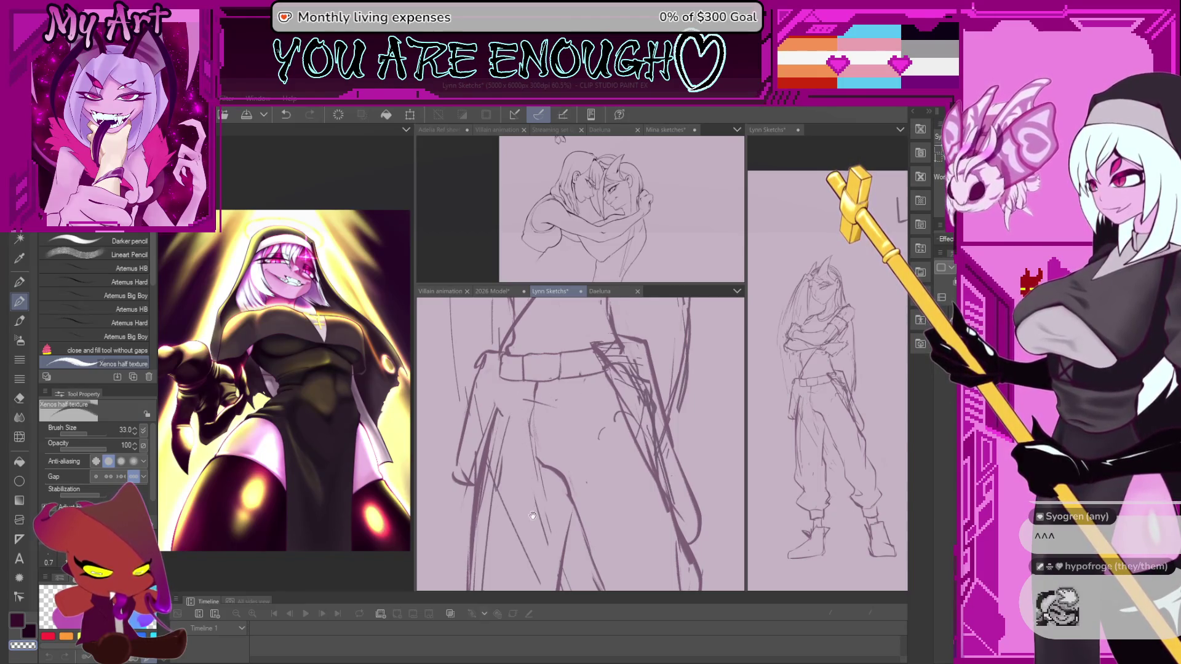
drag(526, 443, 535, 409)
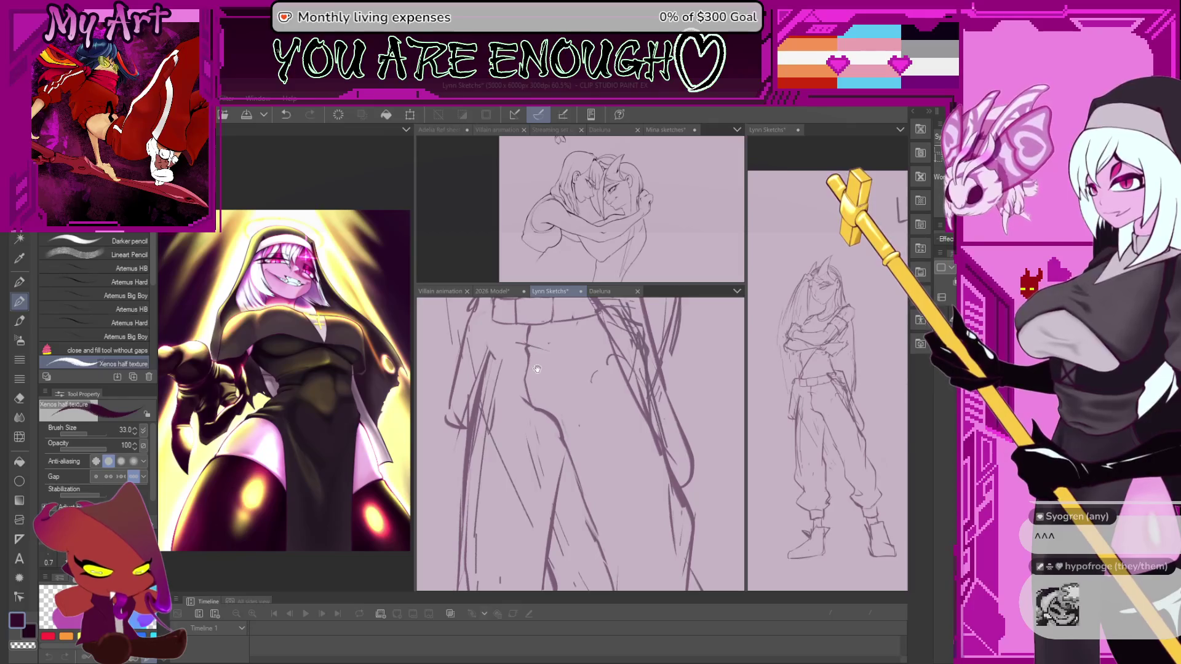
mouse_move(536, 369)
mouse_down()
mouse_move(549, 382)
mouse_move(538, 384)
mouse_move(561, 374)
mouse_up()
mouse_move(580, 333)
mouse_down()
mouse_move(552, 424)
mouse_move(580, 465)
mouse_move(534, 437)
mouse_up()
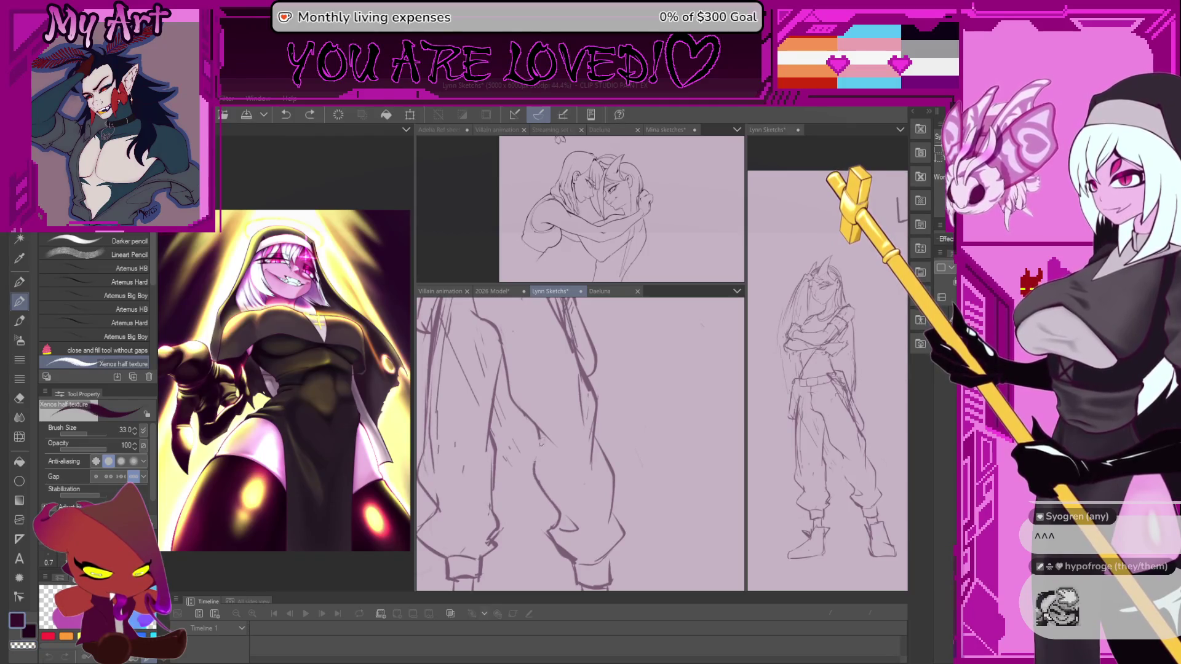
scroll(528, 413, down, 3)
scroll(528, 419, up, 1)
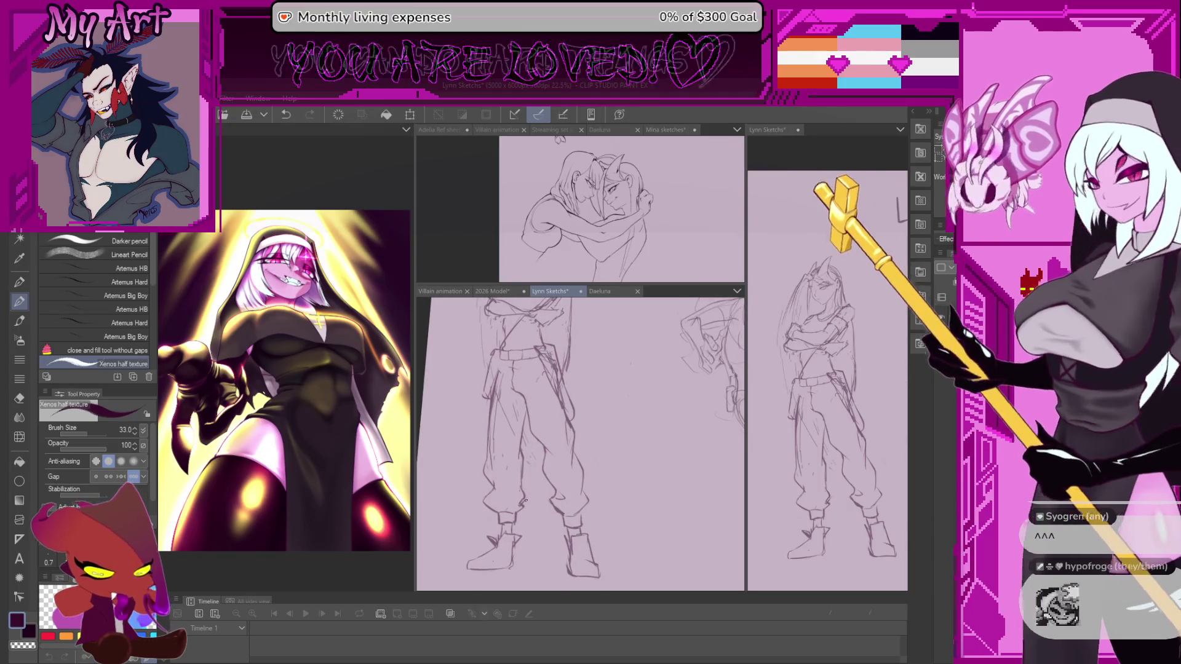
scroll(528, 413, up, 2)
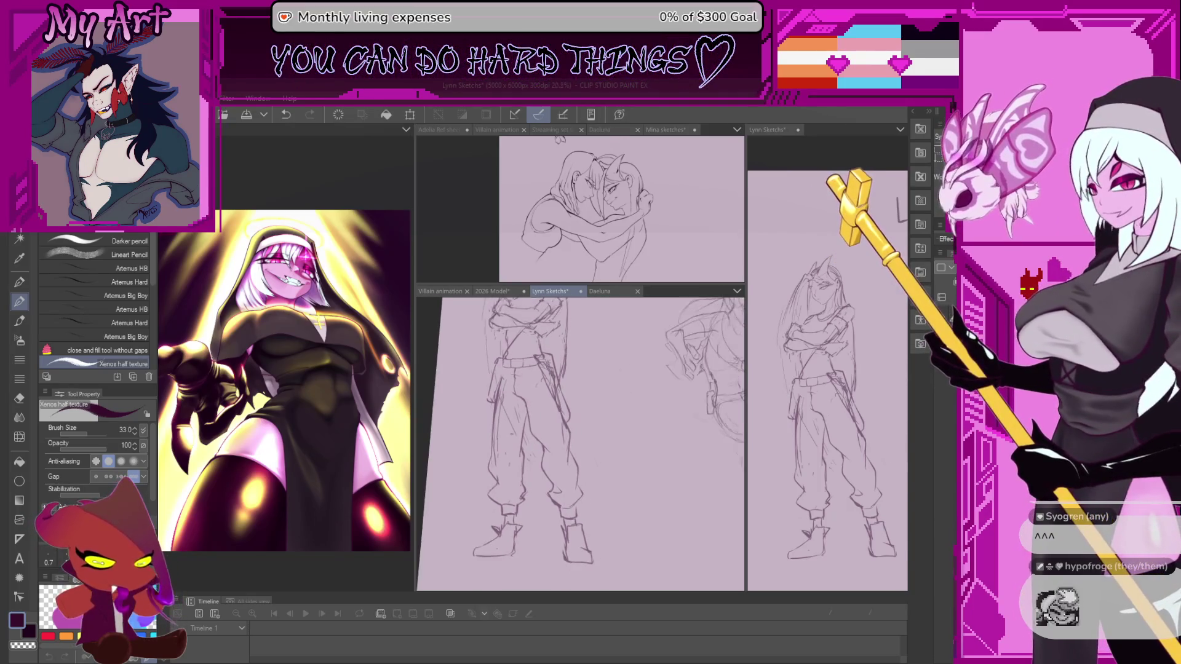
scroll(527, 413, up, 1)
Set the pencil size to 68.6 with a darker colour and draw a short line along the left leg
drag(536, 415, 549, 407)
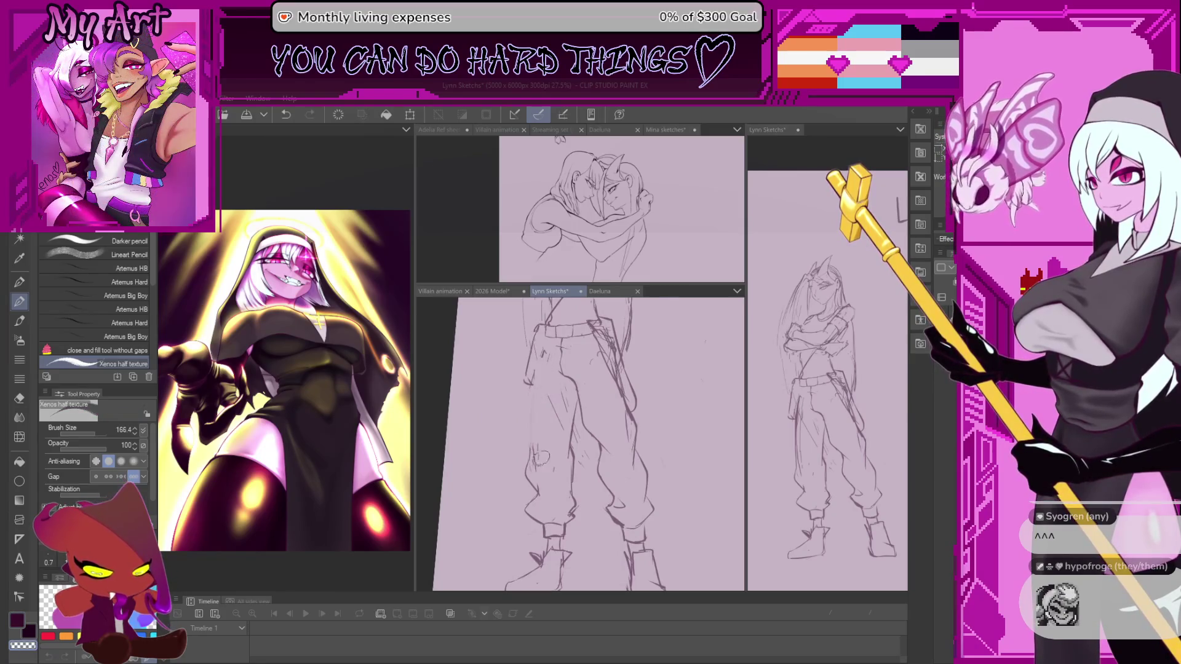
drag(545, 452, 531, 428)
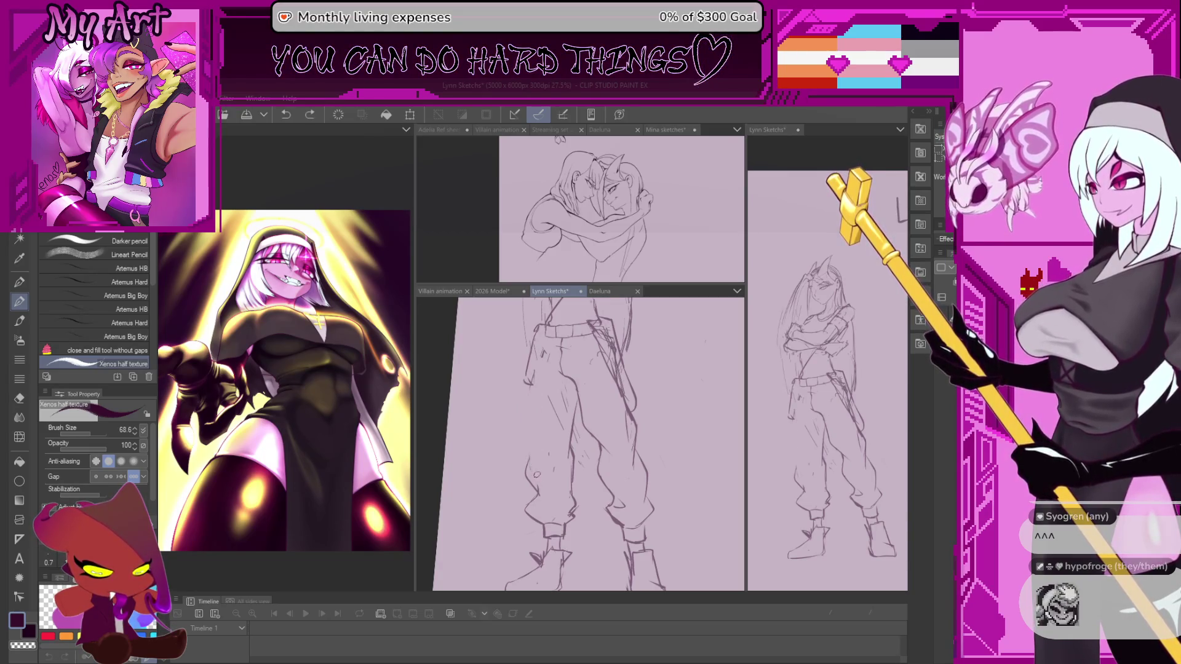
key(c)
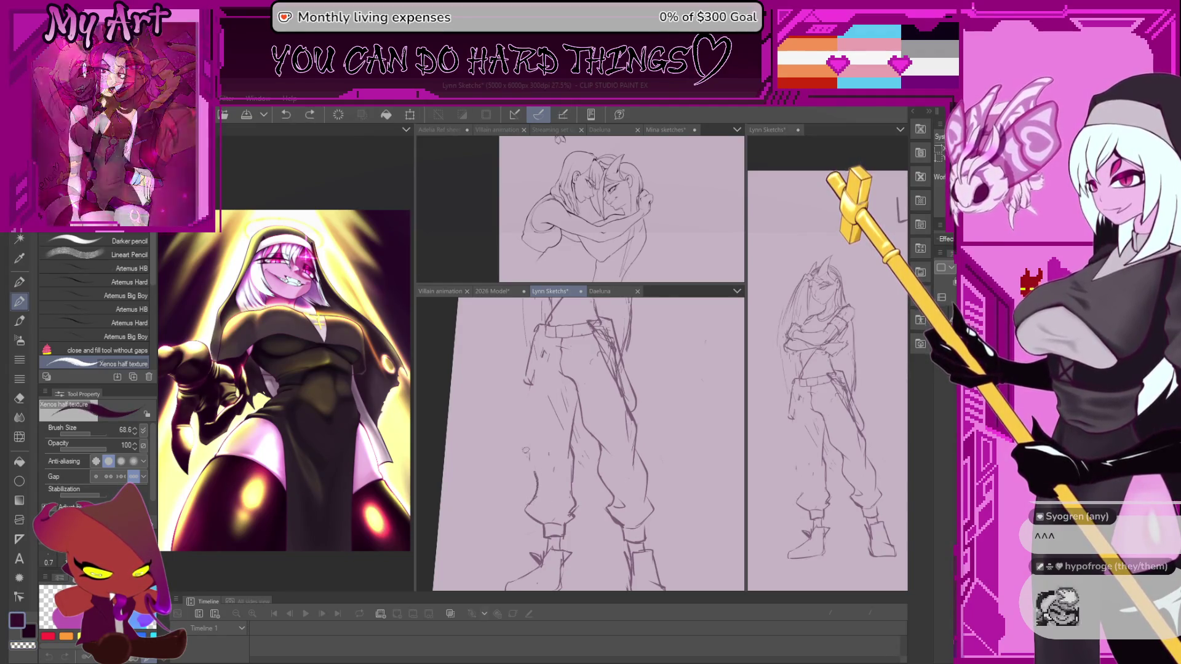
key(ctrl+z)
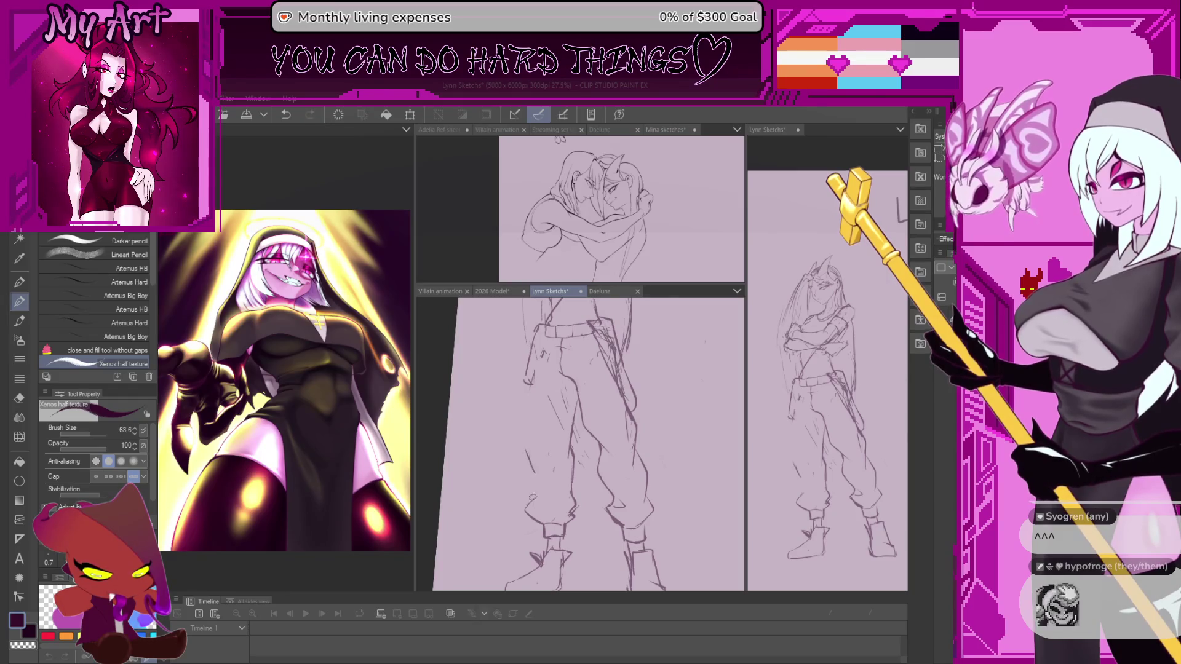
drag(536, 502, 527, 454)
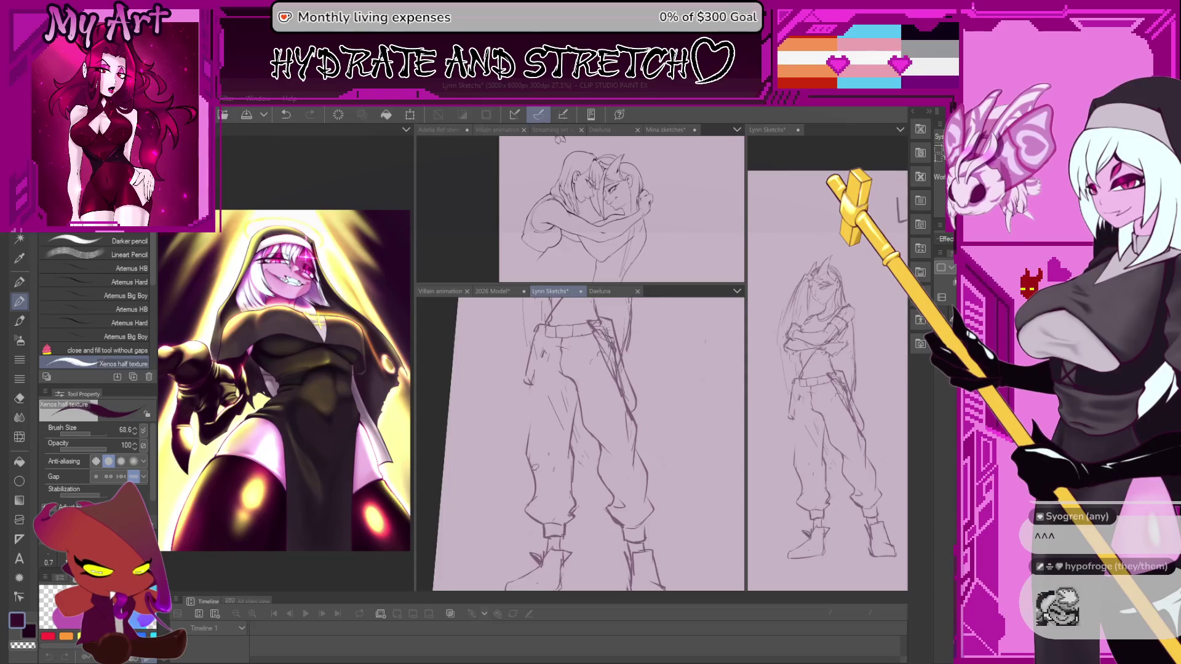
Move down over the pants, undo stray strokes and redraw the small mark on them
drag(531, 397, 524, 432)
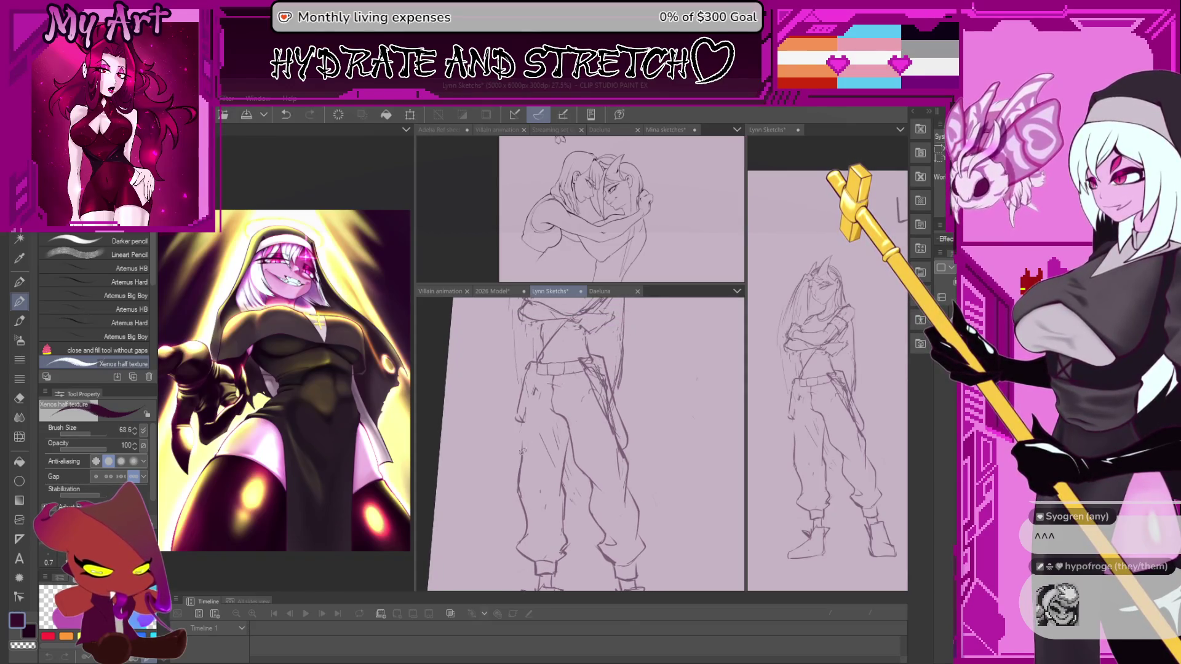
key(ctrl+z)
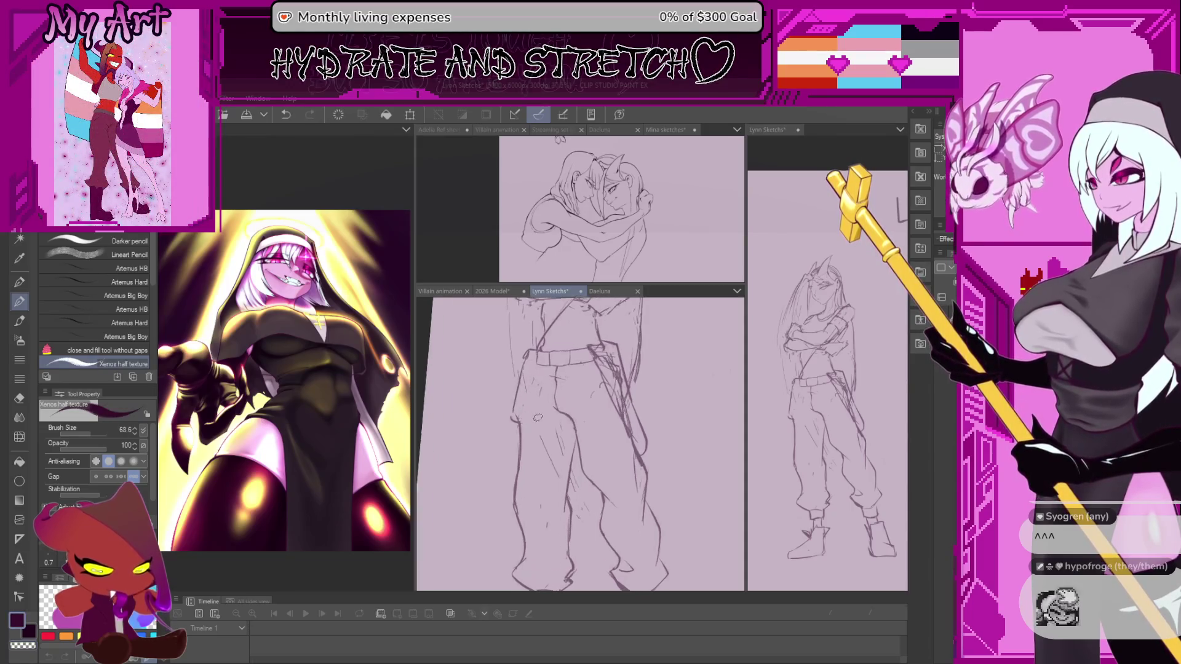
scroll(533, 416, up, 1)
scroll(523, 430, up, 1)
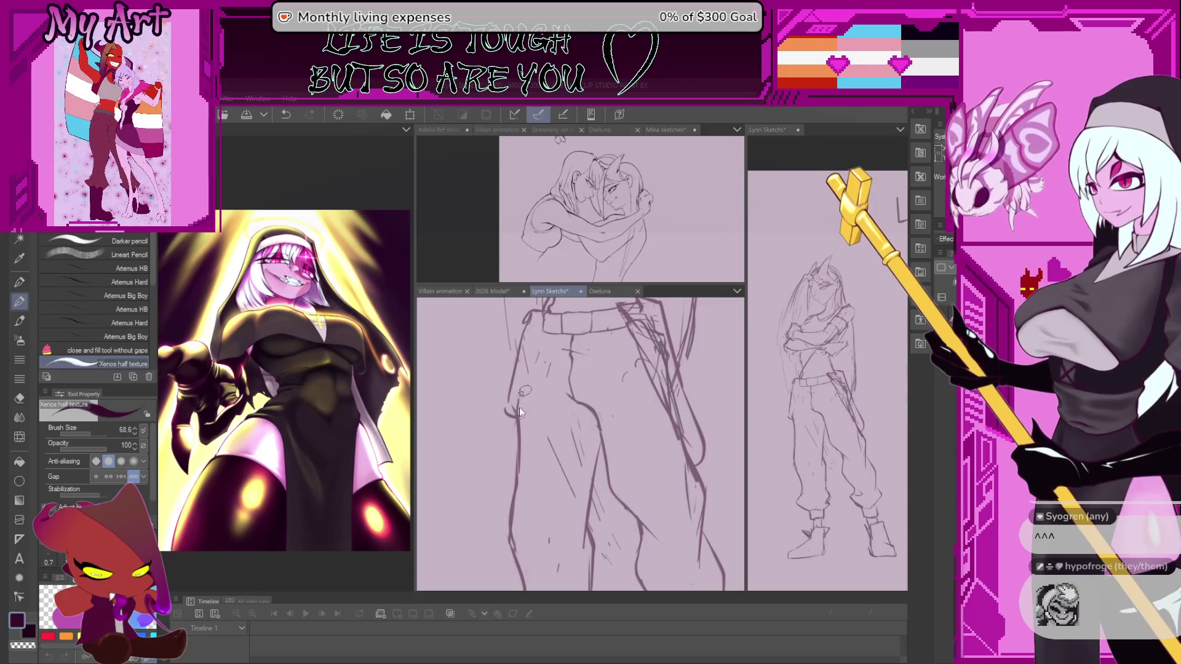
drag(537, 344, 533, 395)
key(ctrl+z)
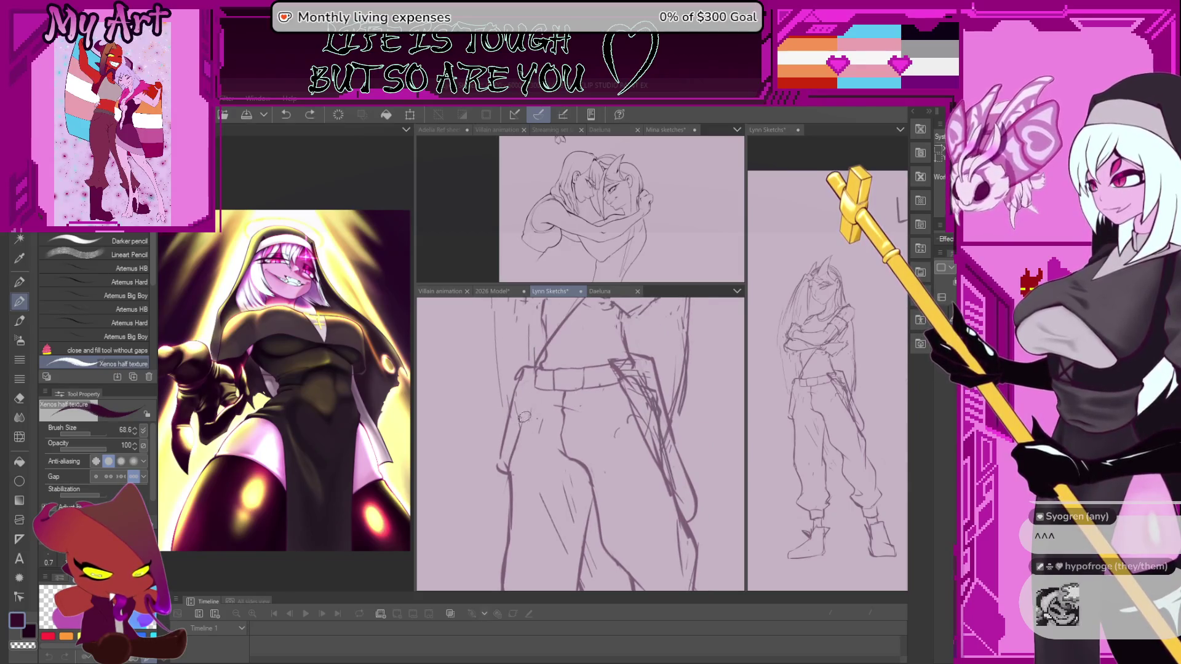
drag(524, 421, 532, 400)
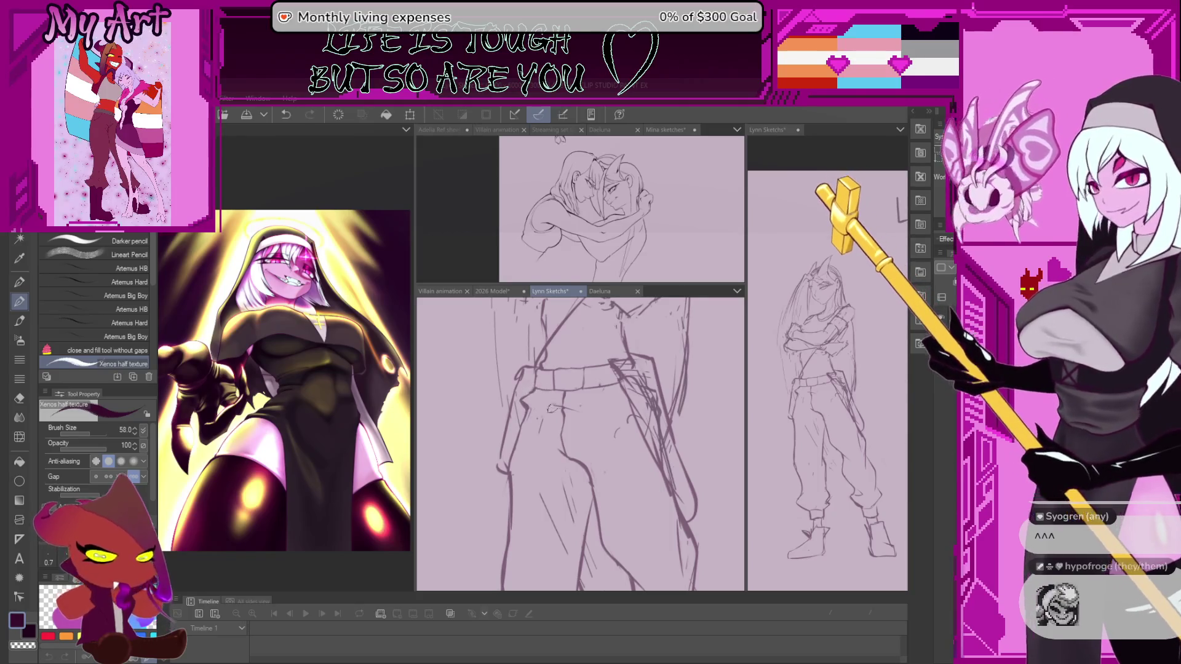
scroll(582, 443, down, 2)
scroll(581, 443, down, 2)
scroll(582, 444, down, 2)
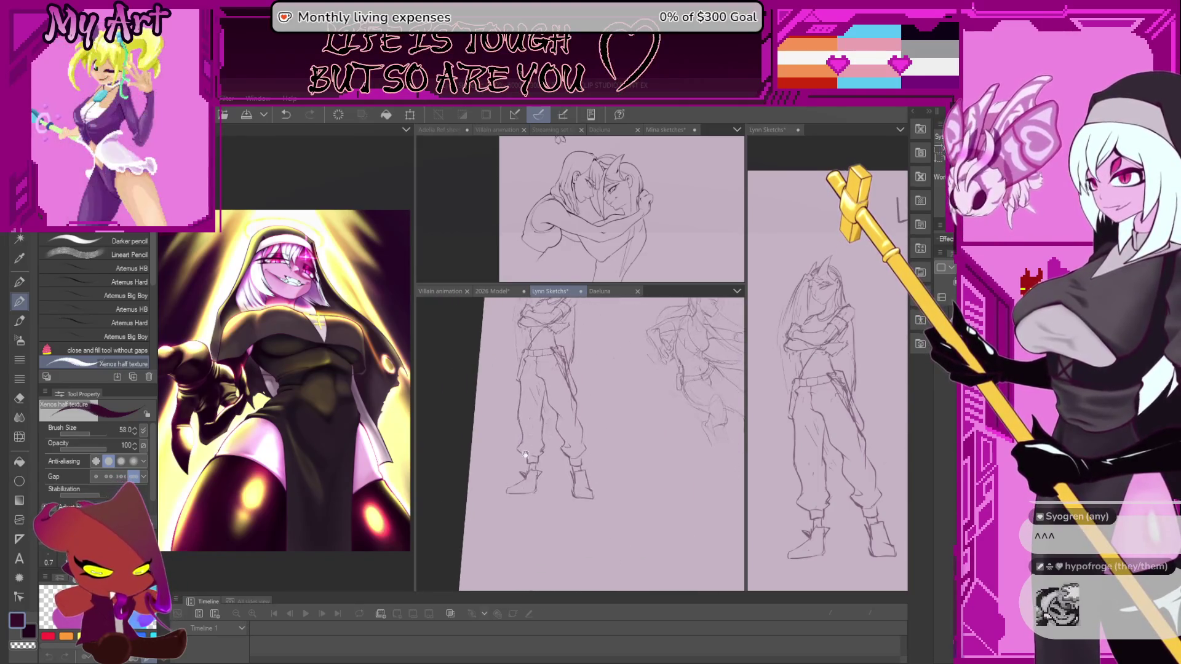
scroll(540, 435, up, 2)
scroll(539, 488, up, 1)
scroll(525, 394, up, 1)
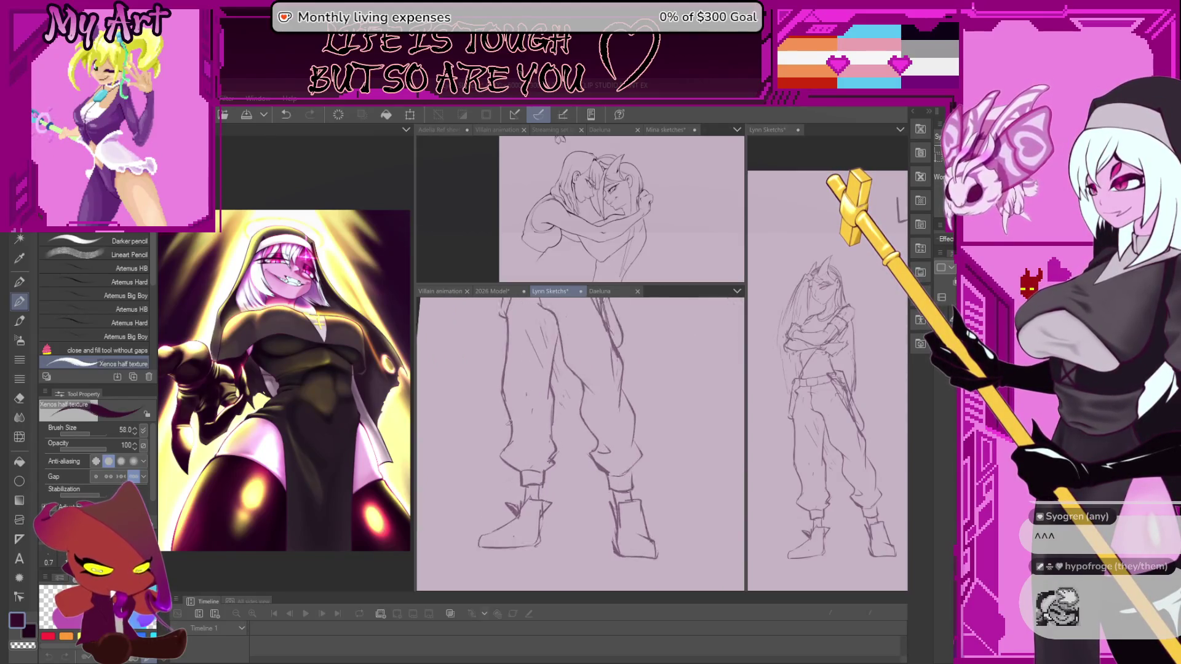
scroll(531, 471, up, 1)
Reframe the legs, add a short stroke beside the lower leg and bring the crossed arms into view
drag(513, 423, 541, 453)
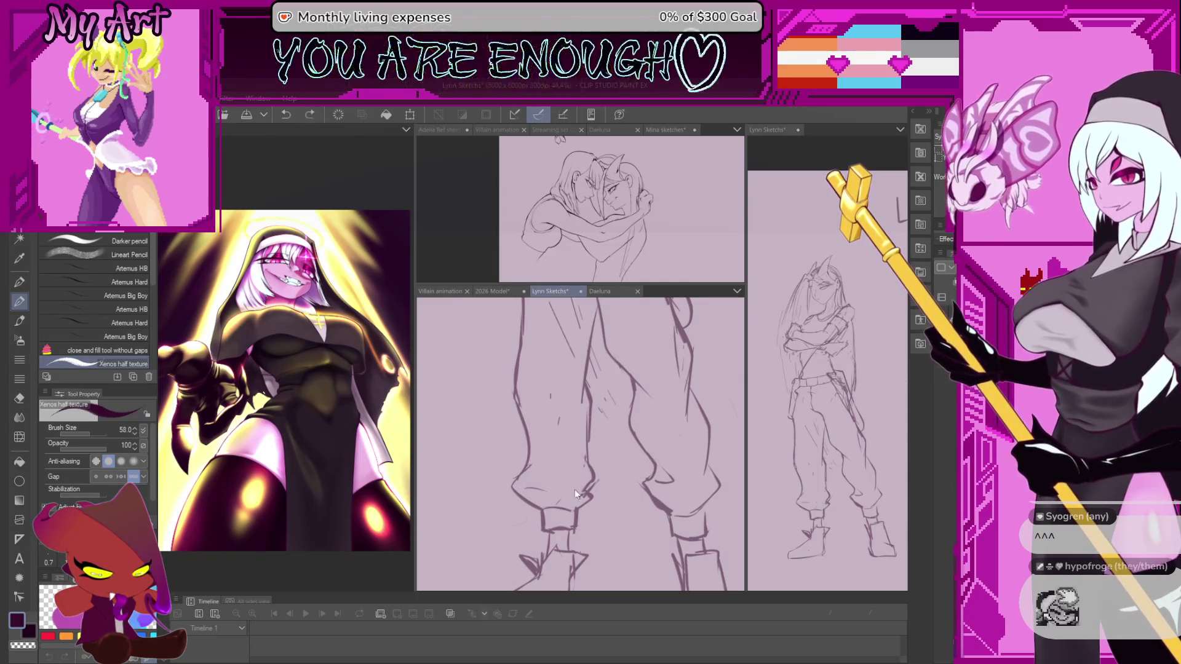
drag(591, 494, 599, 513)
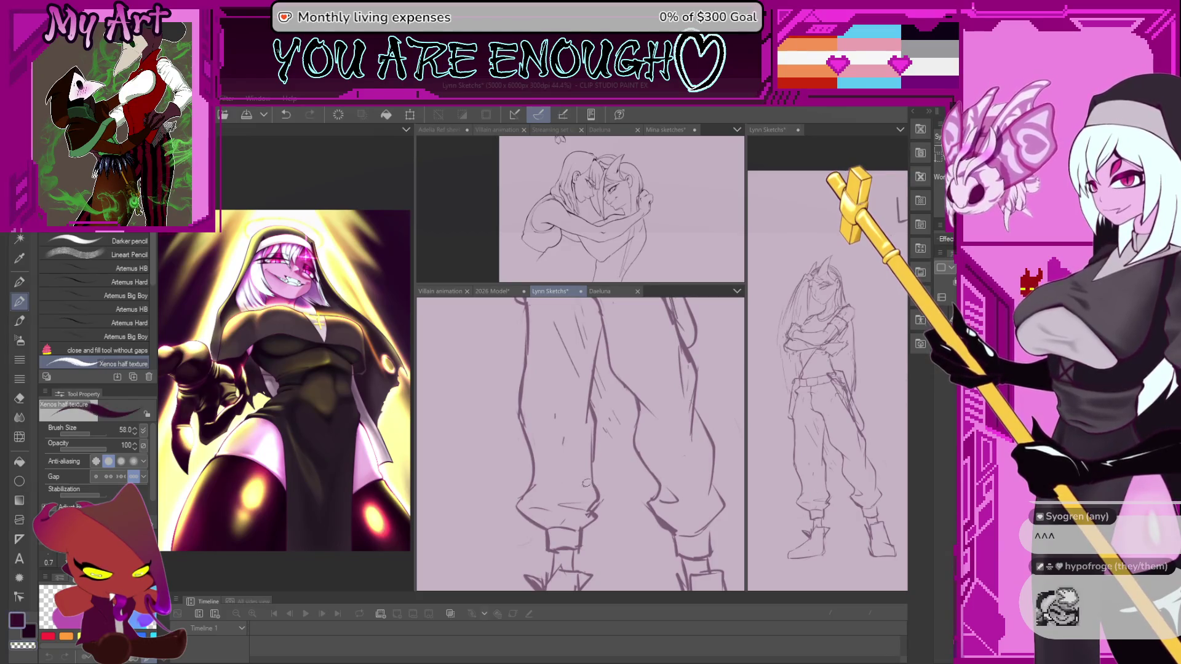
drag(544, 416, 532, 444)
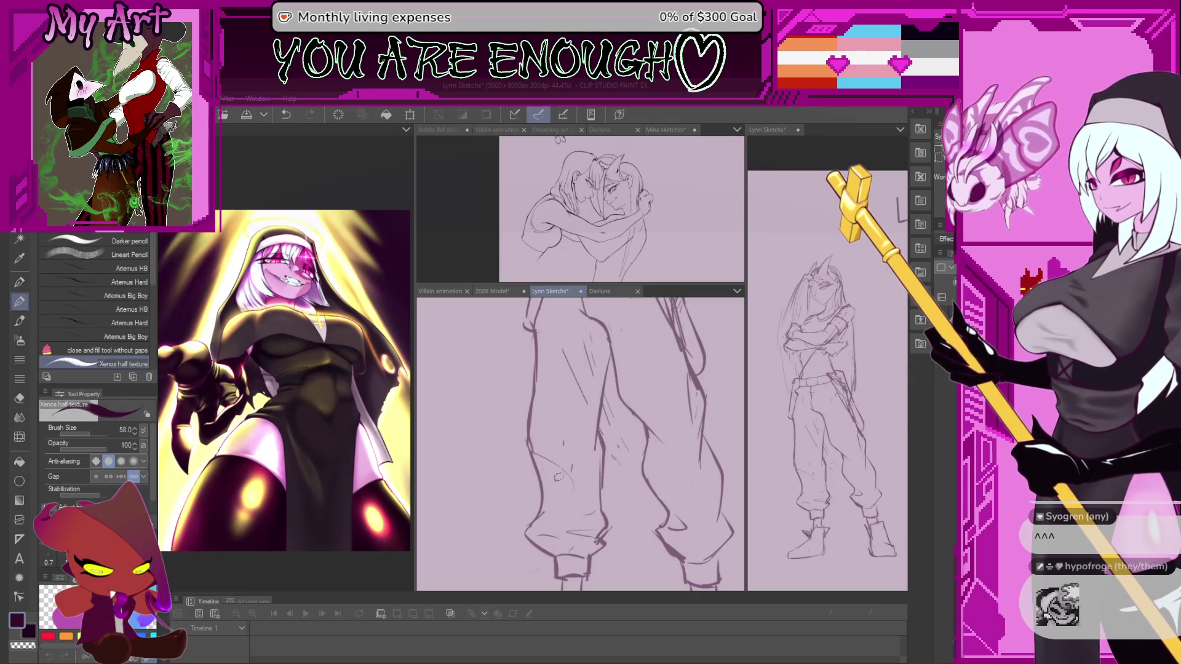
drag(564, 444, 566, 467)
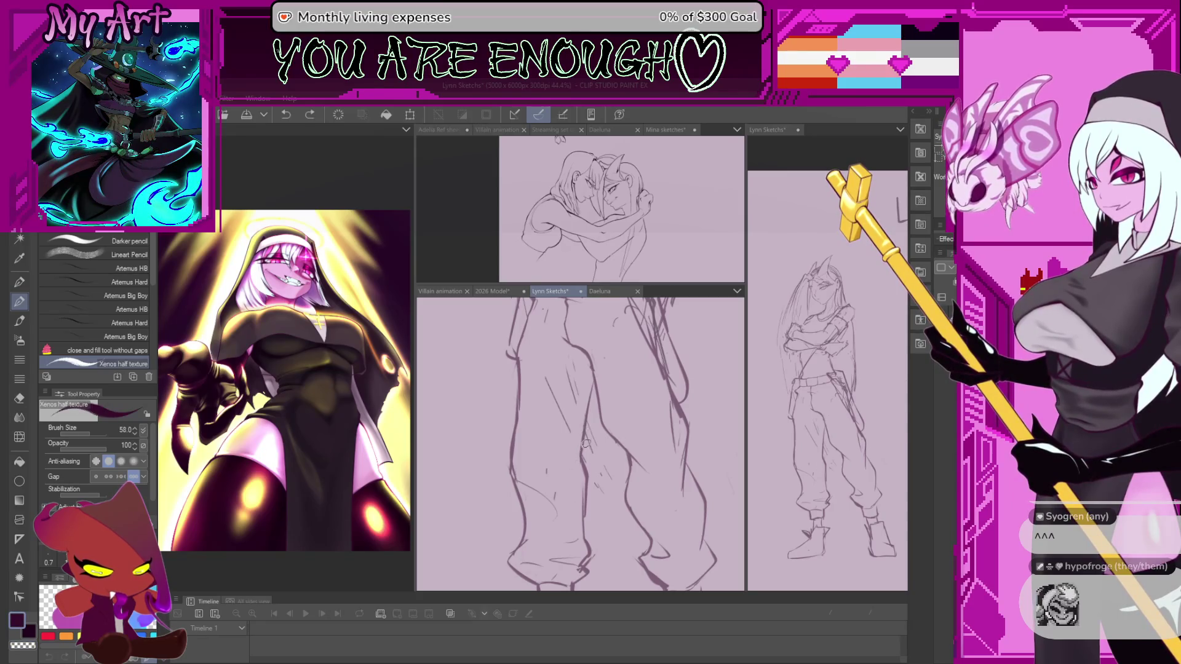
mouse_move(591, 441)
mouse_down()
mouse_move(578, 473)
mouse_move(608, 446)
mouse_up()
drag(634, 437, 560, 476)
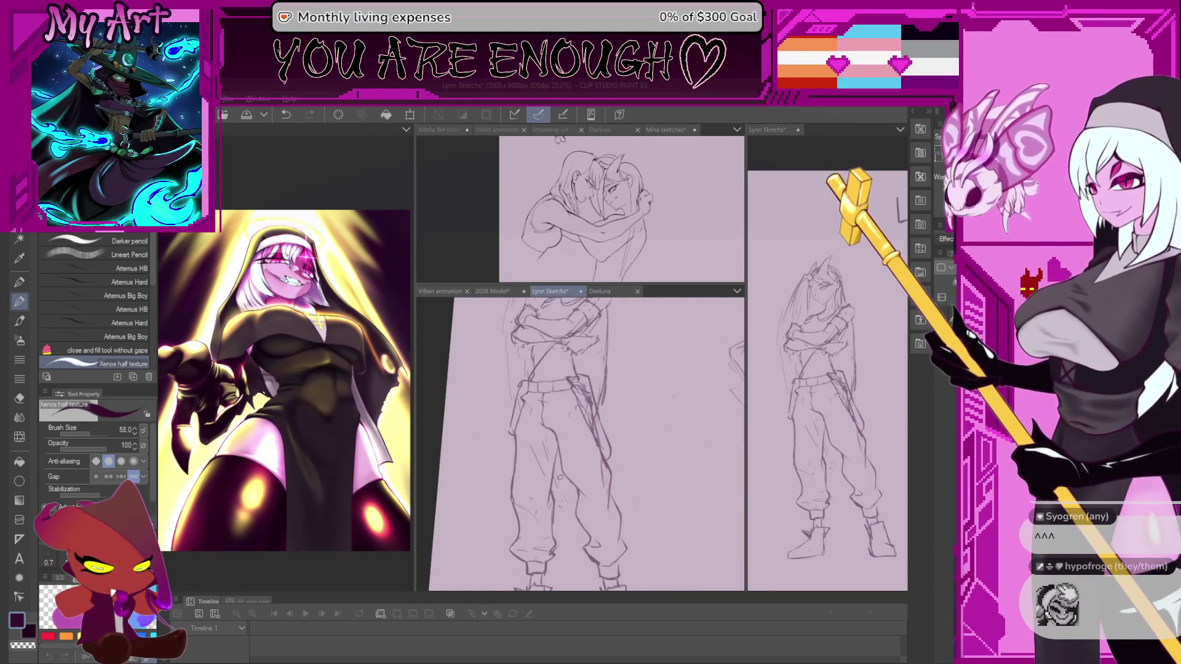
drag(559, 473, 543, 459)
key(m)
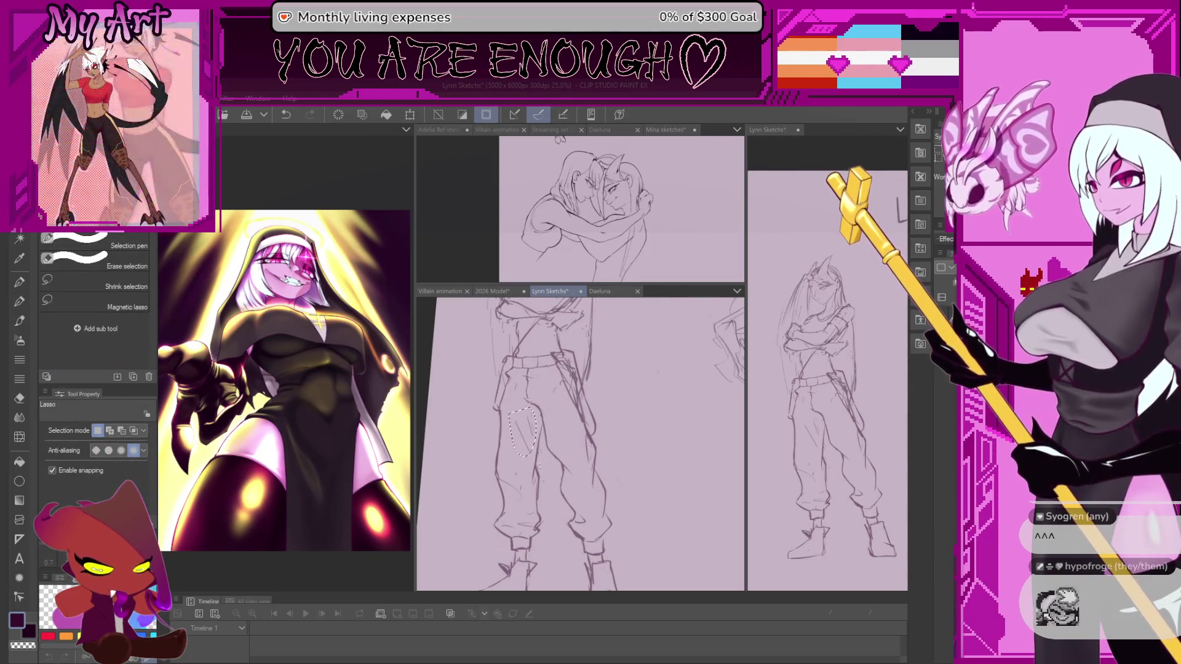
drag(534, 410, 535, 406)
key(p)
key(ctrl+d)
scroll(536, 424, down, 4)
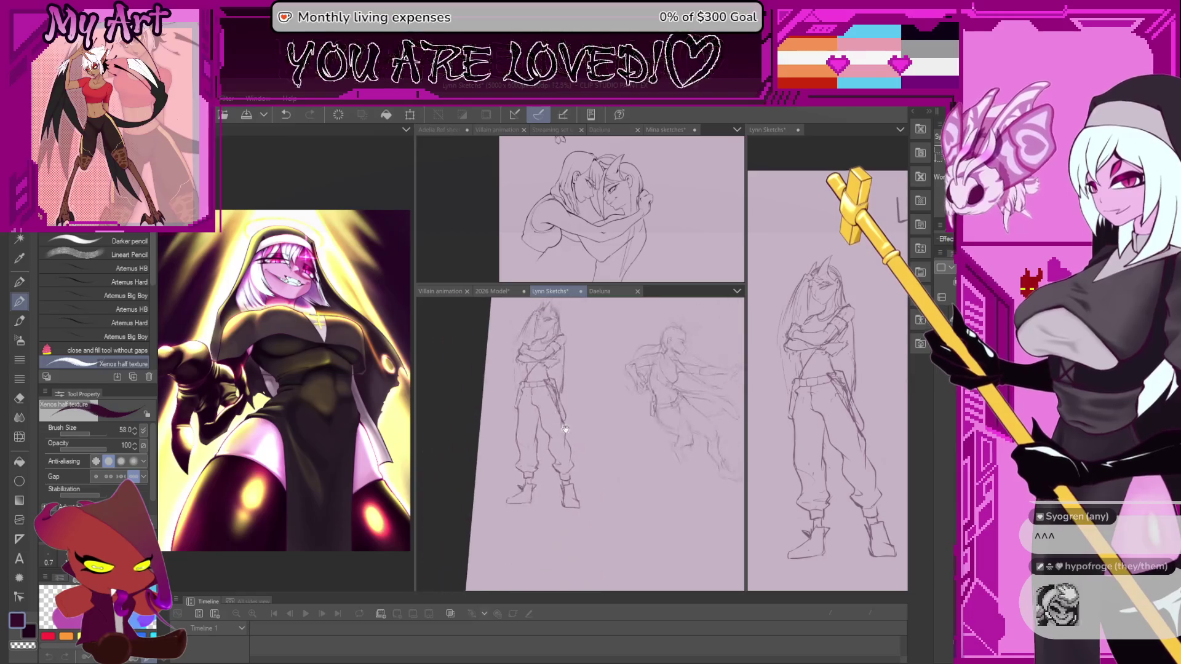
key(ctrl+0)
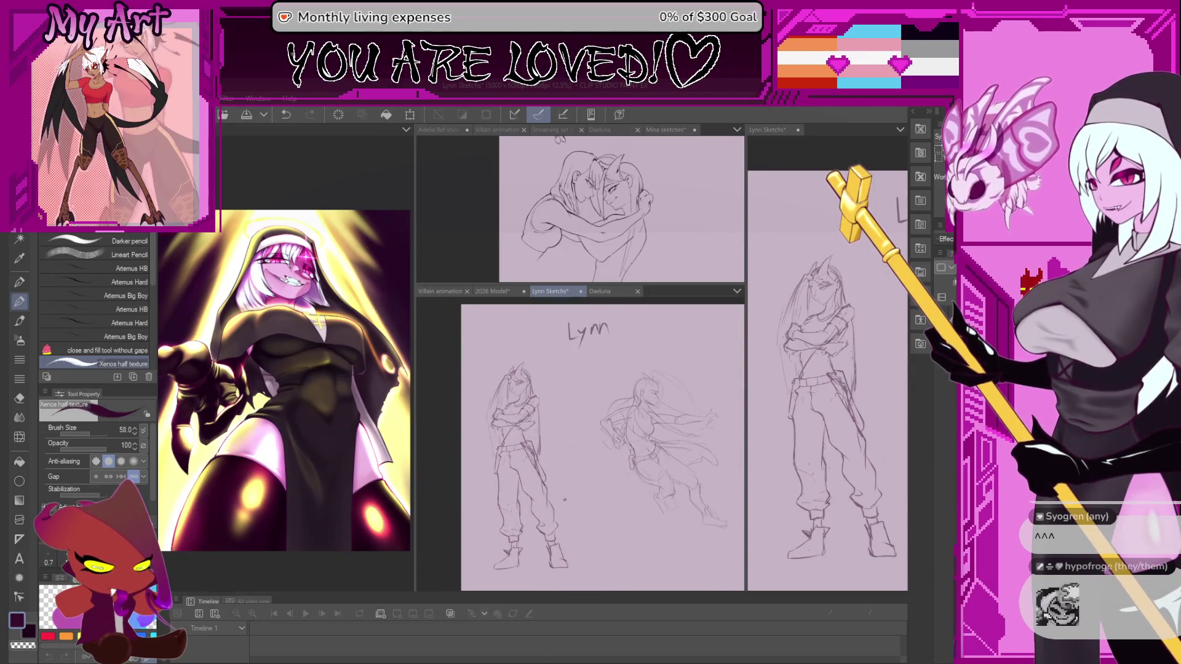
scroll(564, 499, up, 2)
scroll(563, 453, up, 2)
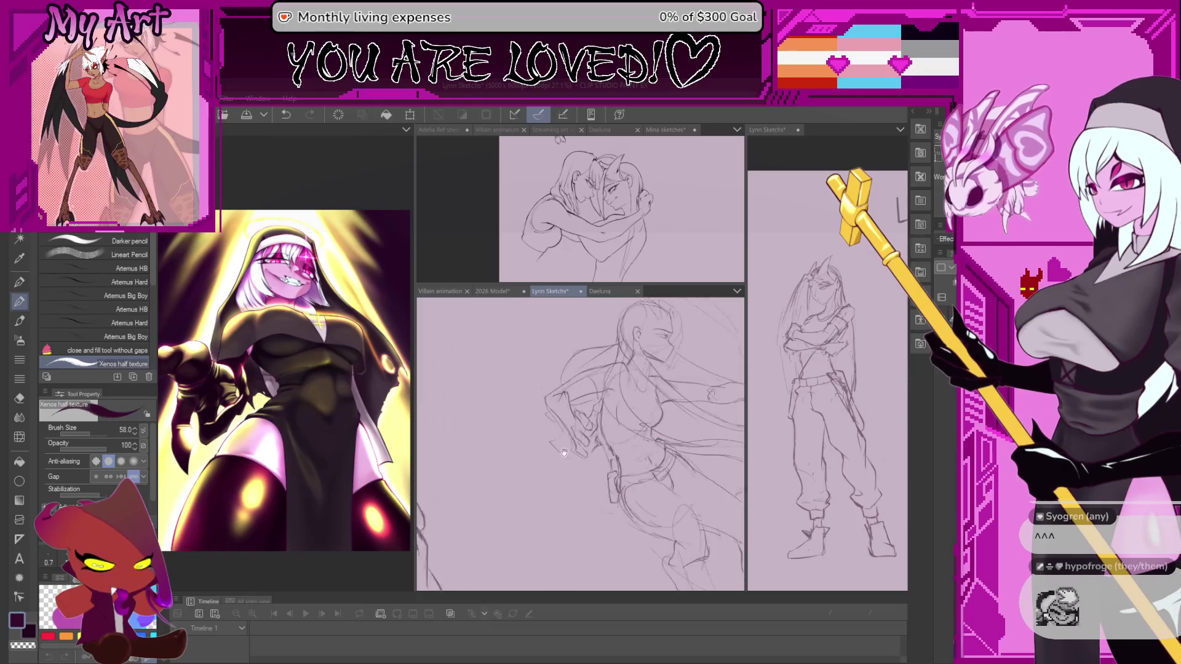
drag(563, 452, 481, 459)
click(853, 338)
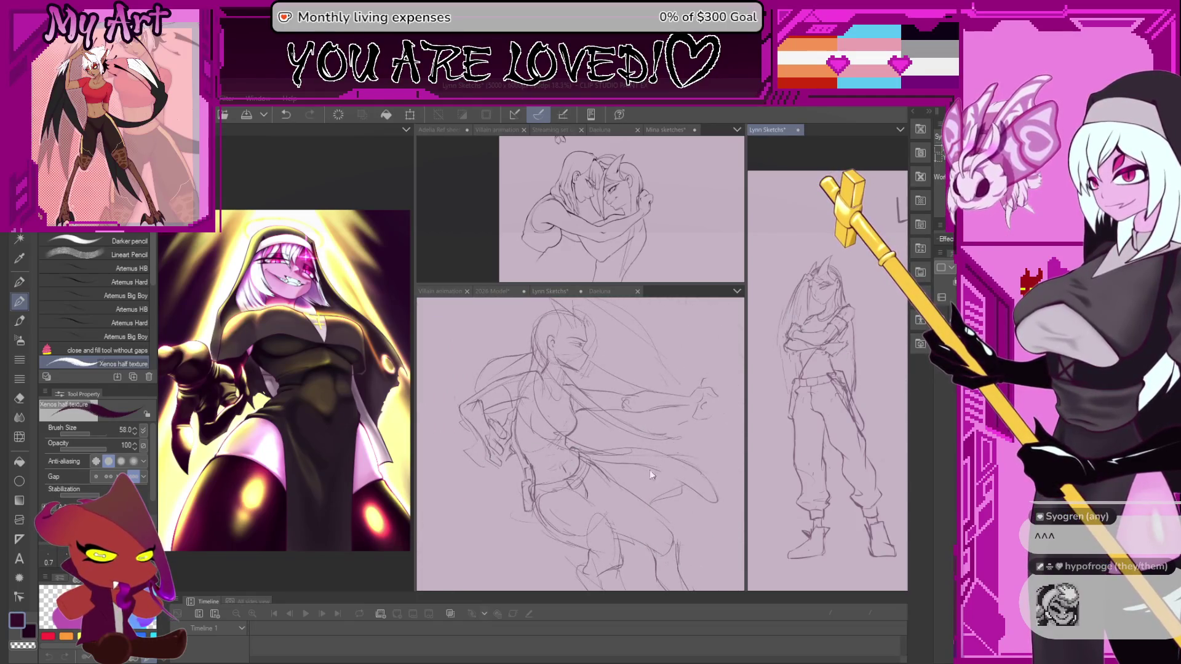
drag(830, 369, 843, 389)
mouse_move(465, 419)
mouse_down()
mouse_move(602, 412)
mouse_move(573, 381)
mouse_move(596, 395)
mouse_up()
key(m)
key(ctrl+d)
key(p)
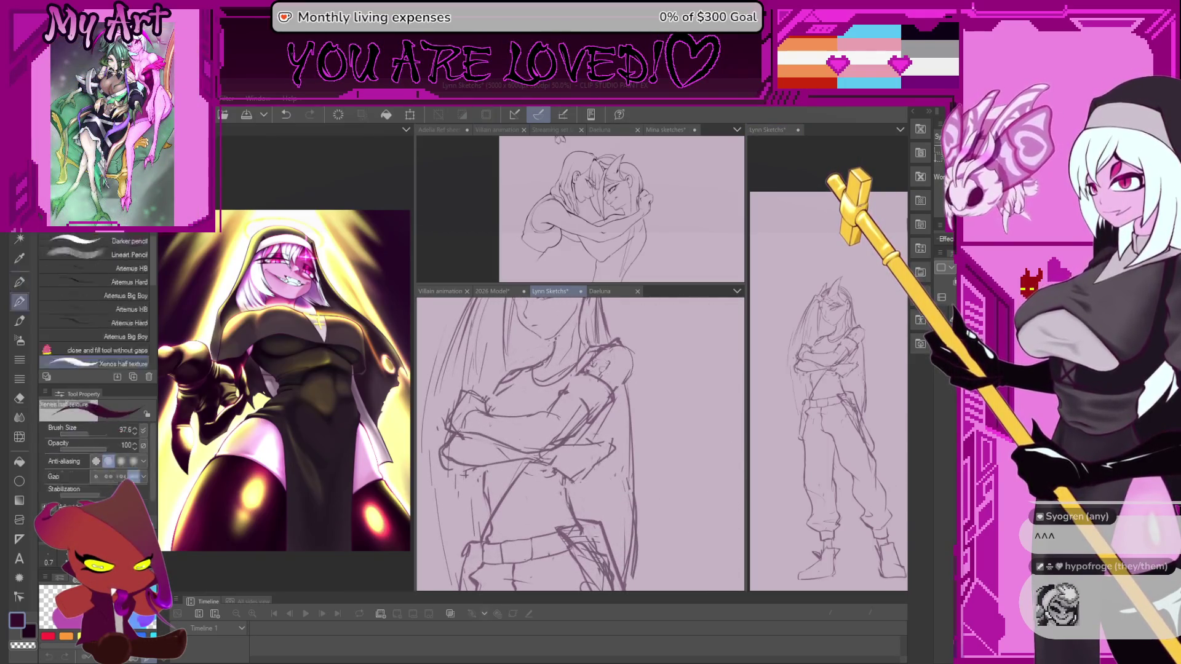
scroll(590, 425, up, 3)
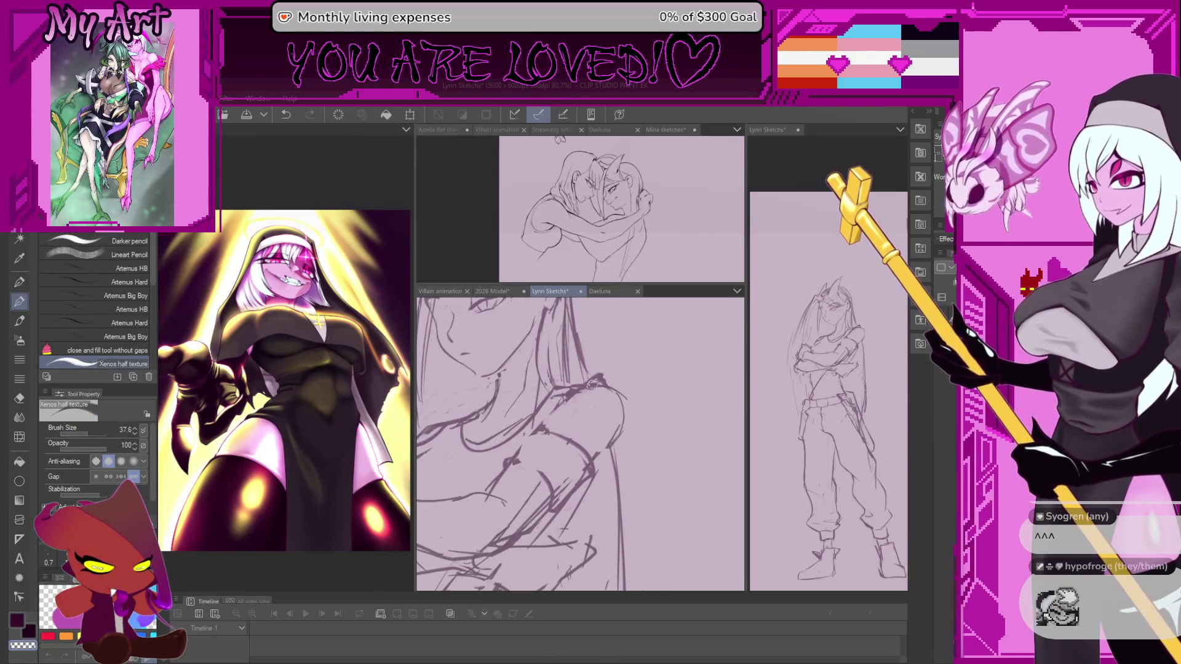
scroll(599, 380, up, 2)
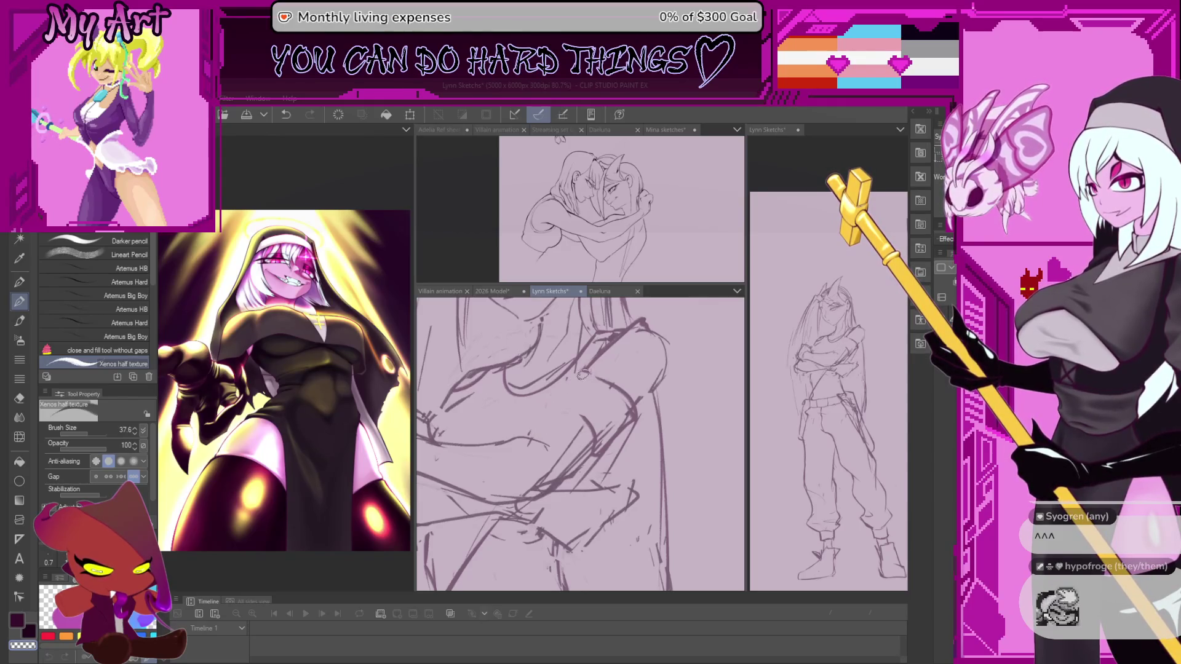
Undo the stroke and stray mark beside the crossed arms, then zoom in on the arms
drag(611, 343, 635, 330)
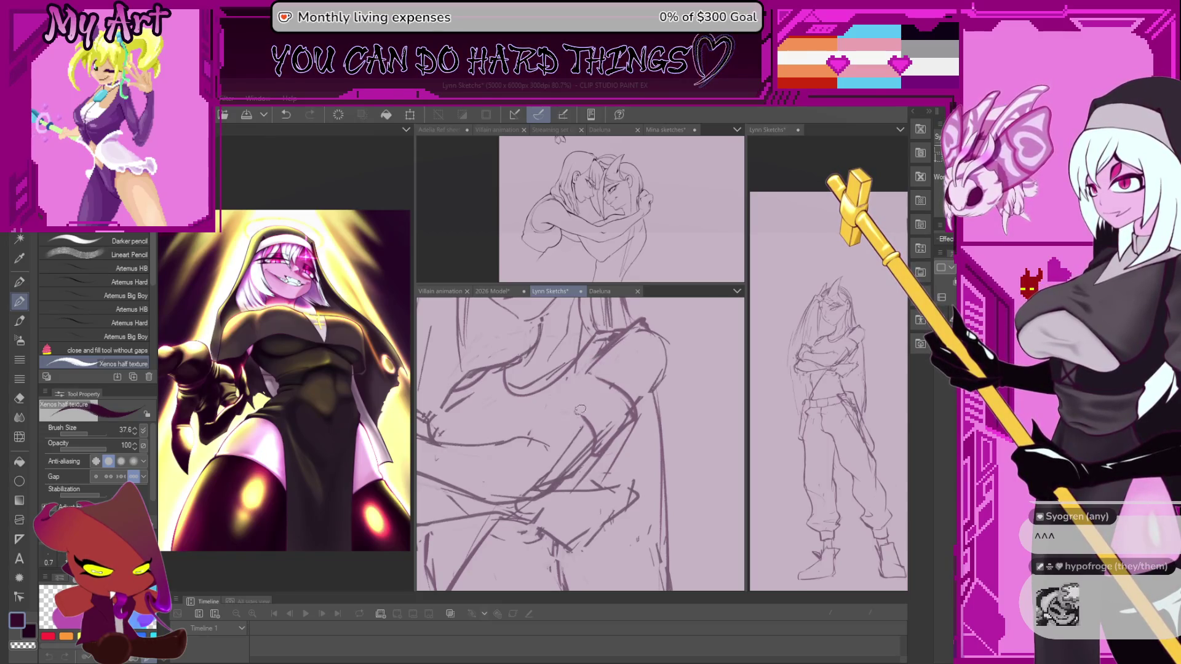
key(ctrl+z)
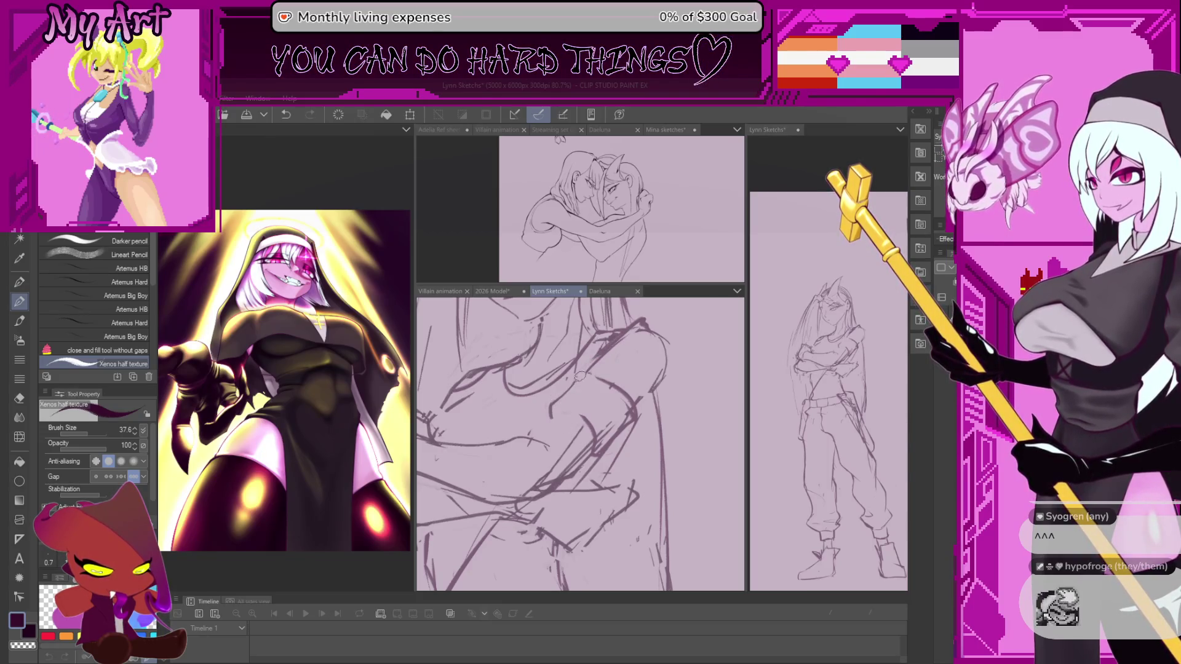
key(ctrl+z)
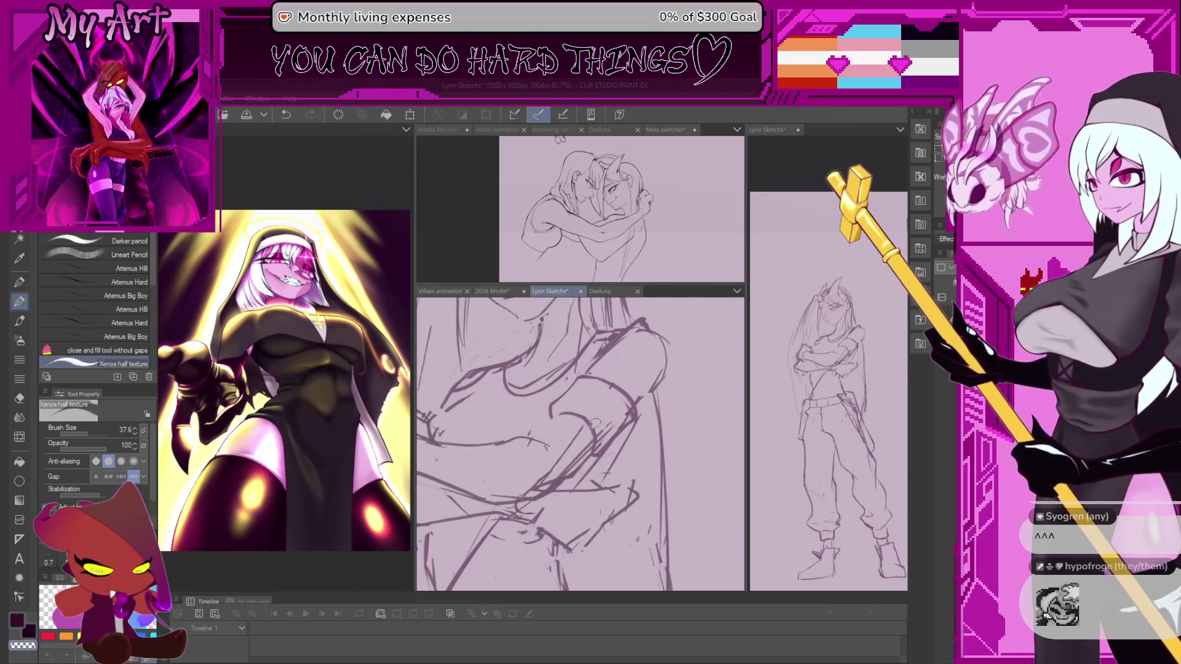
drag(596, 432, 593, 397)
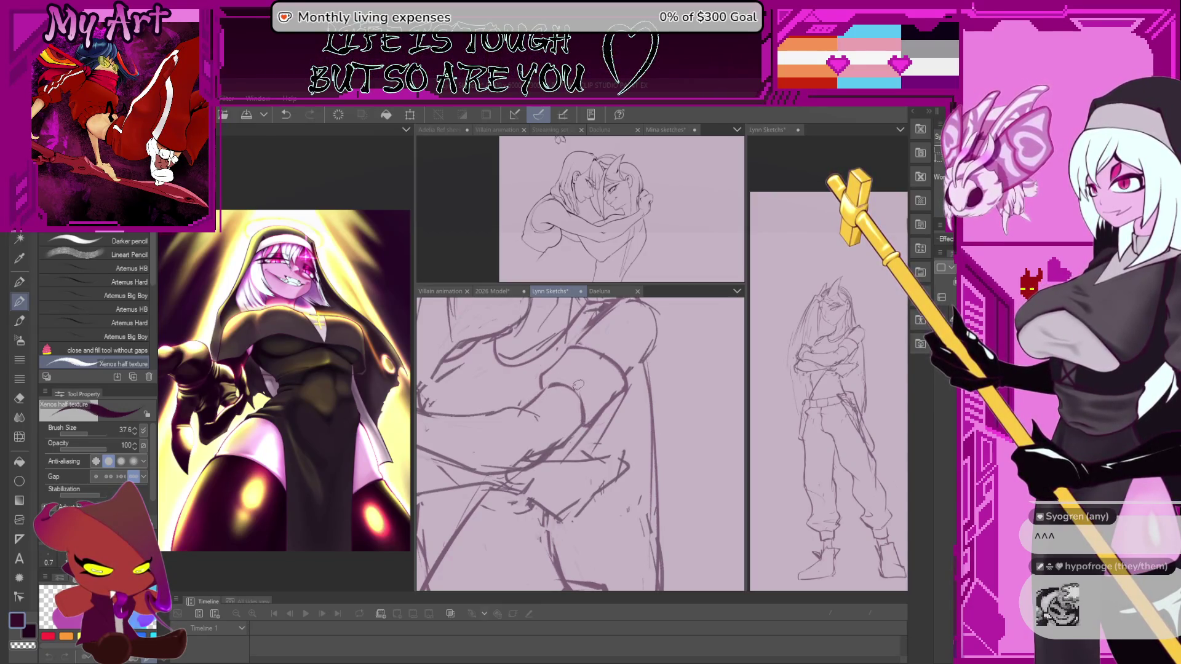
mouse_move(579, 385)
mouse_down()
mouse_move(554, 447)
mouse_move(583, 352)
mouse_up()
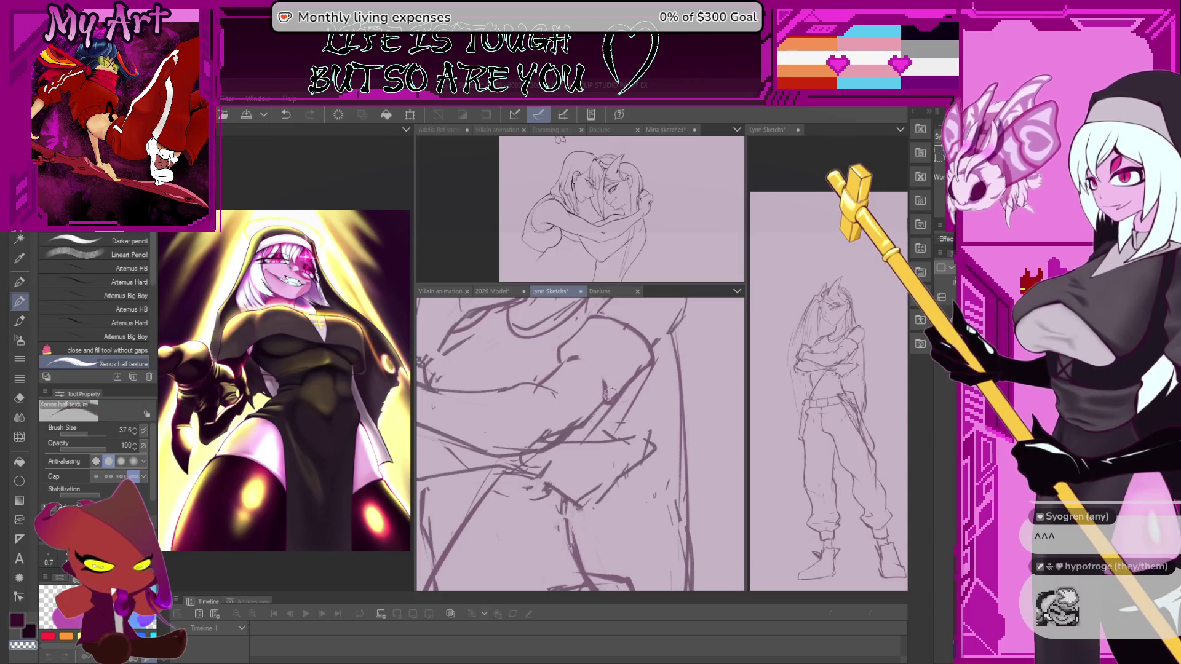
drag(588, 358, 613, 451)
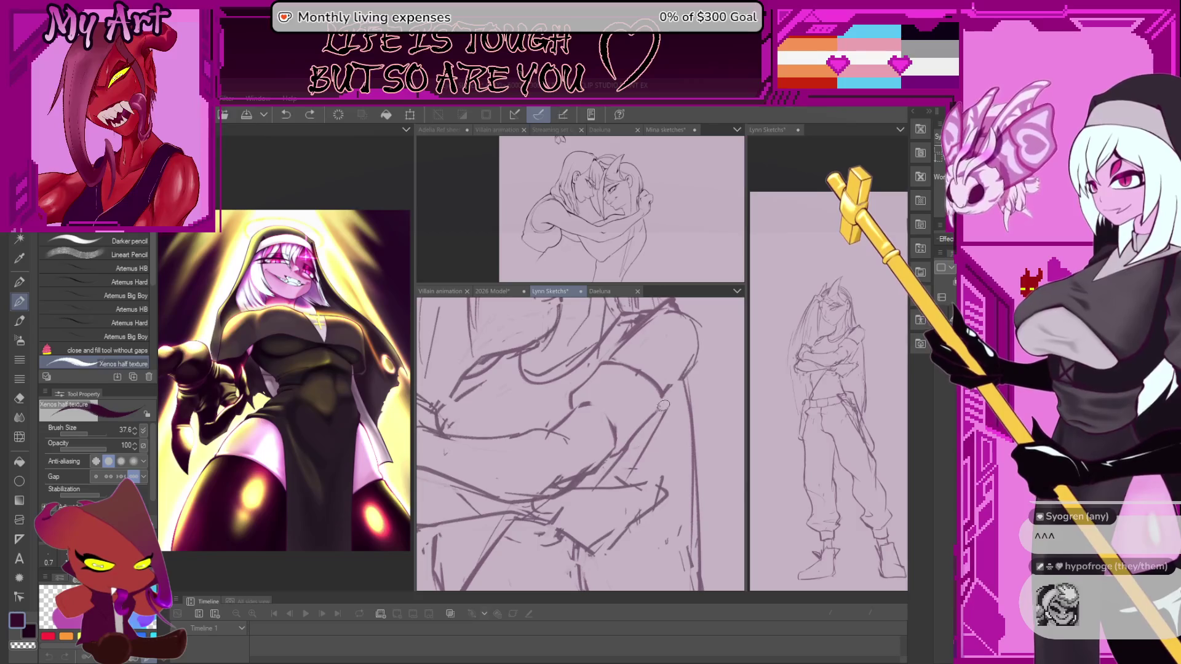
scroll(687, 373, down, 2)
scroll(665, 388, down, 2)
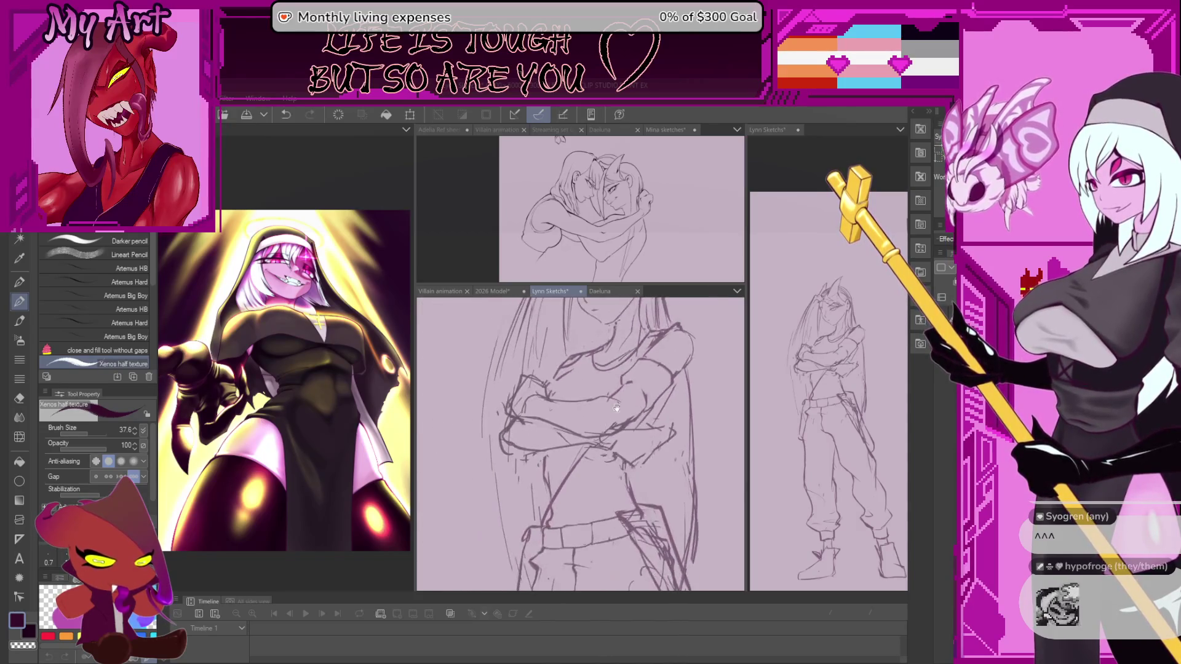
scroll(638, 411, down, 1)
scroll(588, 453, up, 1)
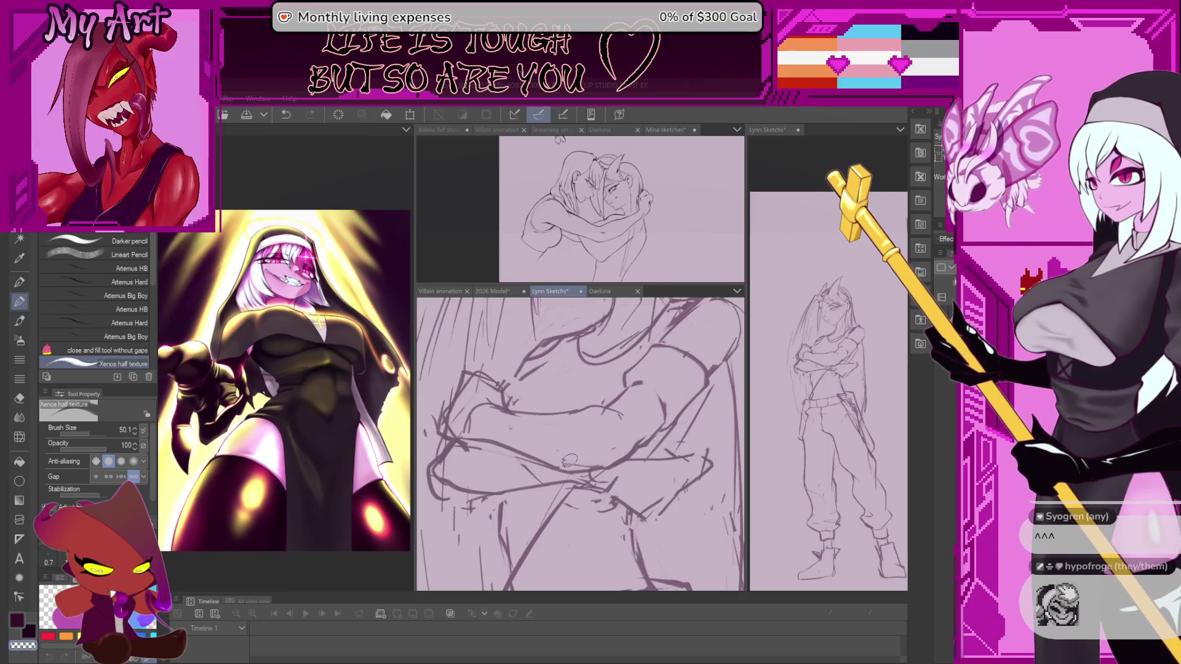
scroll(570, 461, up, 2)
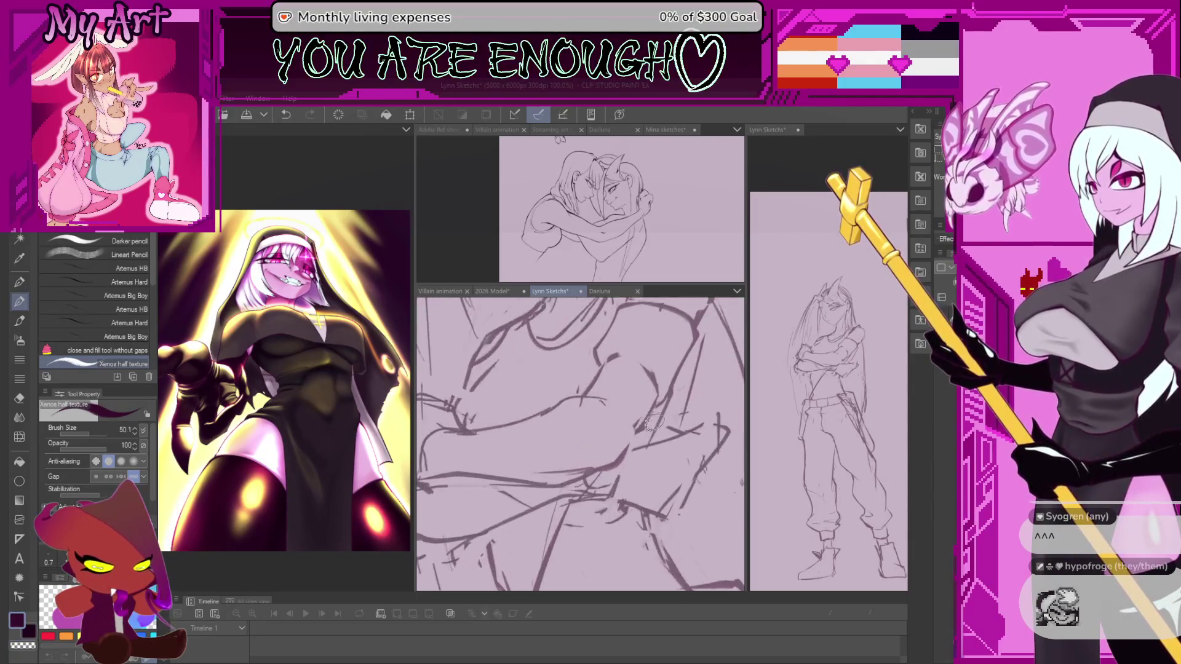
Rotate the arm view and shrink the pencil brush from 50.1 to about 27.2
drag(605, 489, 576, 492)
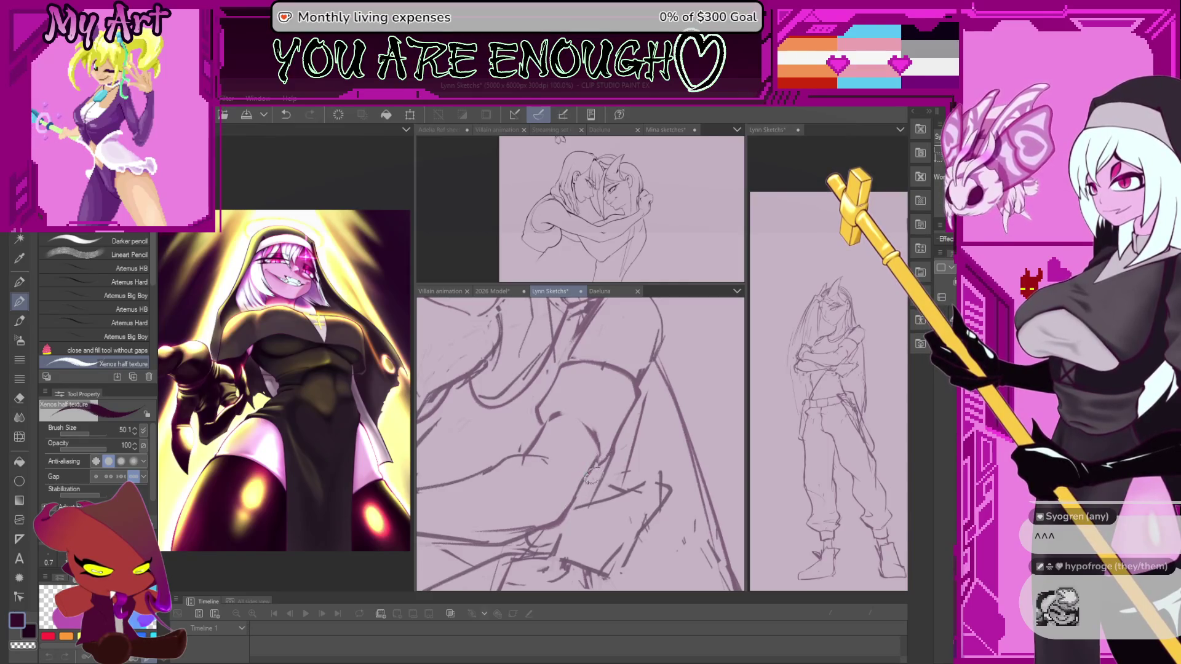
drag(601, 452, 592, 472)
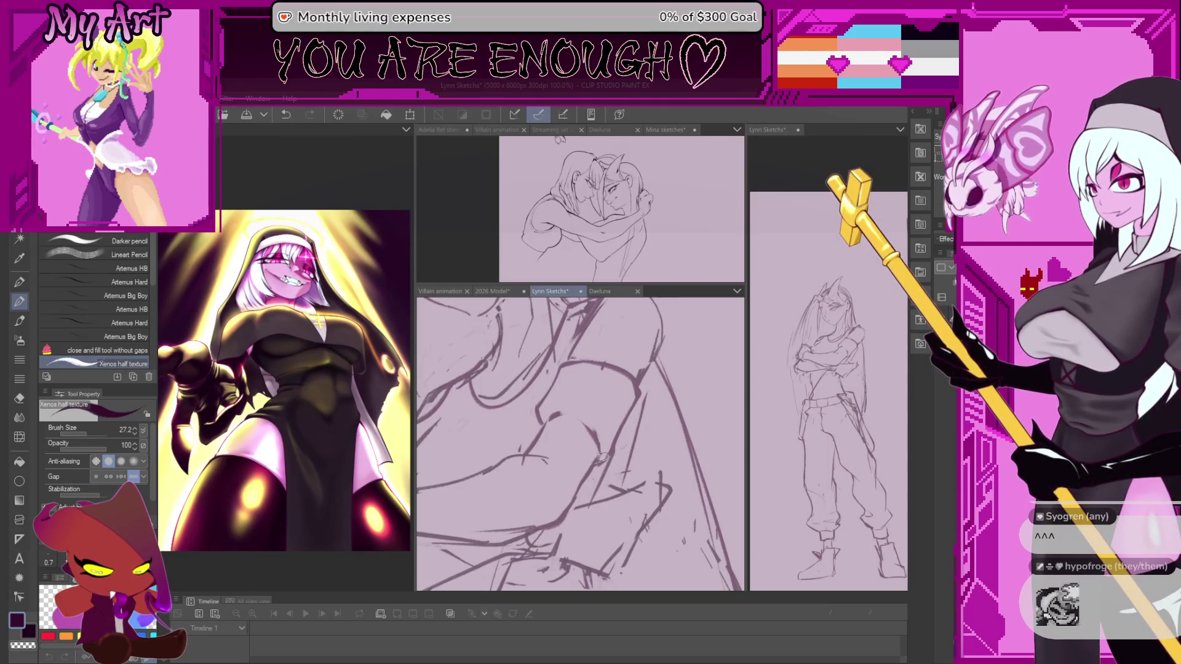
drag(603, 461, 599, 460)
scroll(549, 409, up, 2)
scroll(553, 392, up, 2)
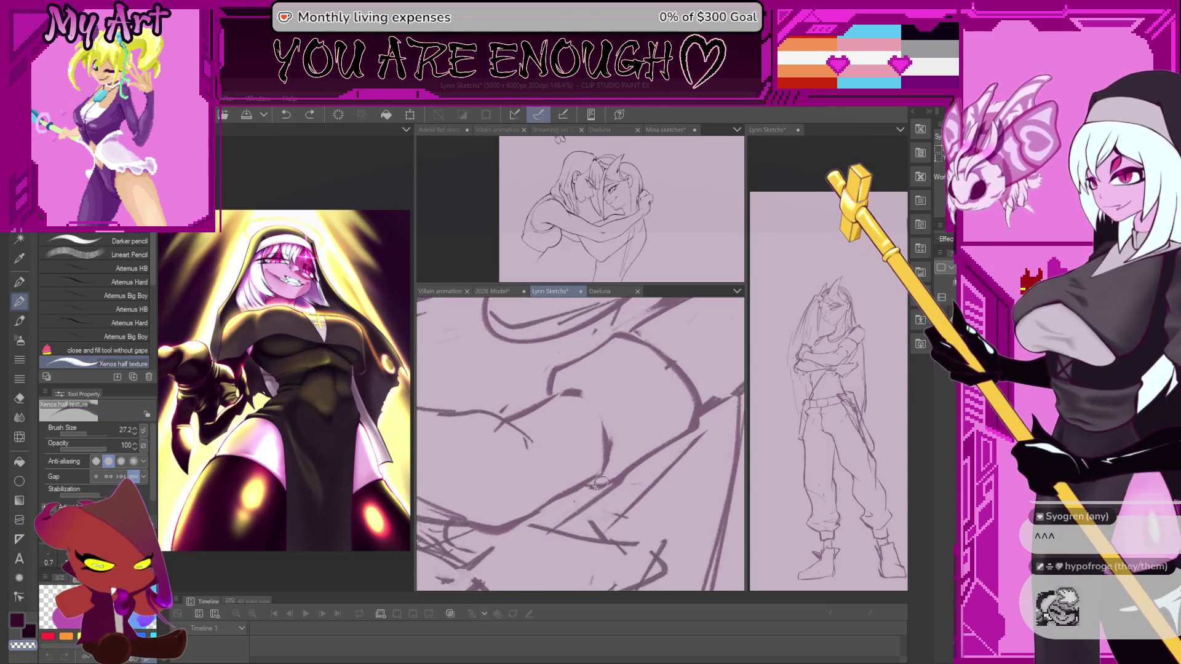
drag(555, 388, 574, 444)
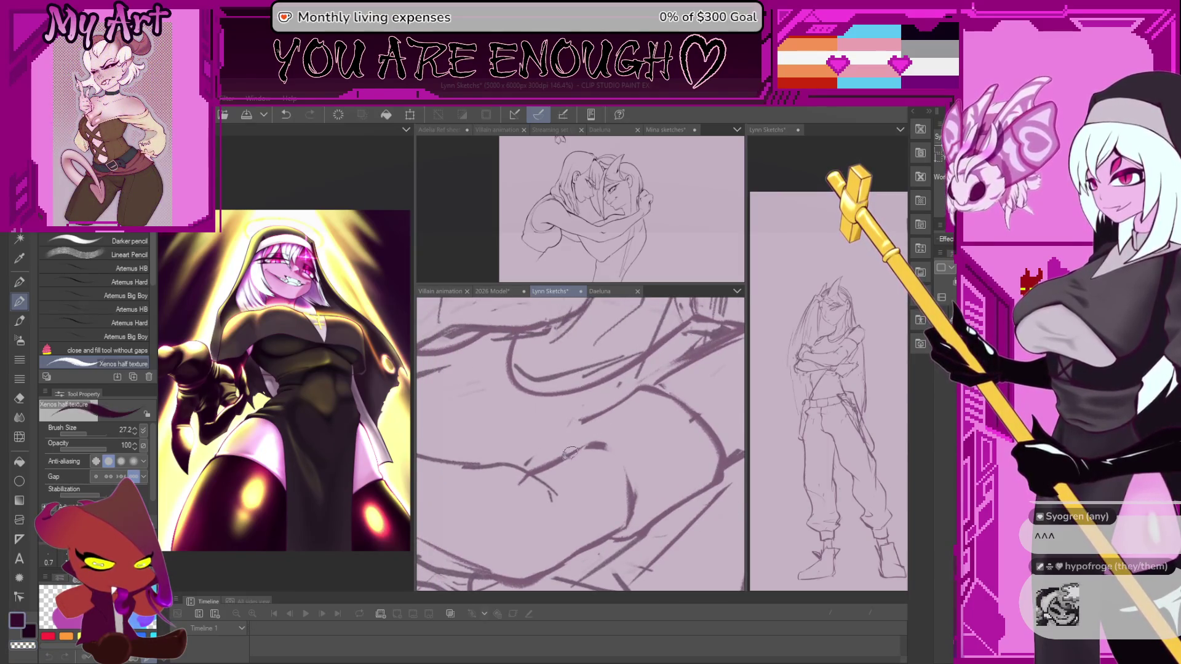
scroll(662, 391, down, 5)
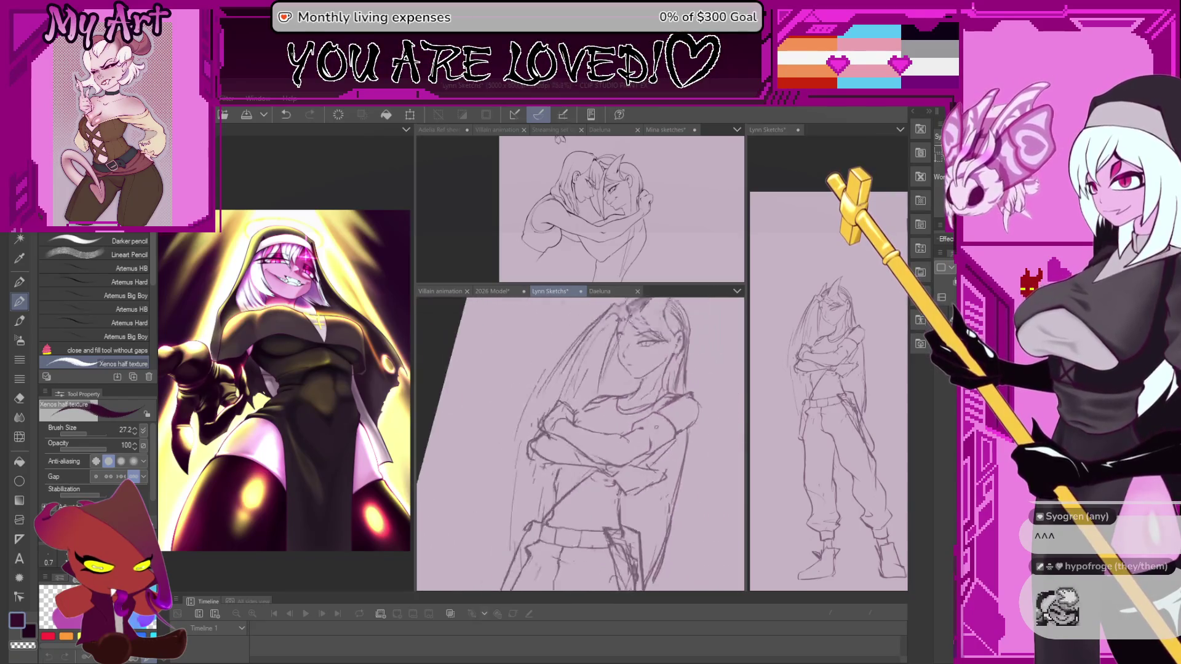
scroll(609, 410, up, 3)
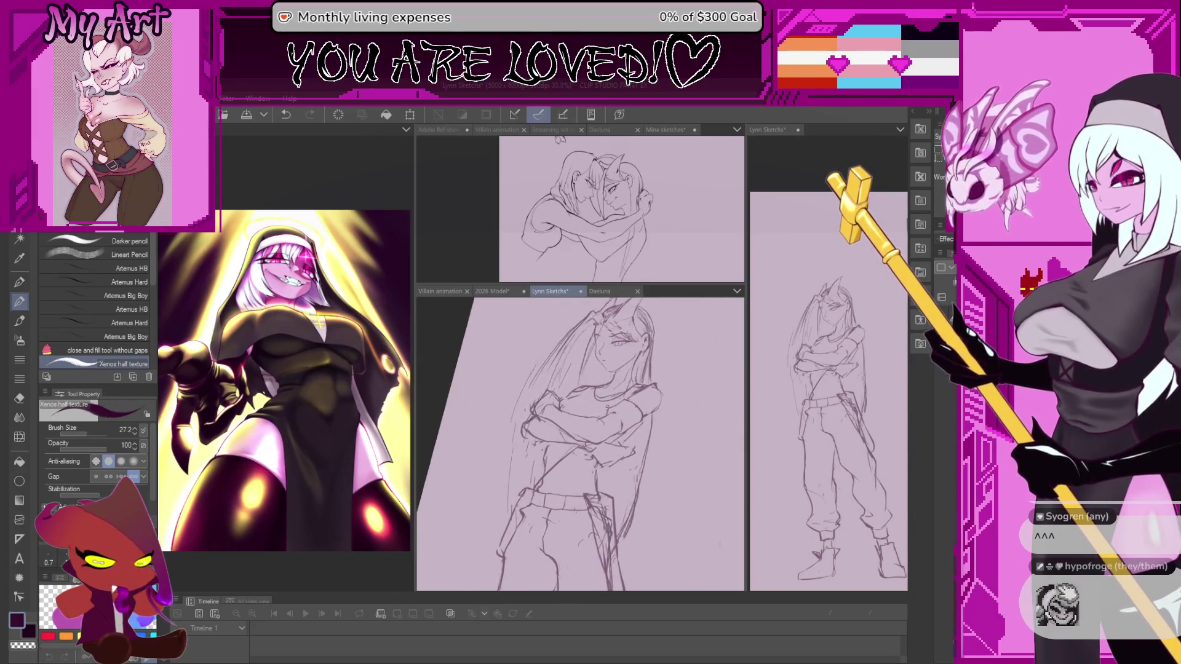
scroll(591, 429, up, 3)
Lasso the forearm area, then switch back to the Xenos half texture pen
key(m)
drag(578, 449, 613, 480)
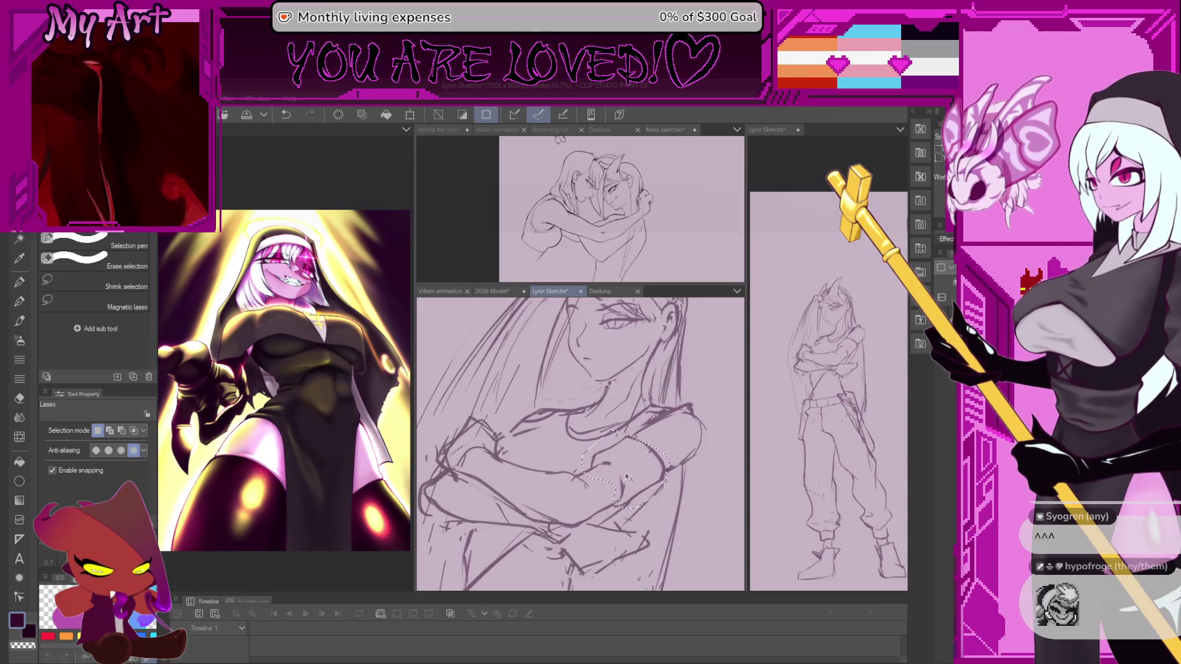
drag(646, 450, 649, 467)
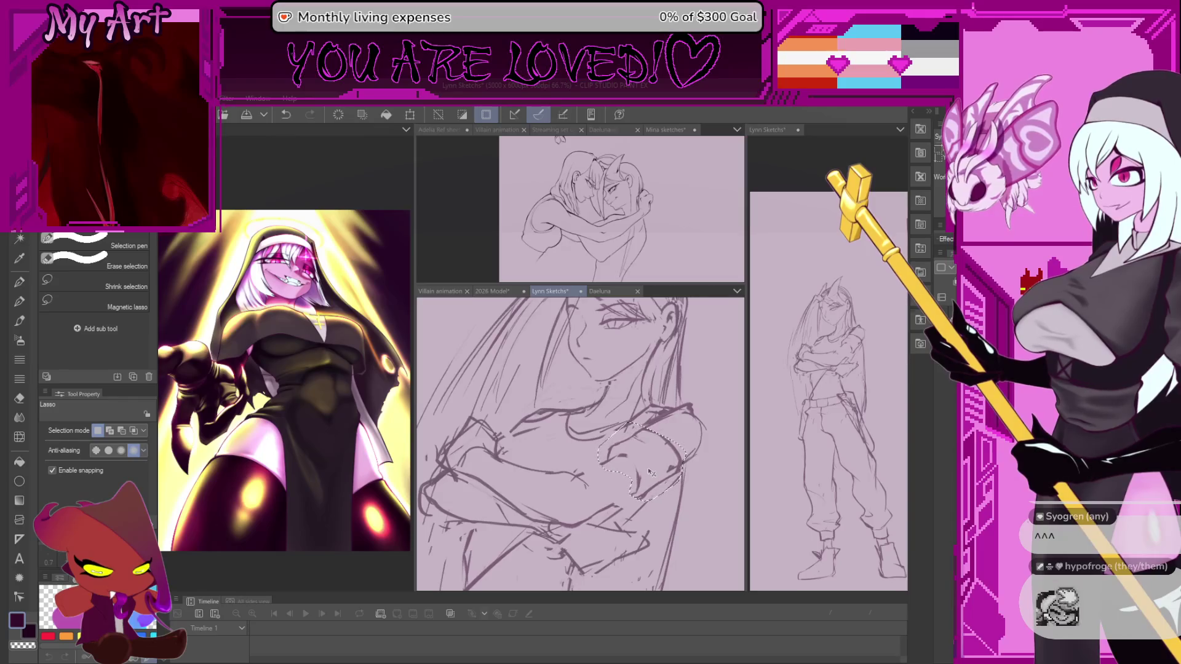
key(p)
scroll(620, 485, up, 3)
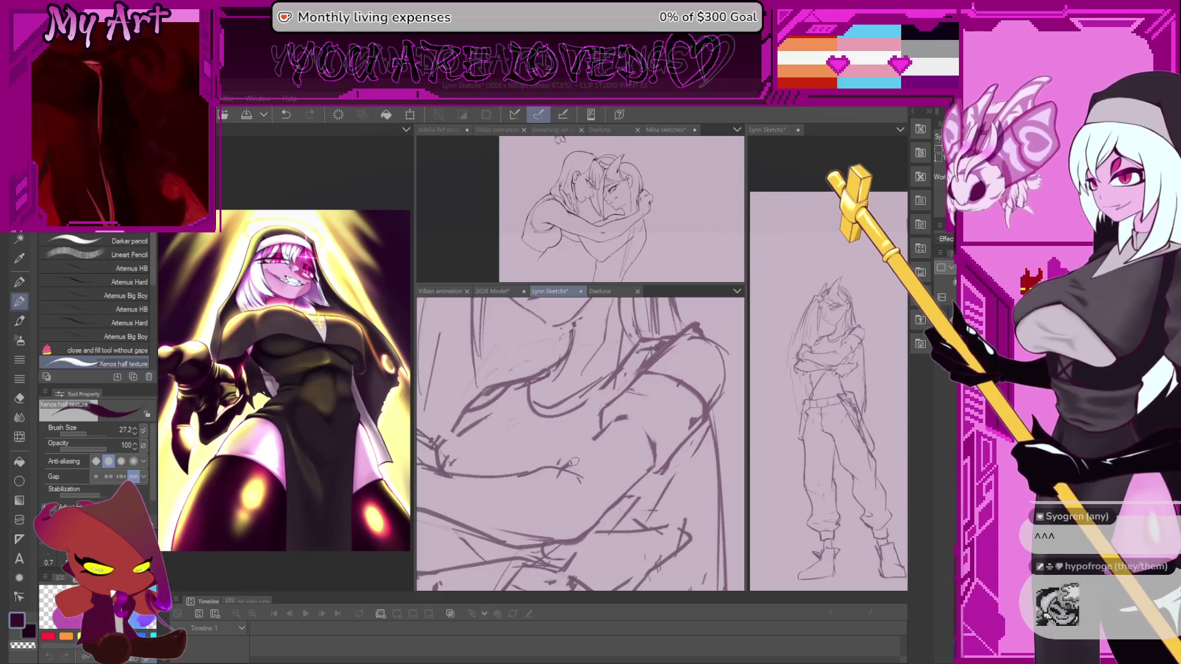
scroll(623, 405, down, 2)
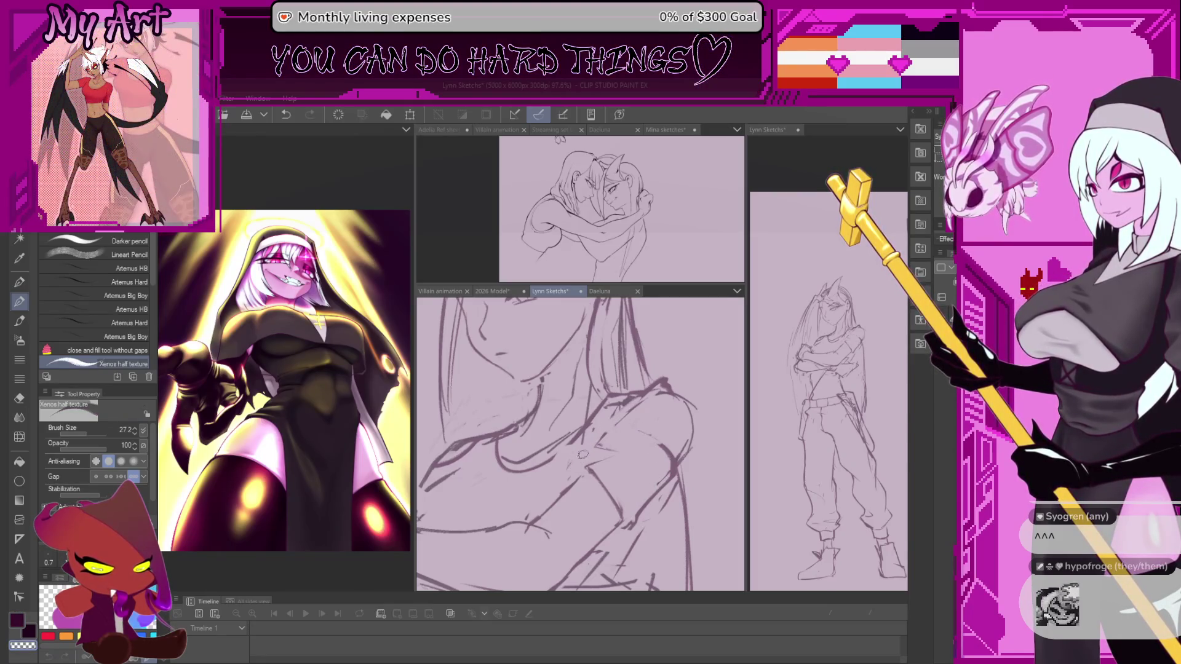
Draw the shoulder curve with the pencil, undoing a first attempt and redrawing it
key(m)
key(p)
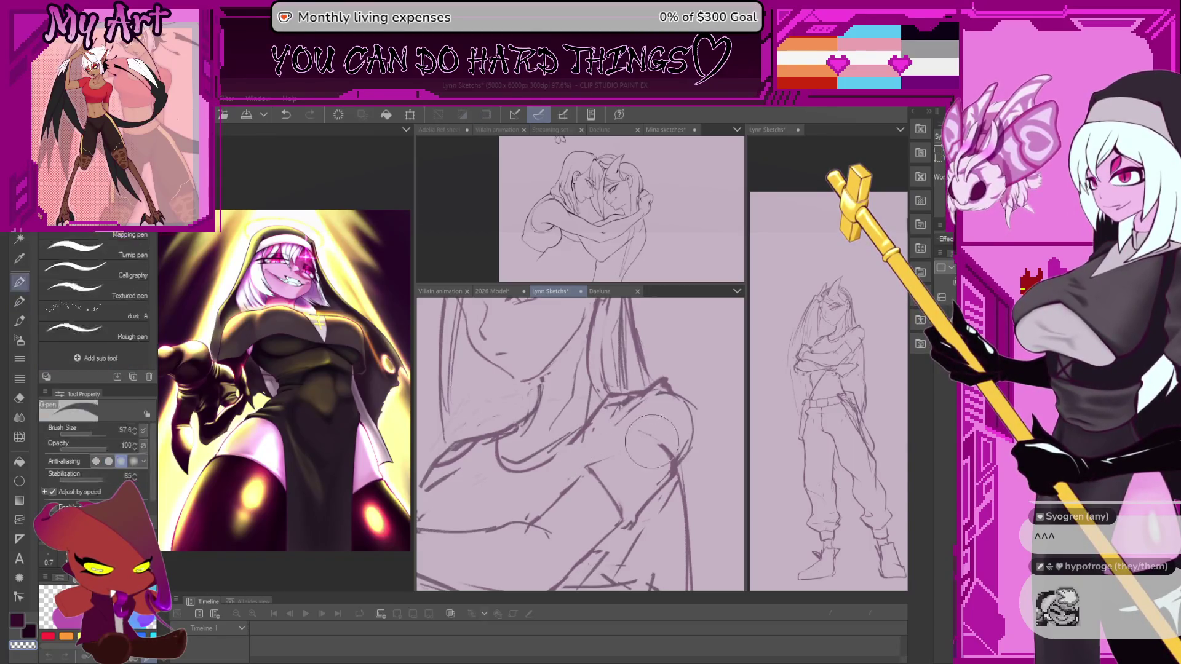
drag(637, 427, 663, 451)
key(ctrl+z)
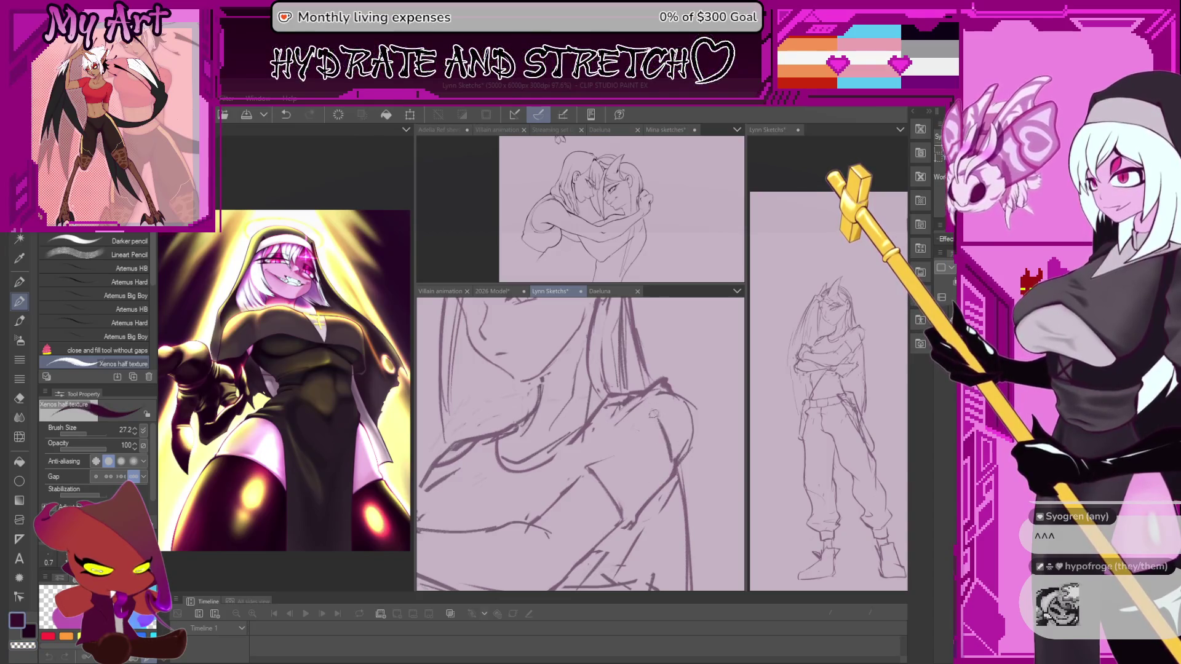
drag(674, 470, 635, 404)
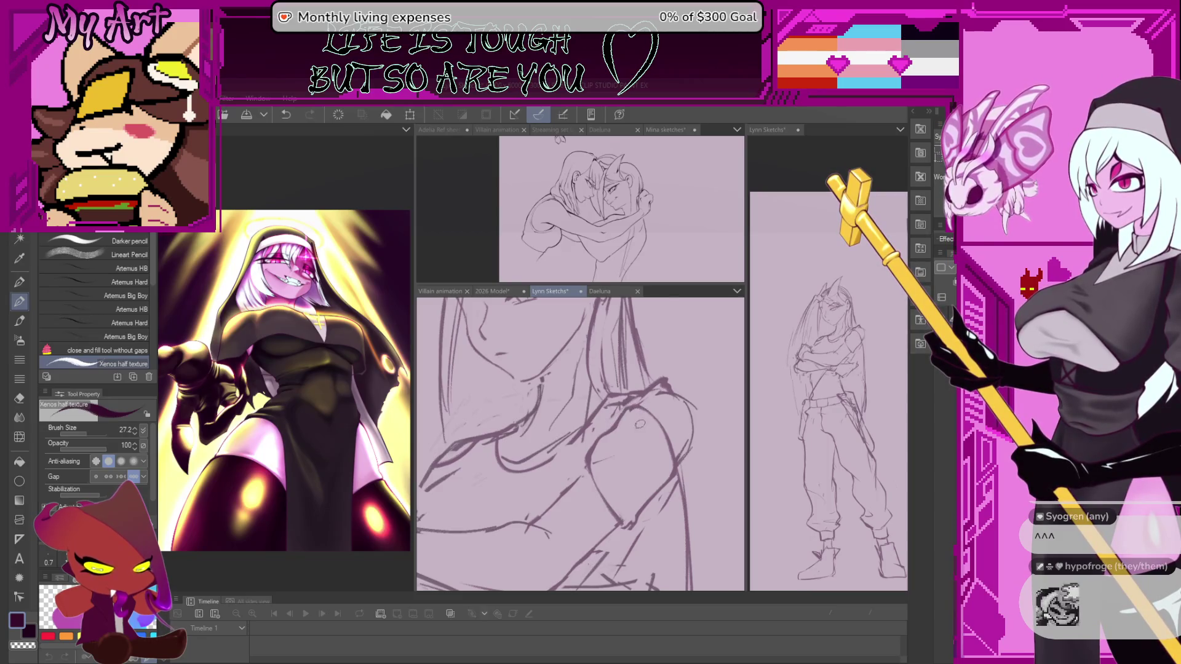
scroll(639, 423, down, 2)
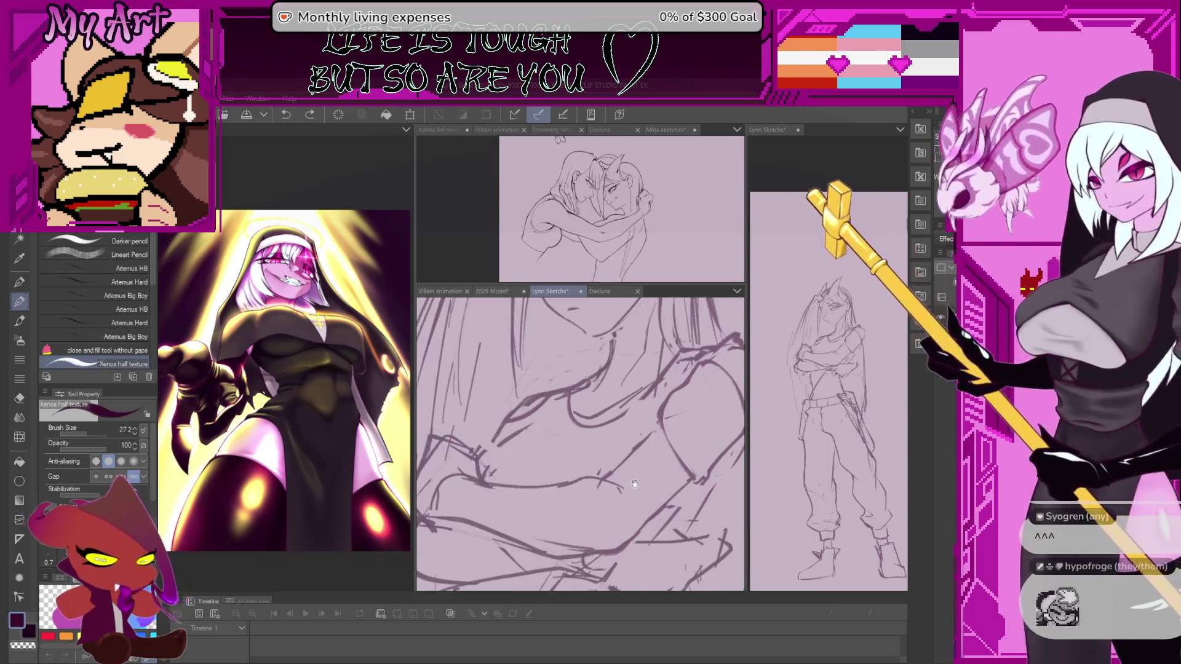
scroll(634, 461, up, 2)
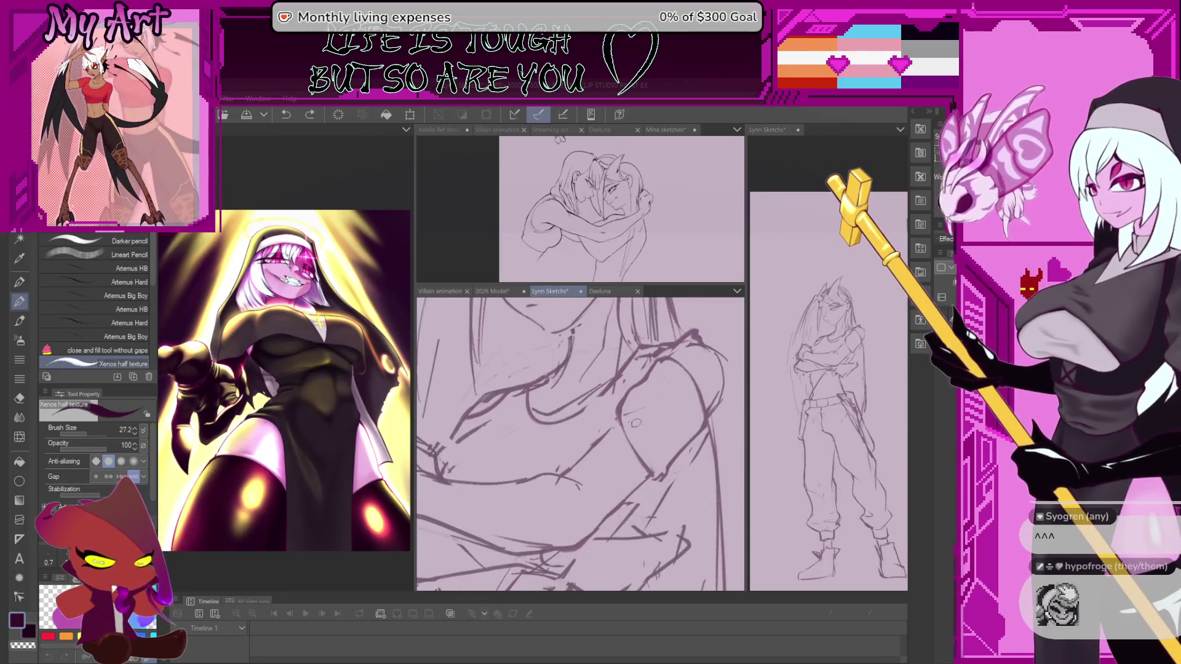
scroll(635, 423, down, 1)
scroll(645, 478, down, 1)
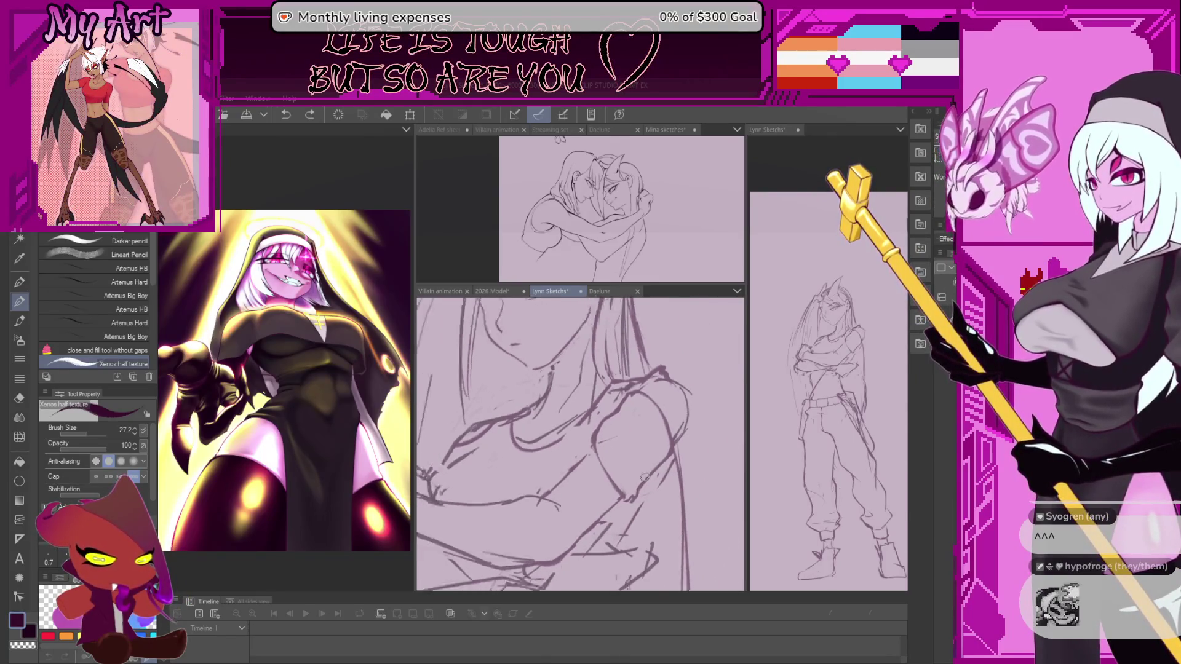
scroll(645, 478, down, 1)
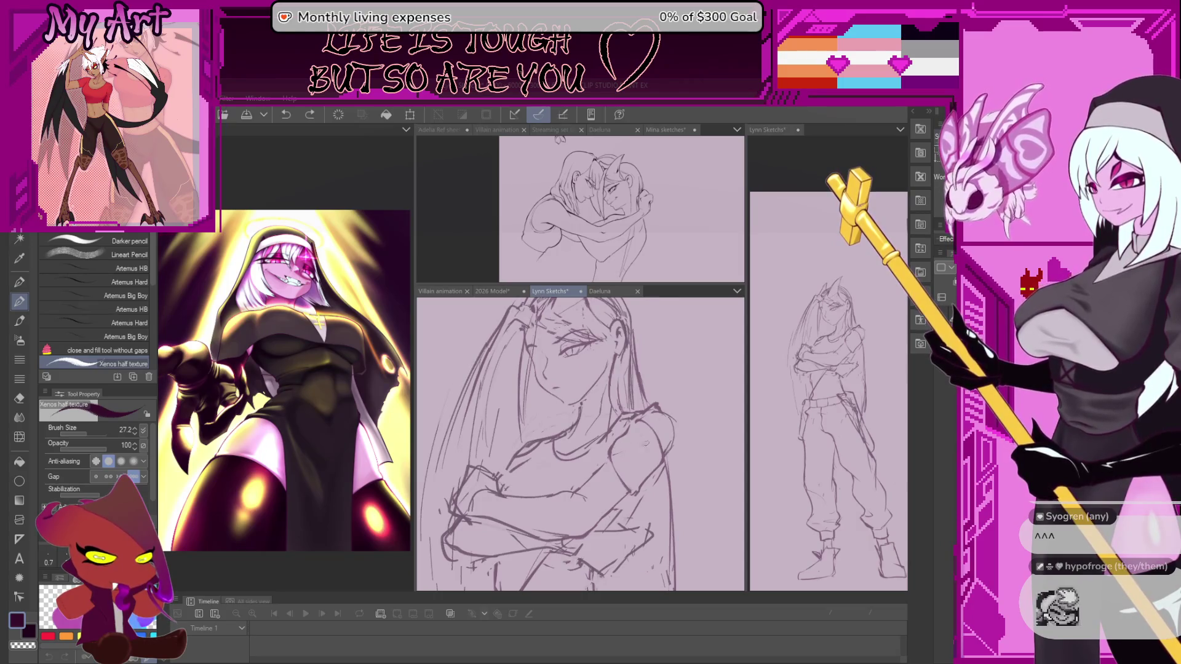
Return to the textured sketching brush and enlarge it for the shoulder touch-up
key(m)
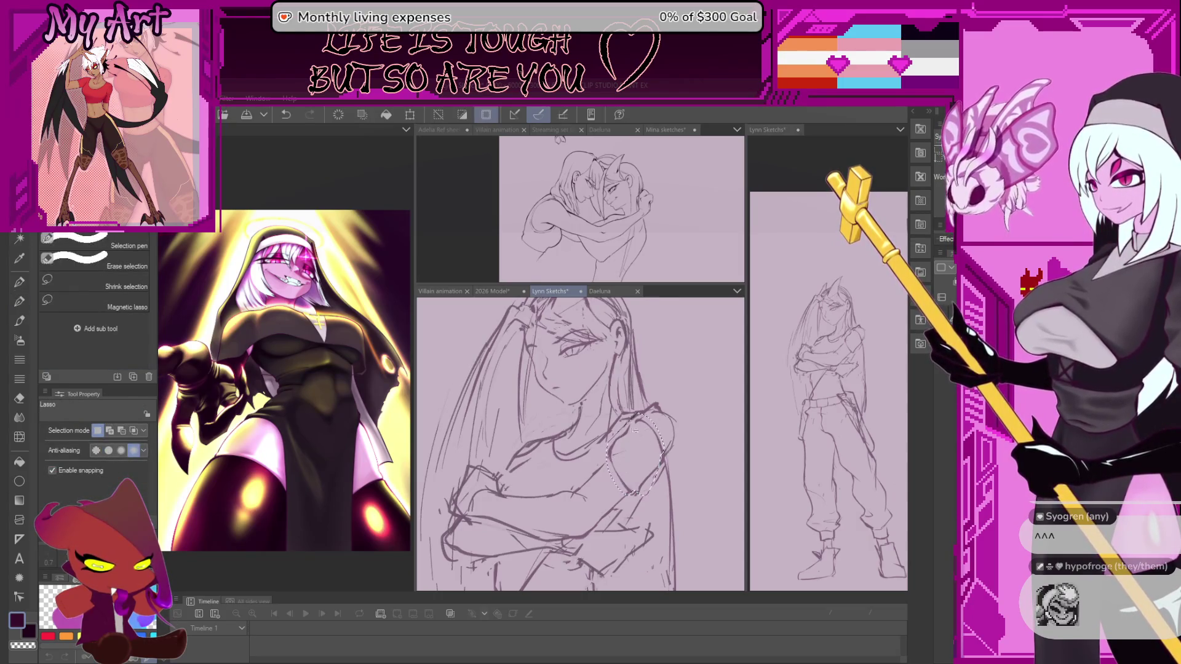
key(p)
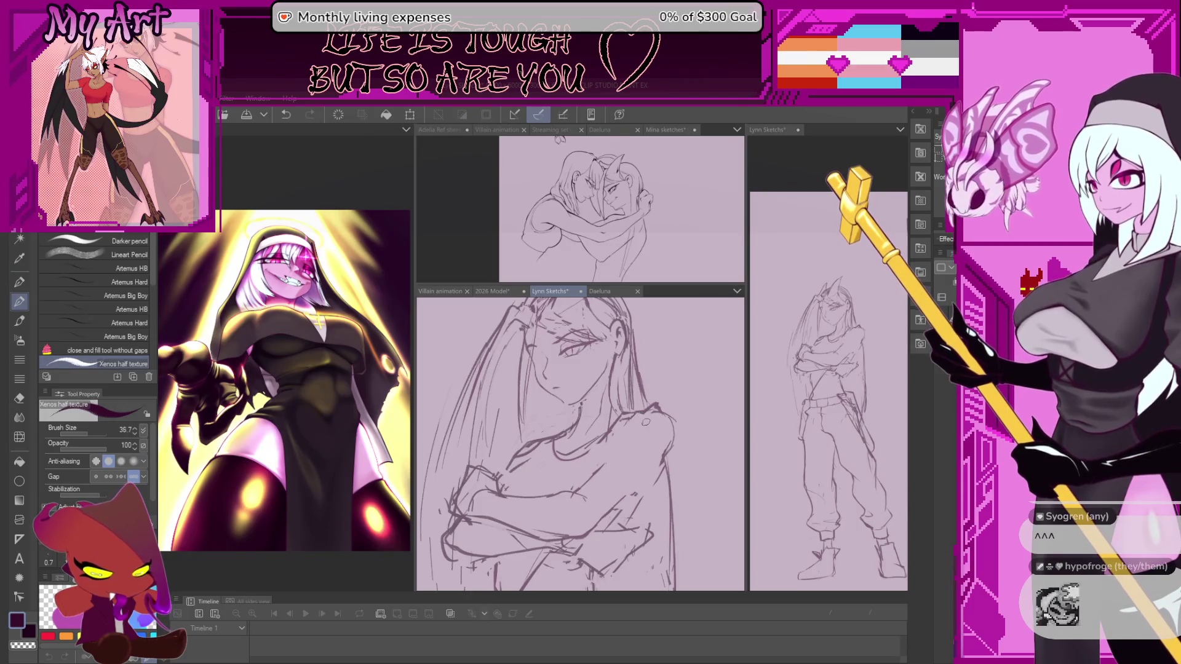
key(])
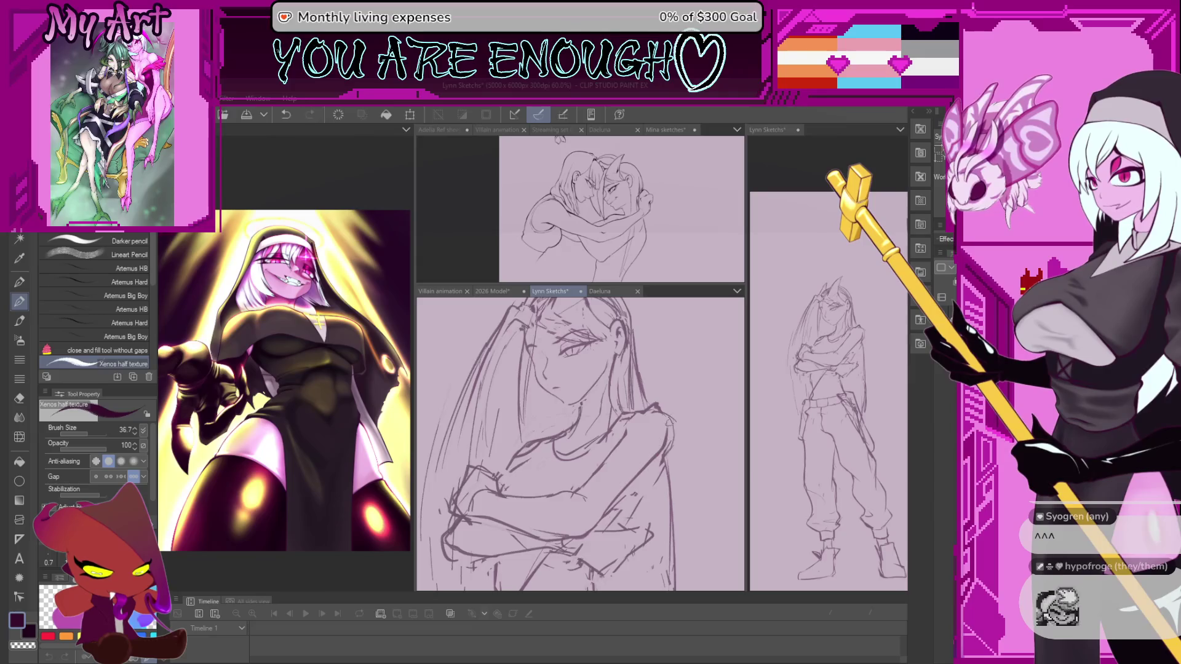
scroll(674, 415, up, 2)
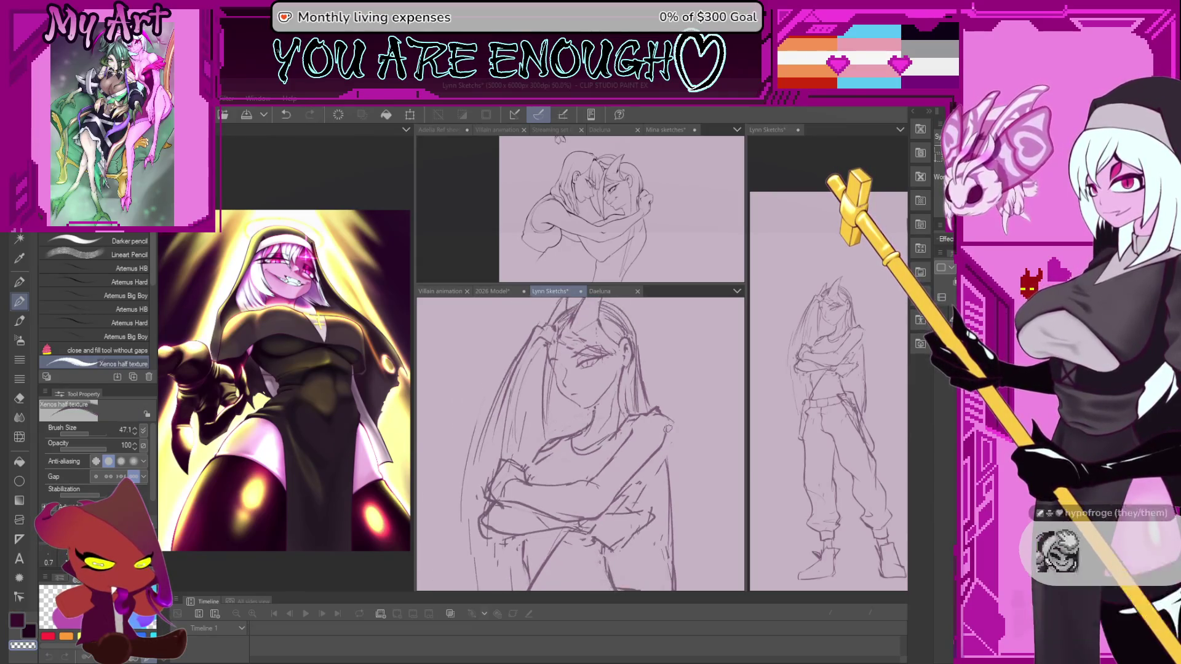
scroll(636, 439, up, 1)
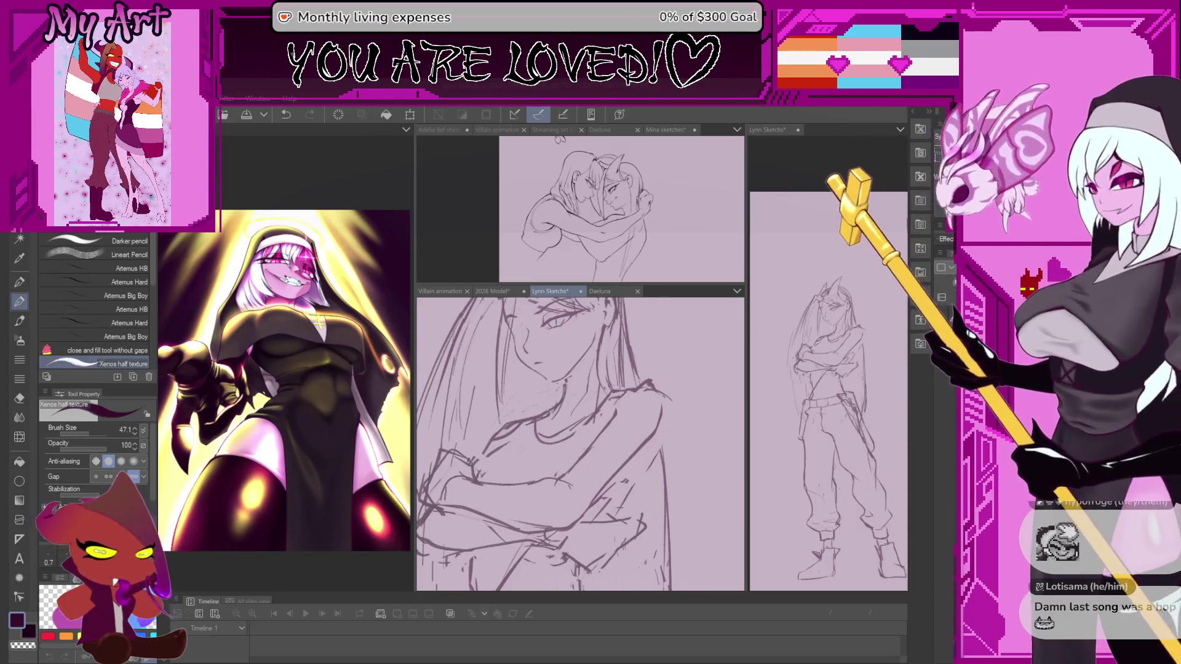
Save the sketch, add a short stroke to the crossed arms and raise brush size to 30.3
key(ctrl+s)
scroll(582, 390, up, 2)
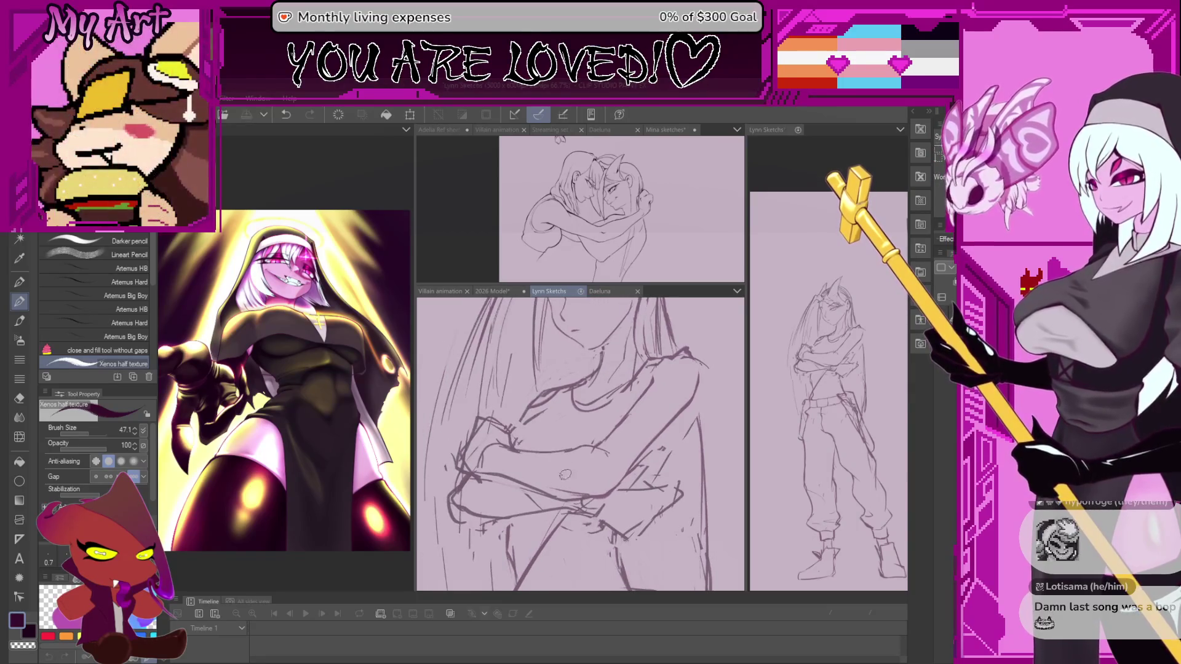
drag(555, 467, 575, 419)
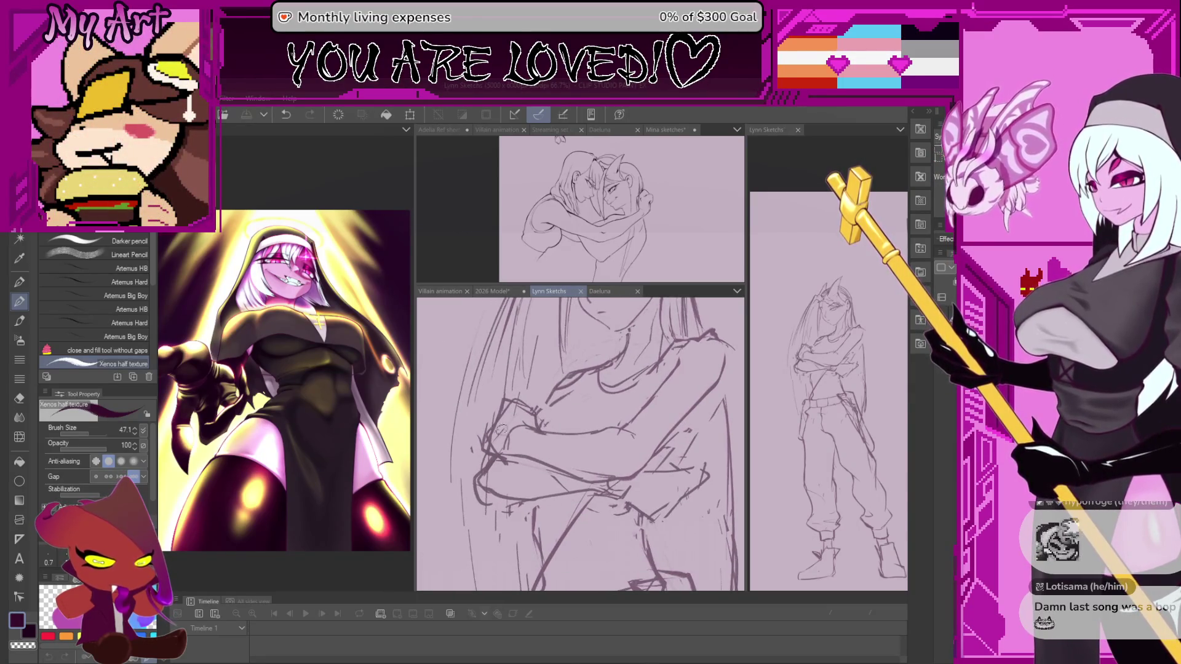
scroll(501, 430, up, 2)
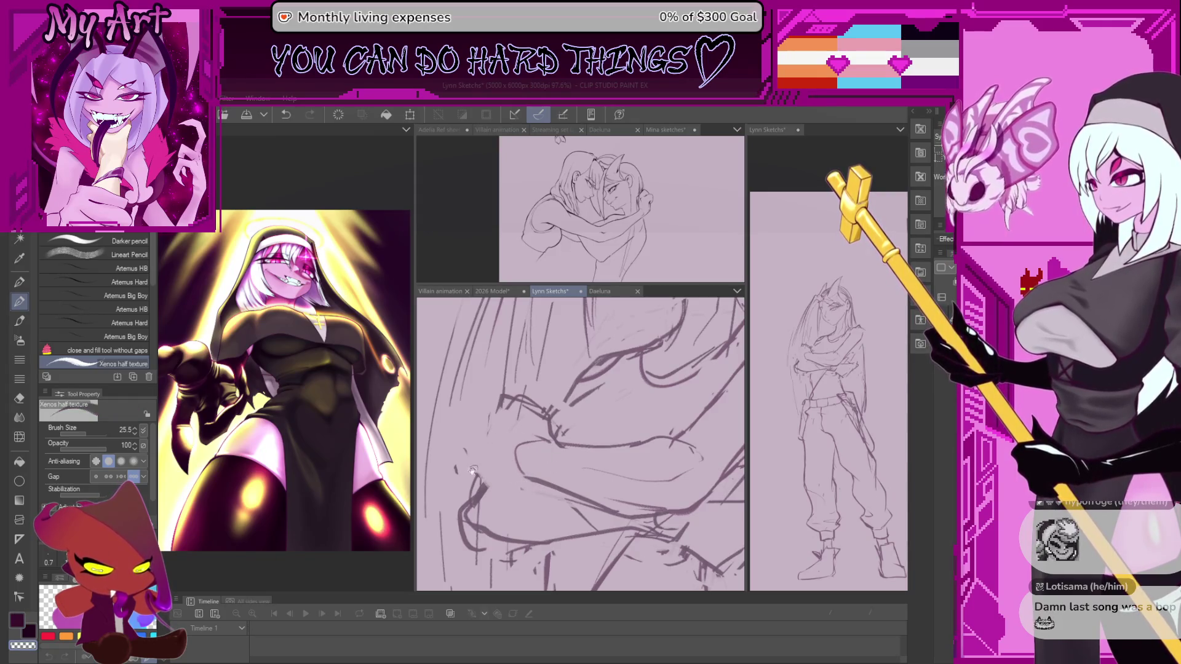
drag(486, 468, 527, 481)
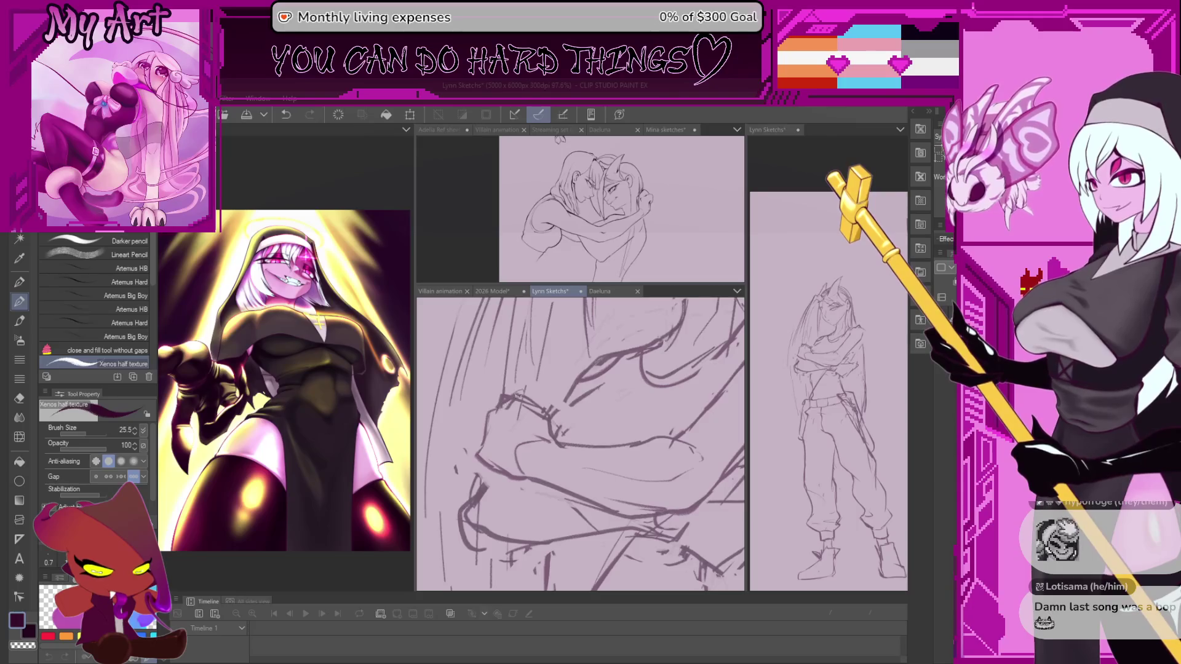
key(bracketright)
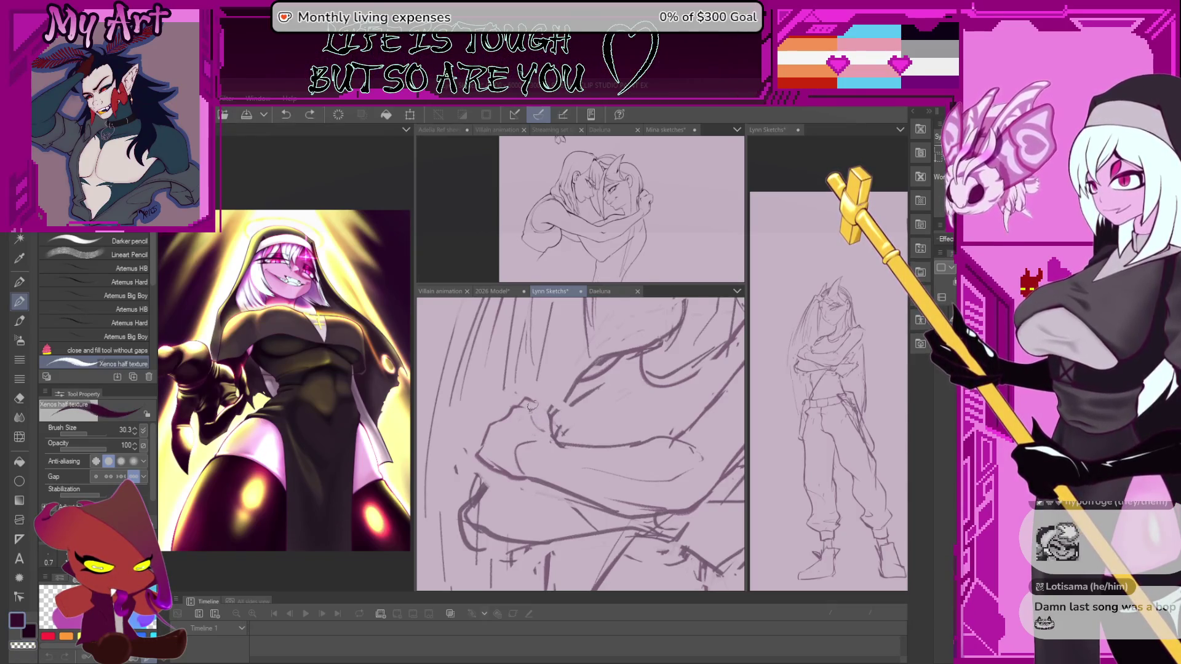
scroll(552, 417, down, 3)
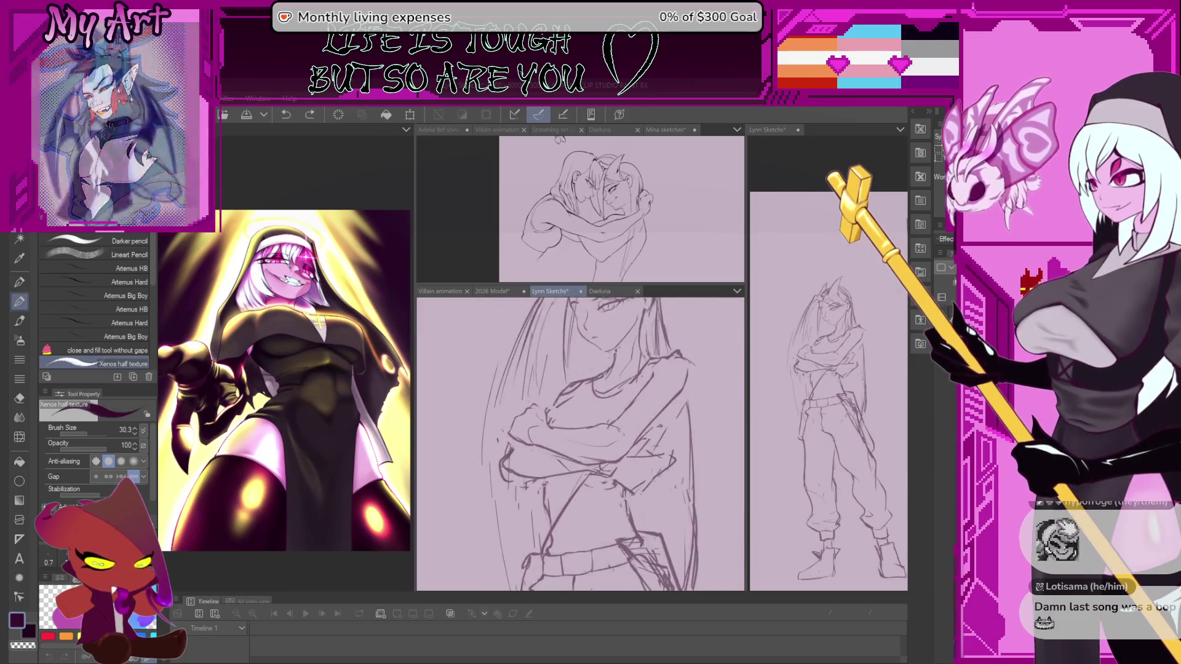
scroll(526, 394, up, 2)
scroll(542, 431, down, 1)
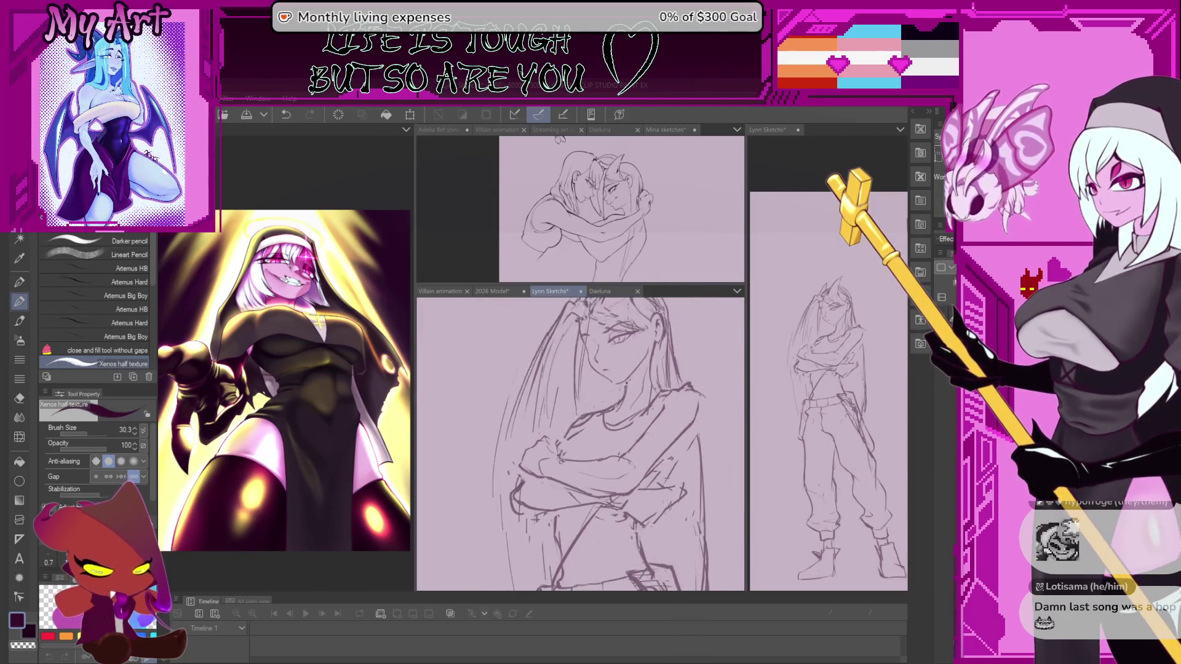
With brush size 40.1, draw a stroke left of the arms and undo the stray marks
drag(555, 449, 485, 445)
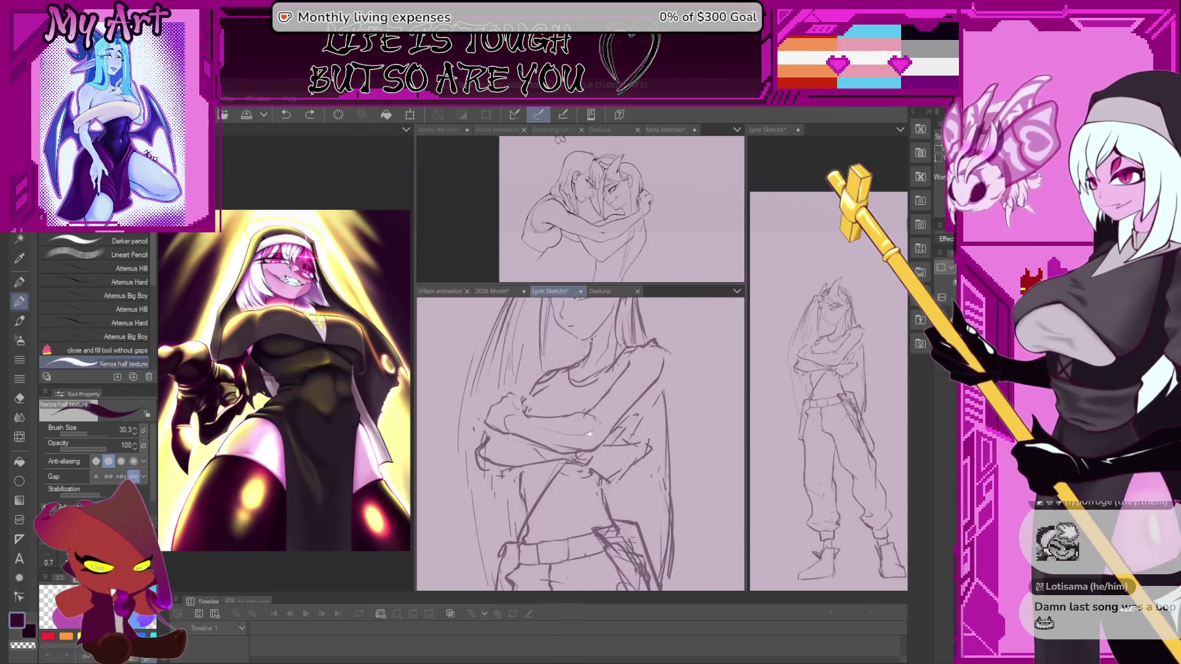
scroll(485, 444, up, 1)
scroll(494, 457, up, 1)
key(bracketright)
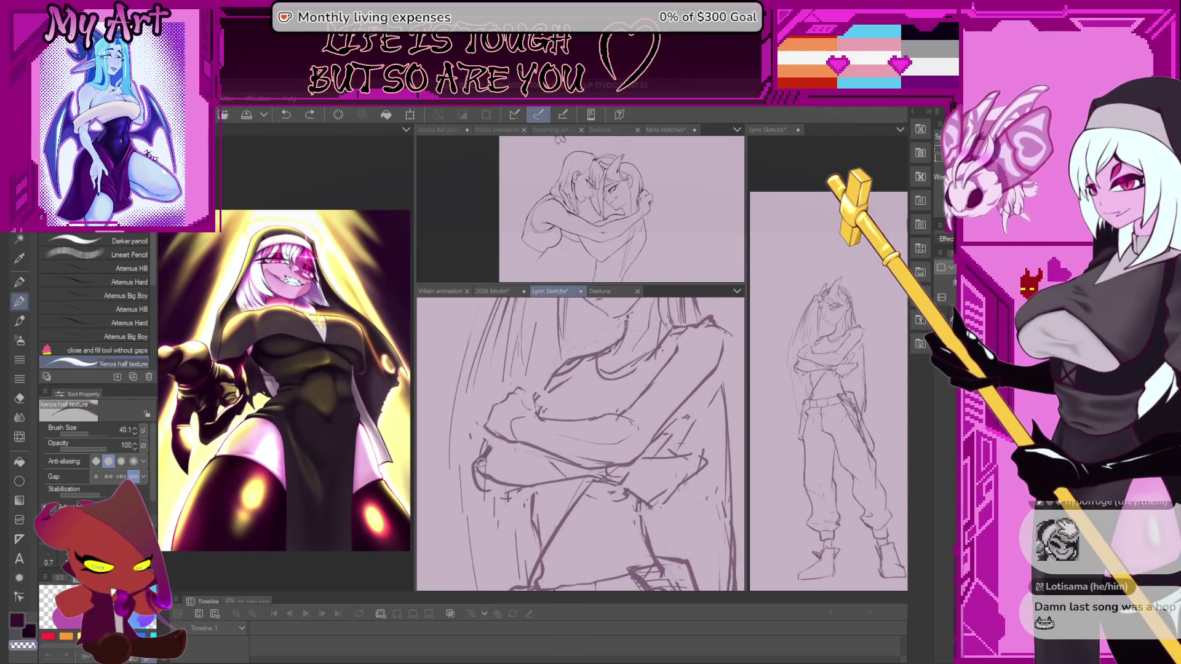
mouse_move(482, 498)
mouse_down()
mouse_move(477, 456)
mouse_move(507, 437)
mouse_up()
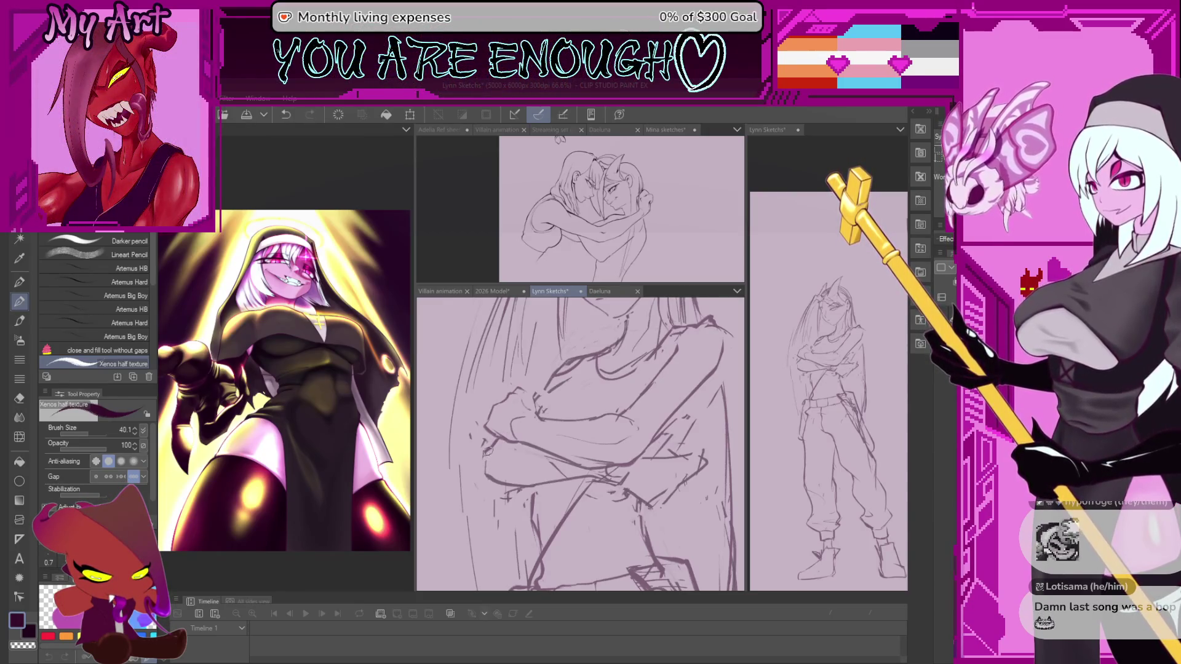
key(ctrl+z)
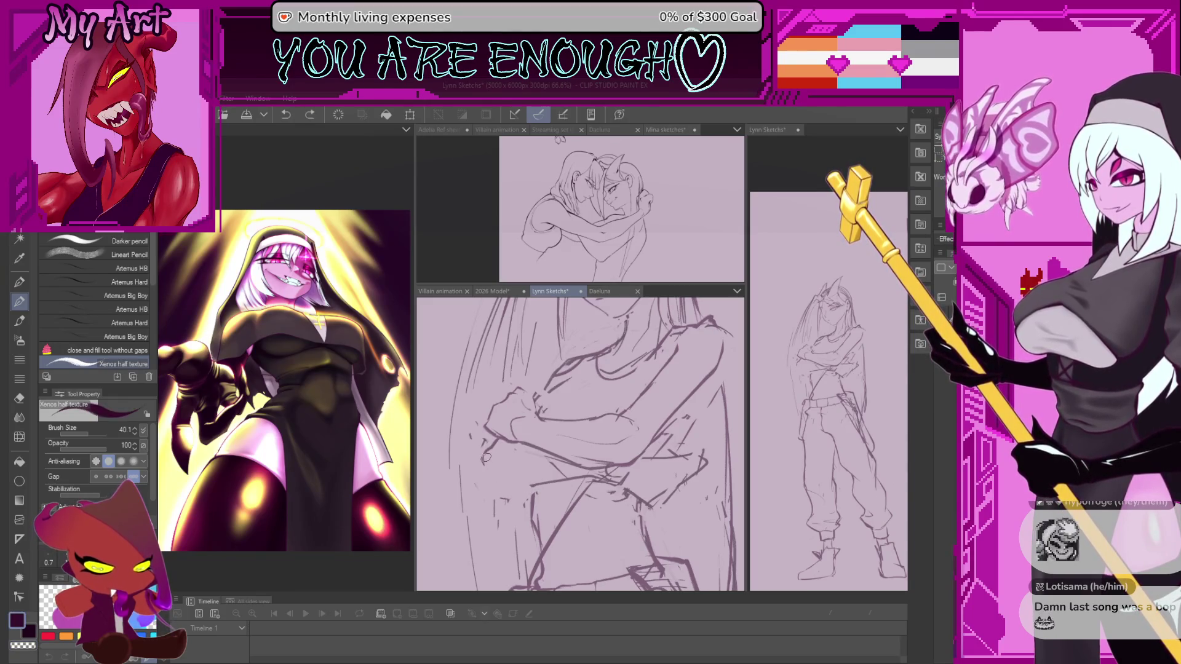
drag(481, 454, 498, 472)
key(ctrl+z)
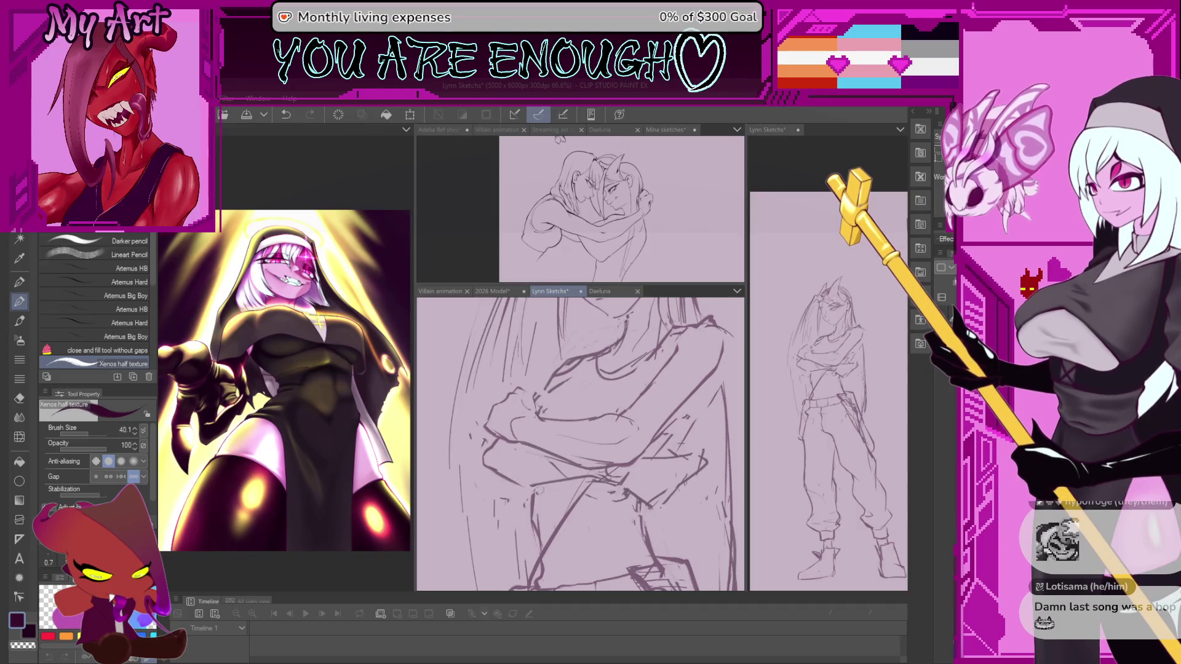
scroll(580, 443, up, 2)
scroll(581, 443, up, 2)
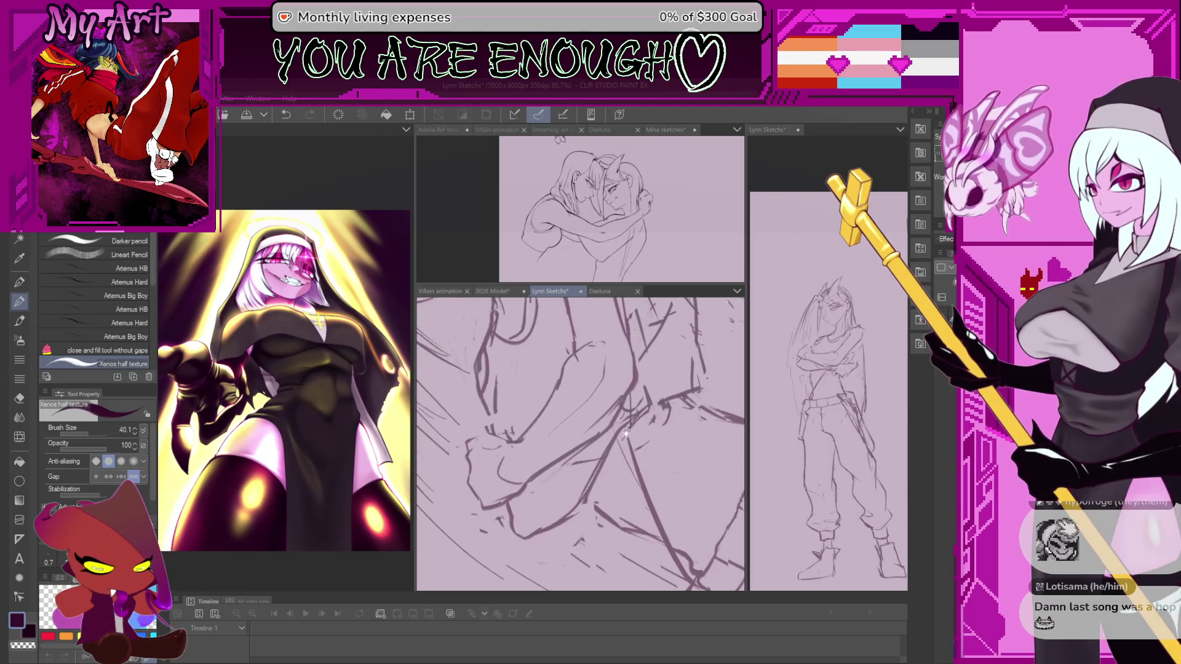
drag(578, 499, 577, 461)
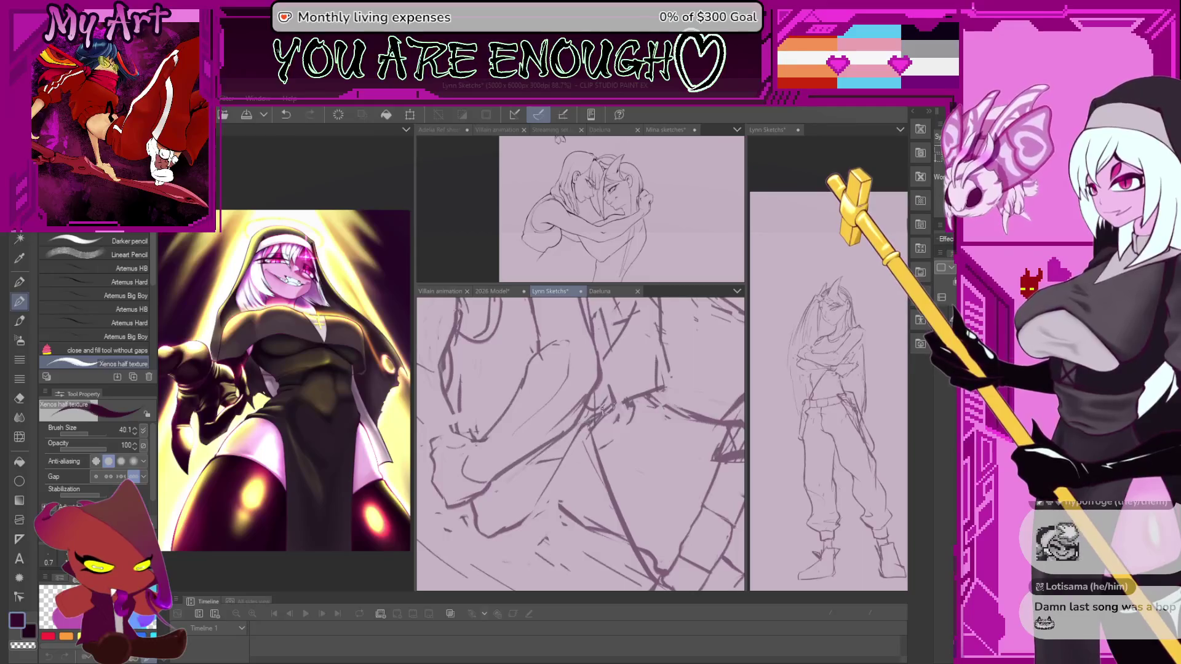
mouse_move(571, 448)
mouse_down()
mouse_move(537, 466)
mouse_move(523, 494)
mouse_up()
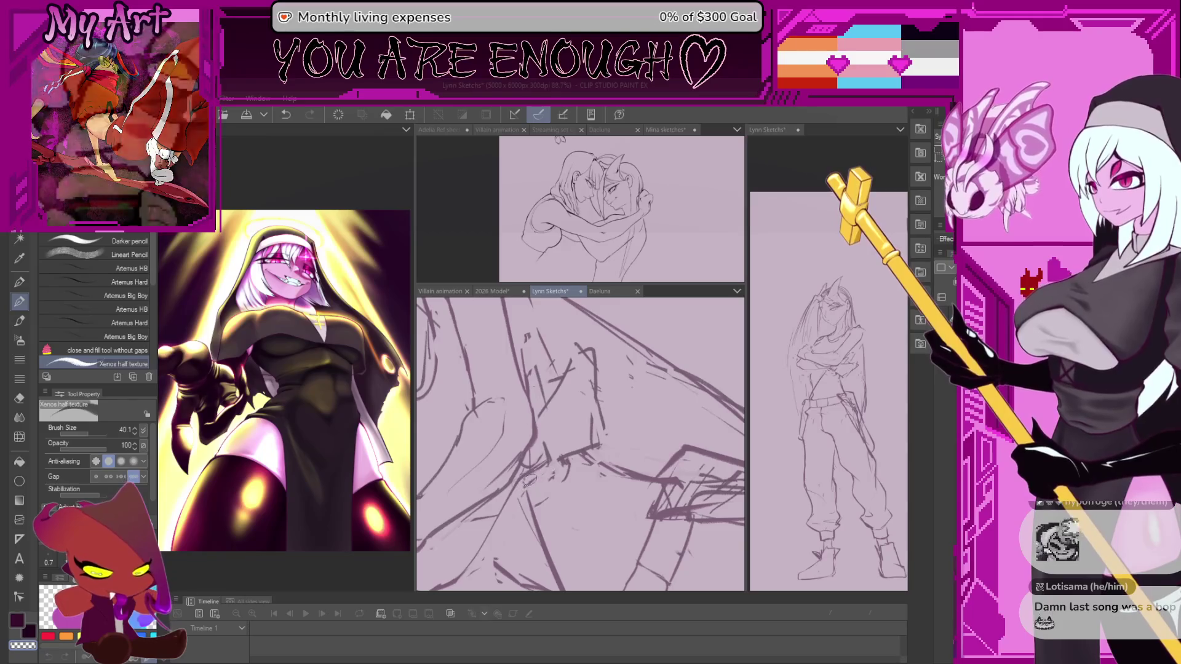
drag(539, 424, 583, 486)
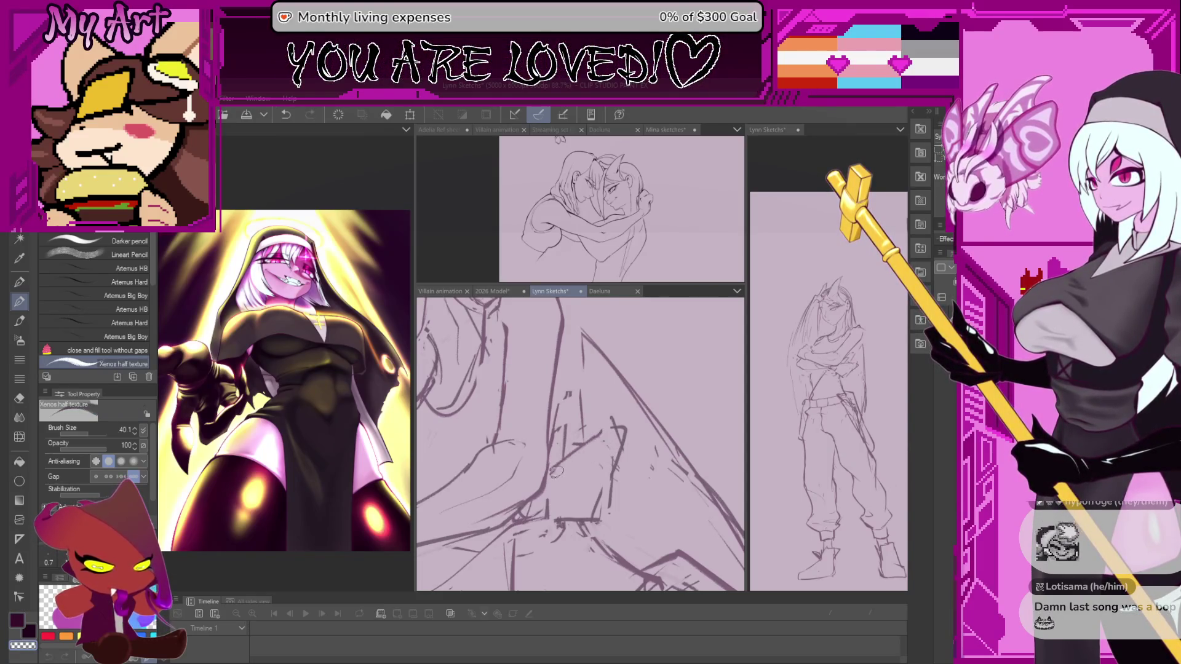
scroll(558, 472, down, 2)
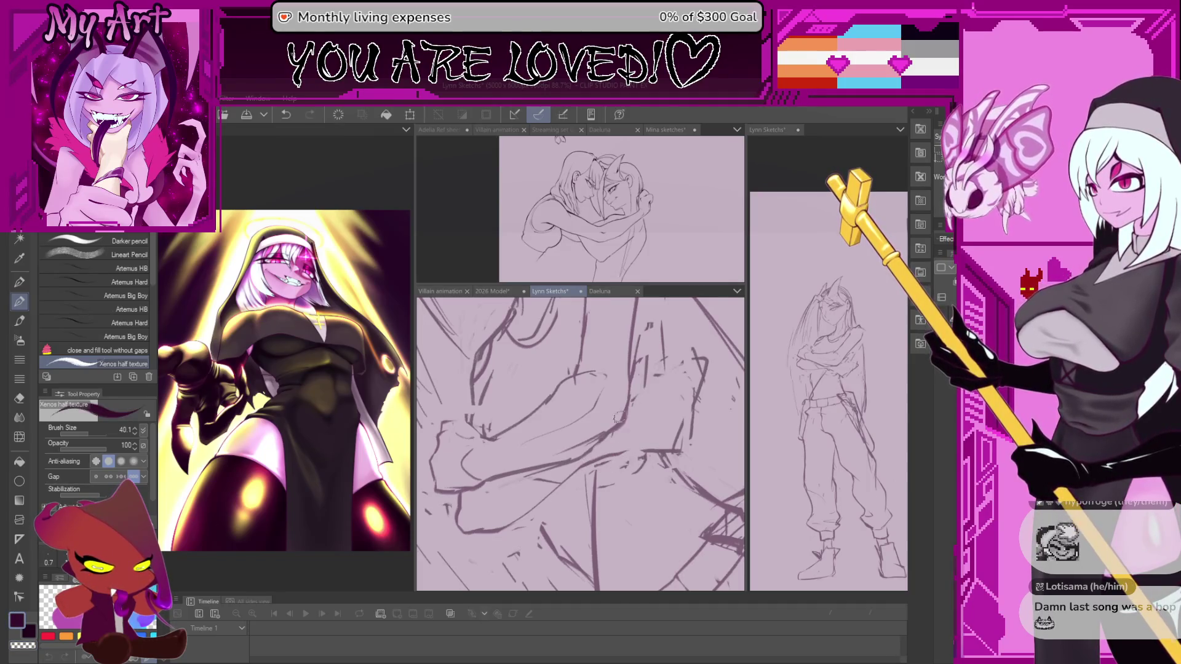
drag(611, 445, 588, 476)
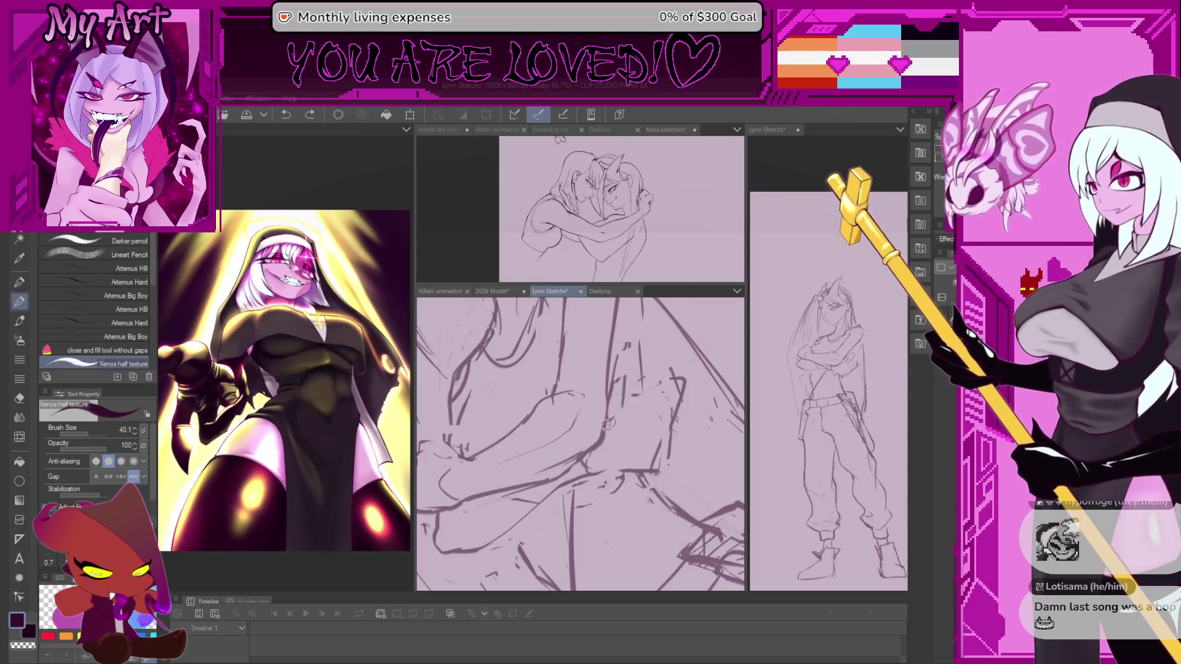
drag(608, 425, 655, 399)
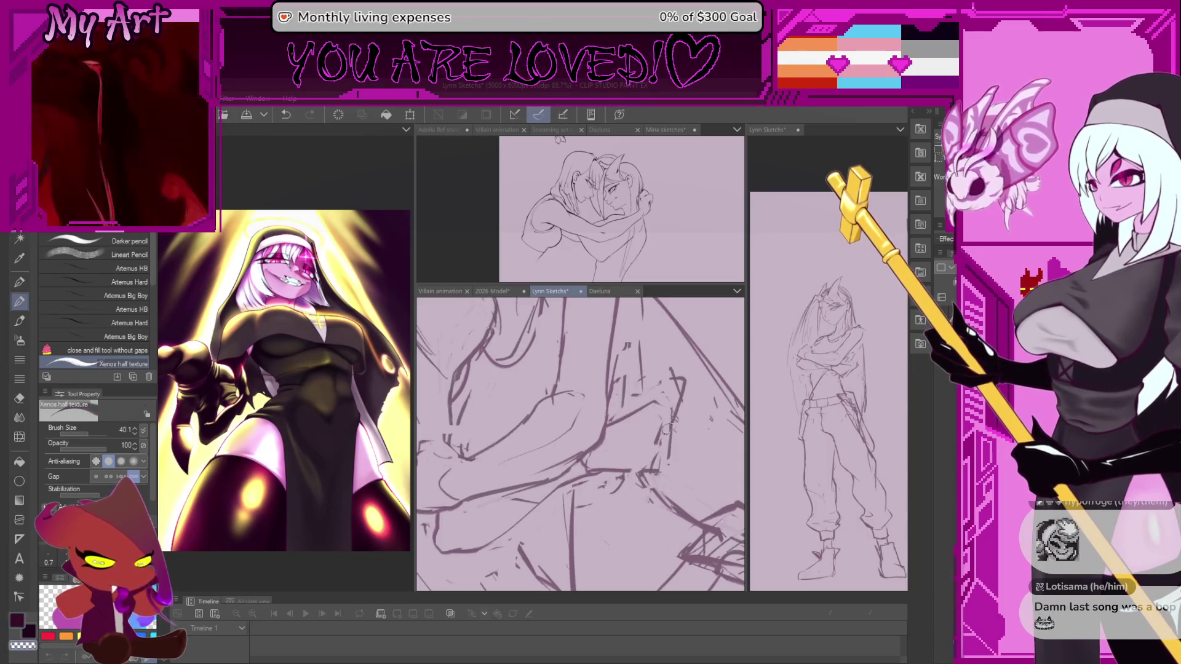
drag(669, 457, 610, 473)
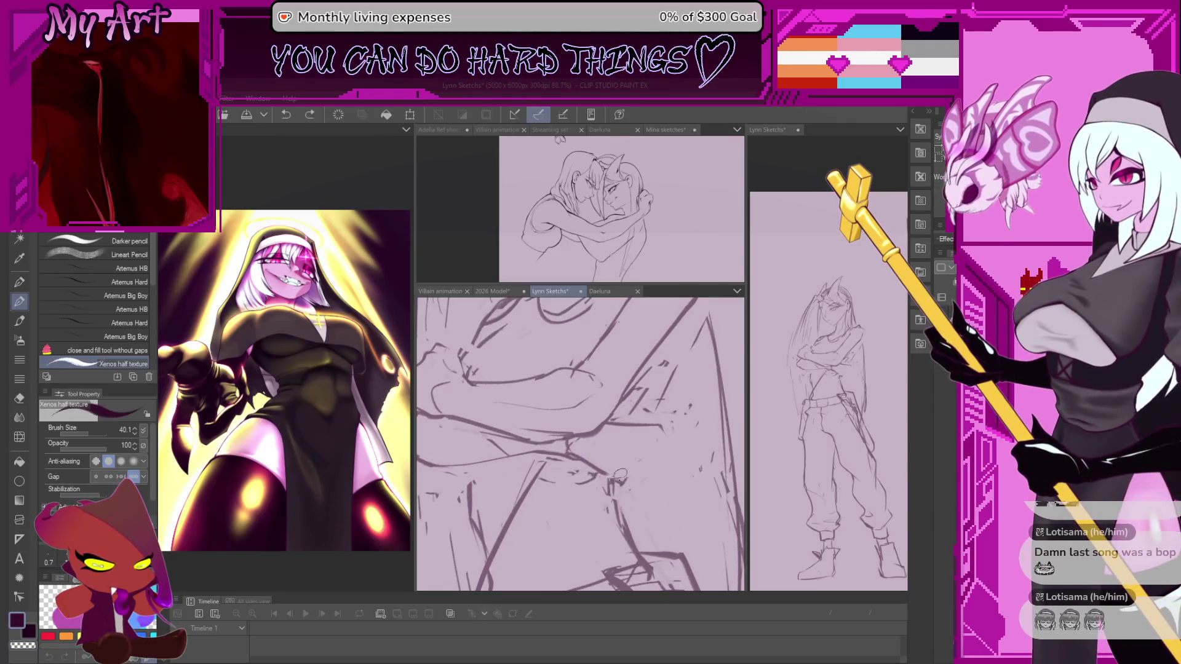
key(ctrl+z)
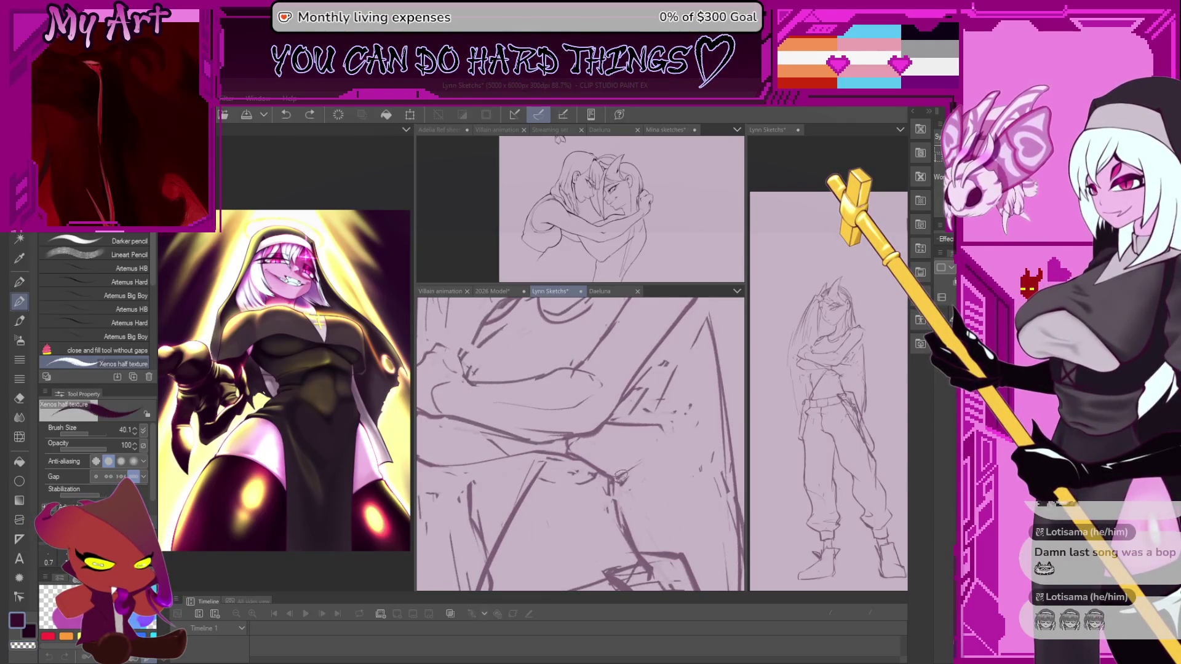
drag(659, 429, 566, 436)
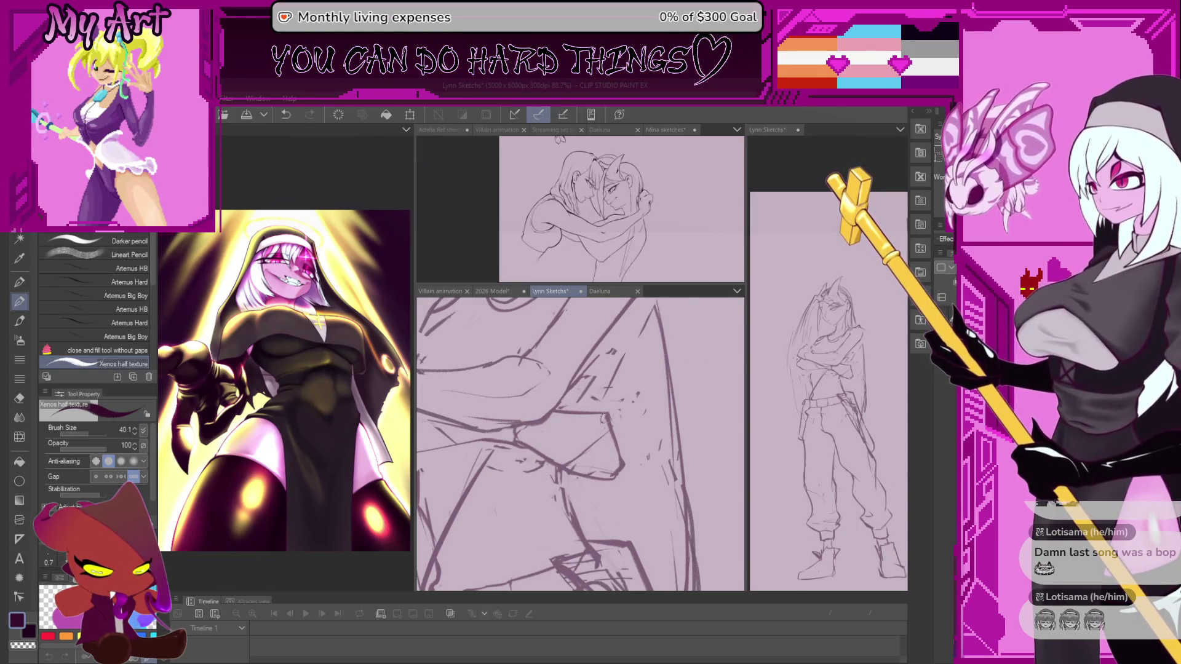
scroll(600, 417, down, 2)
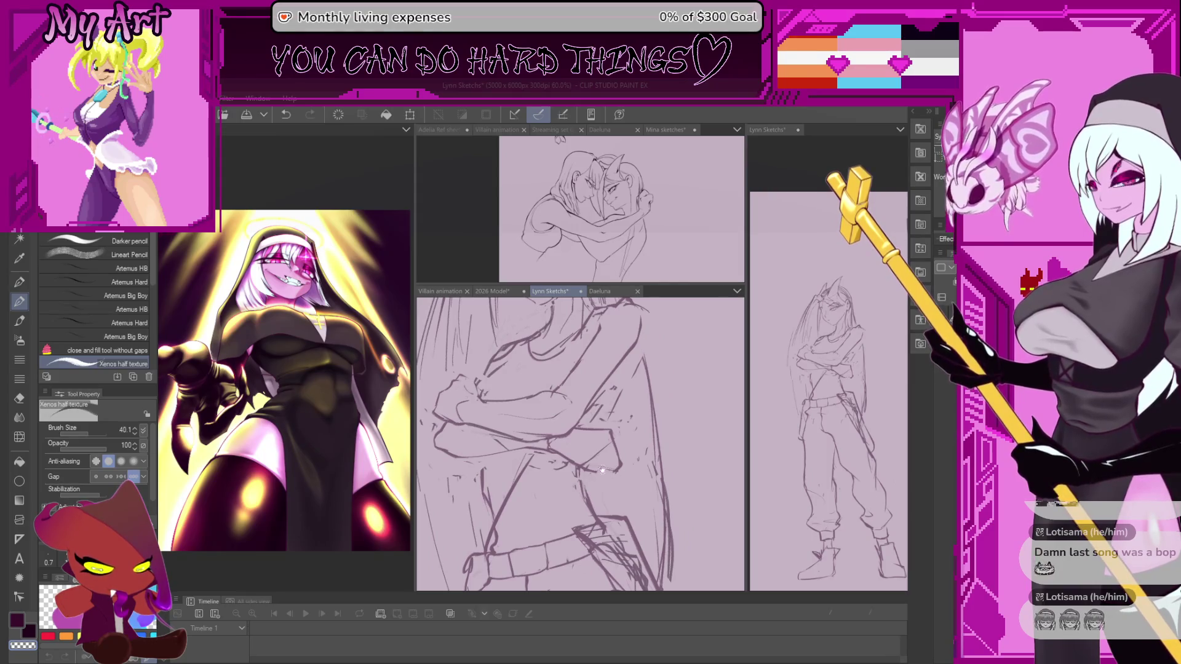
scroll(616, 465, up, 2)
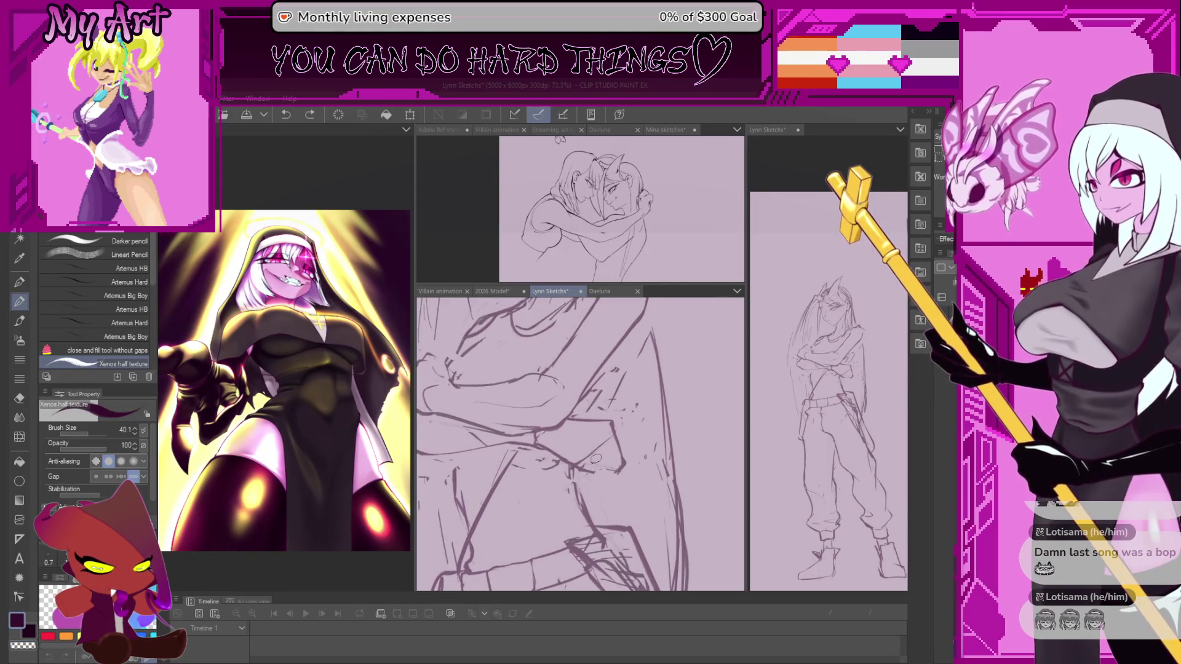
scroll(625, 479, down, 3)
drag(624, 479, 593, 459)
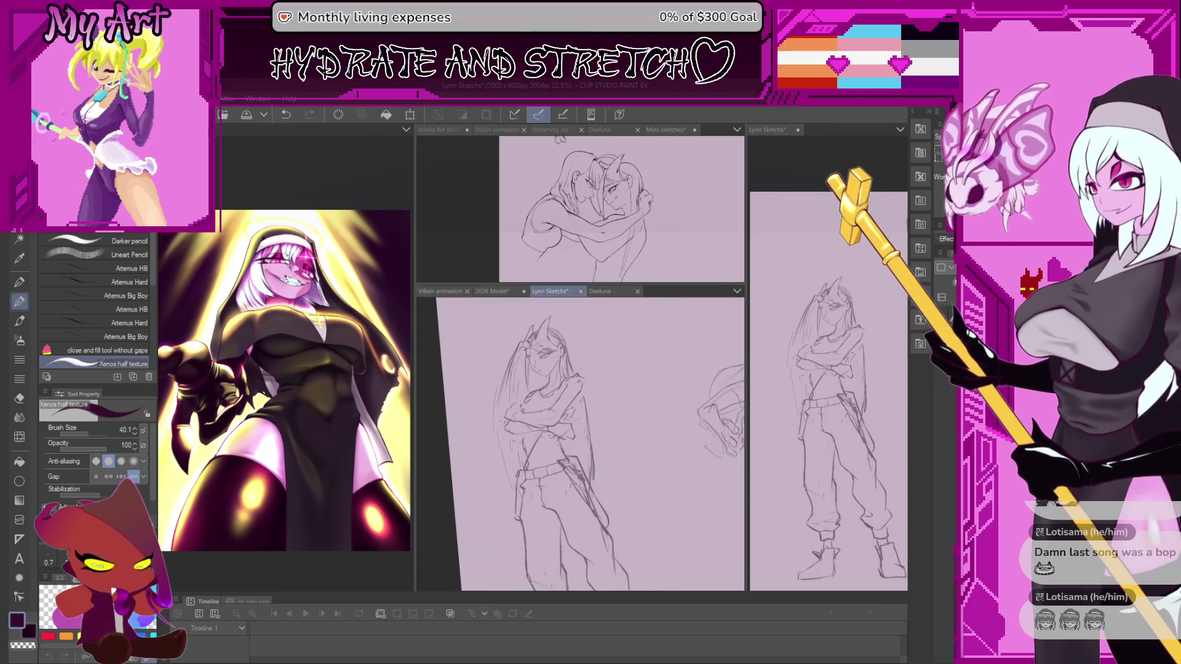
scroll(593, 459, up, 1)
scroll(589, 466, up, 1)
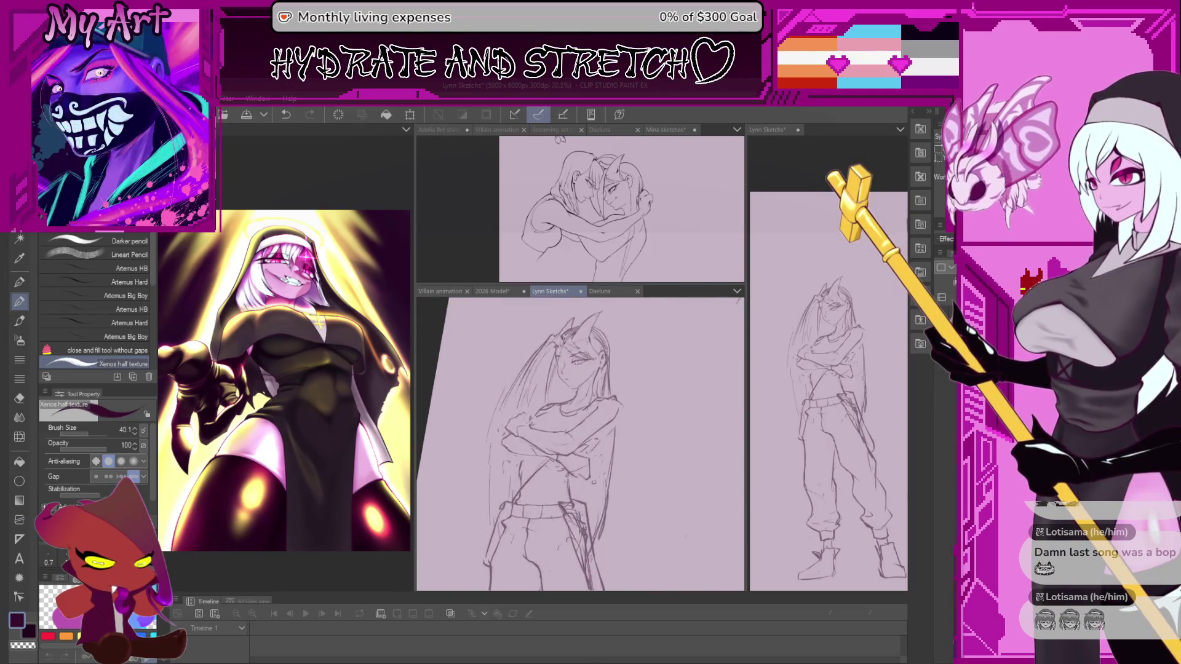
scroll(583, 475, up, 1)
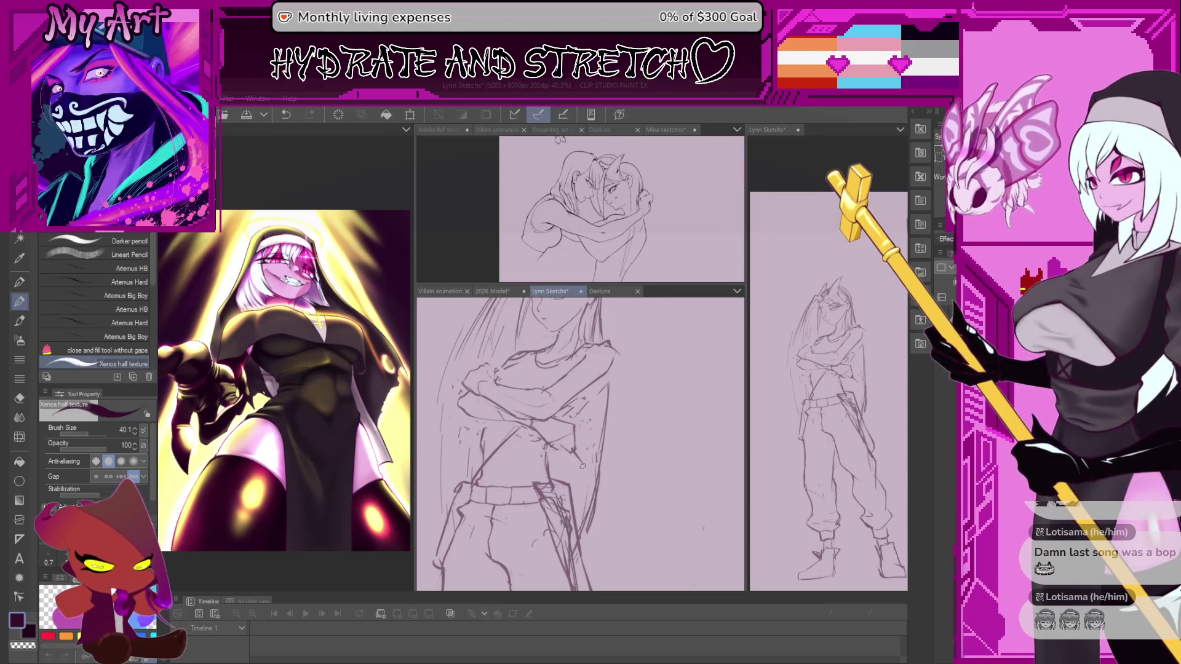
scroll(589, 429, down, 2)
Rotate the view onto the figure and draw a dark pencil stroke near the waist
drag(588, 428, 622, 491)
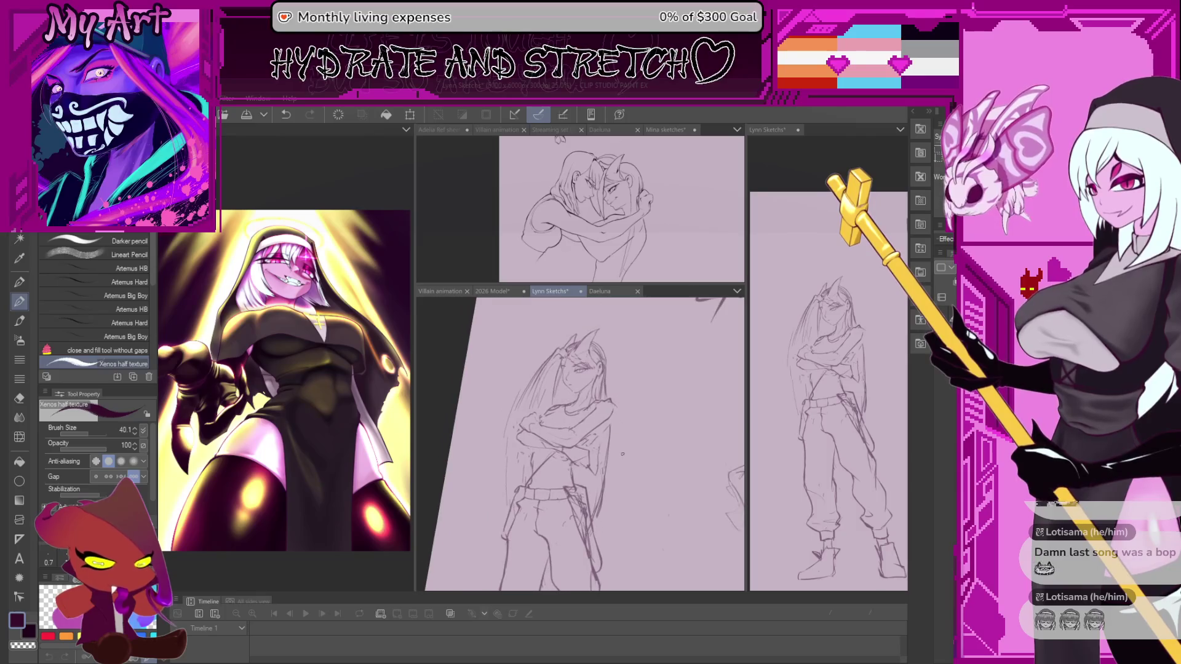
scroll(622, 490, down, 1)
scroll(609, 470, down, 1)
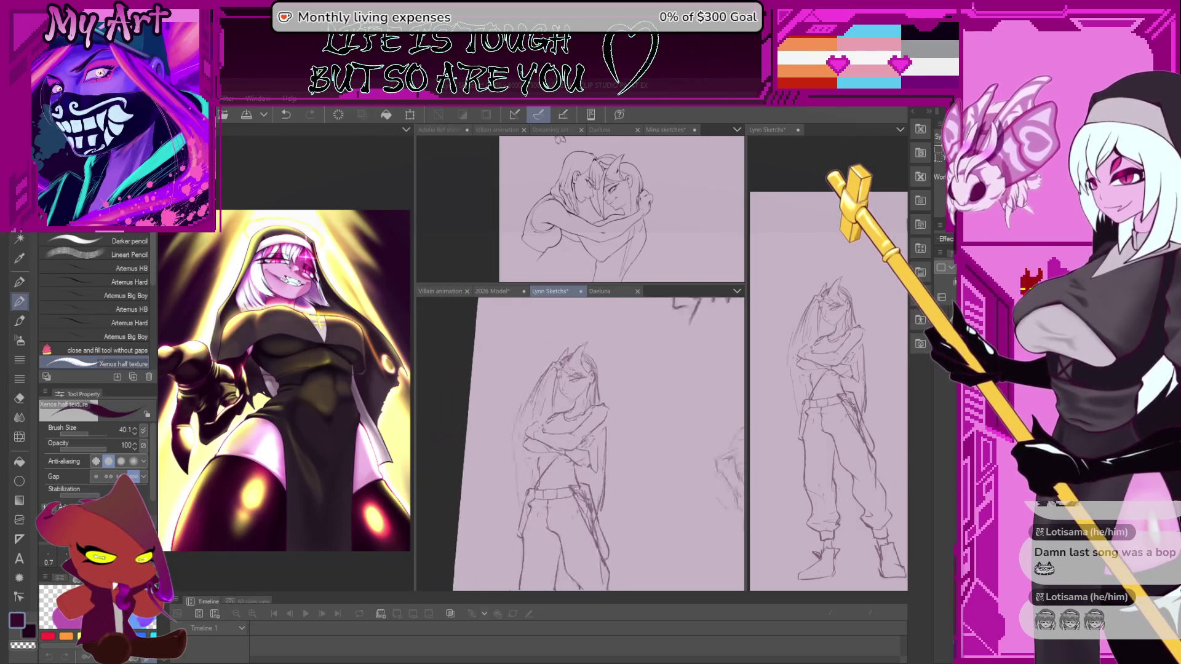
scroll(600, 457, down, 1)
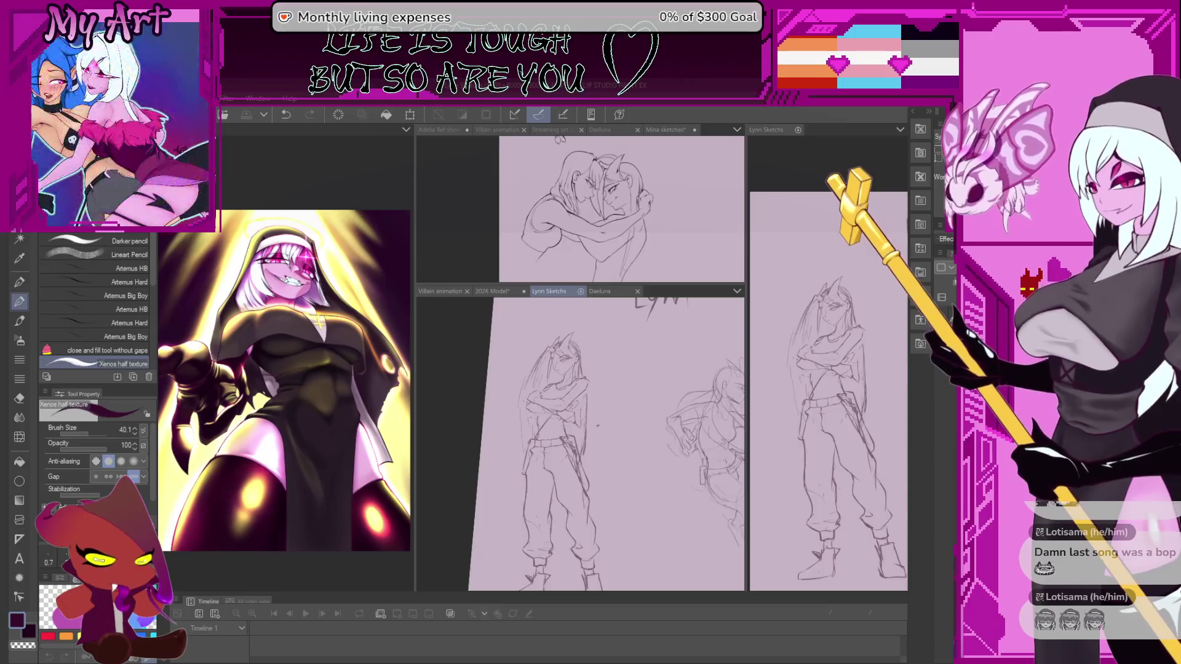
scroll(576, 396, down, 1)
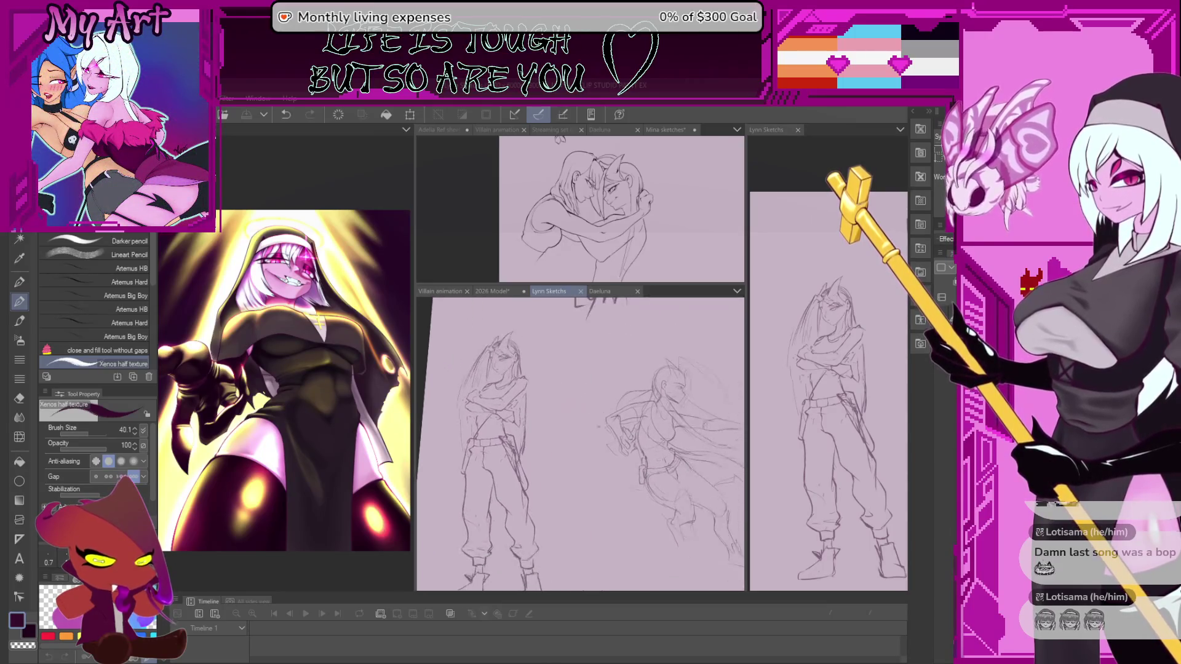
drag(613, 378, 474, 449)
scroll(473, 450, up, 2)
scroll(576, 409, up, 1)
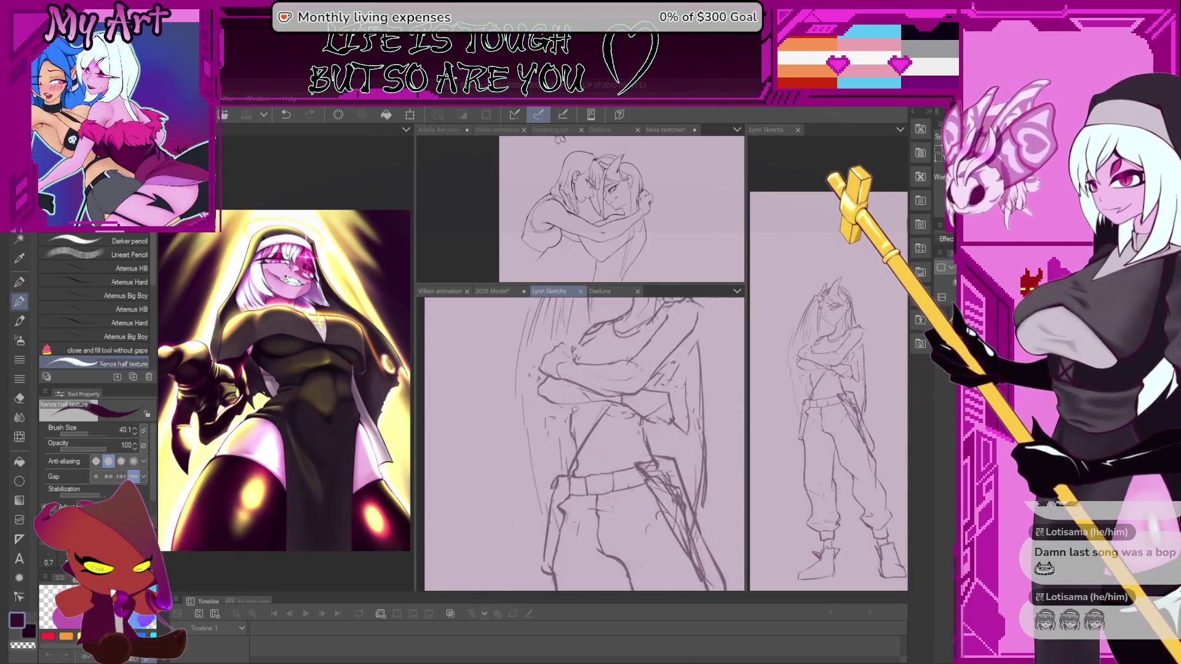
scroll(573, 431, down, 2)
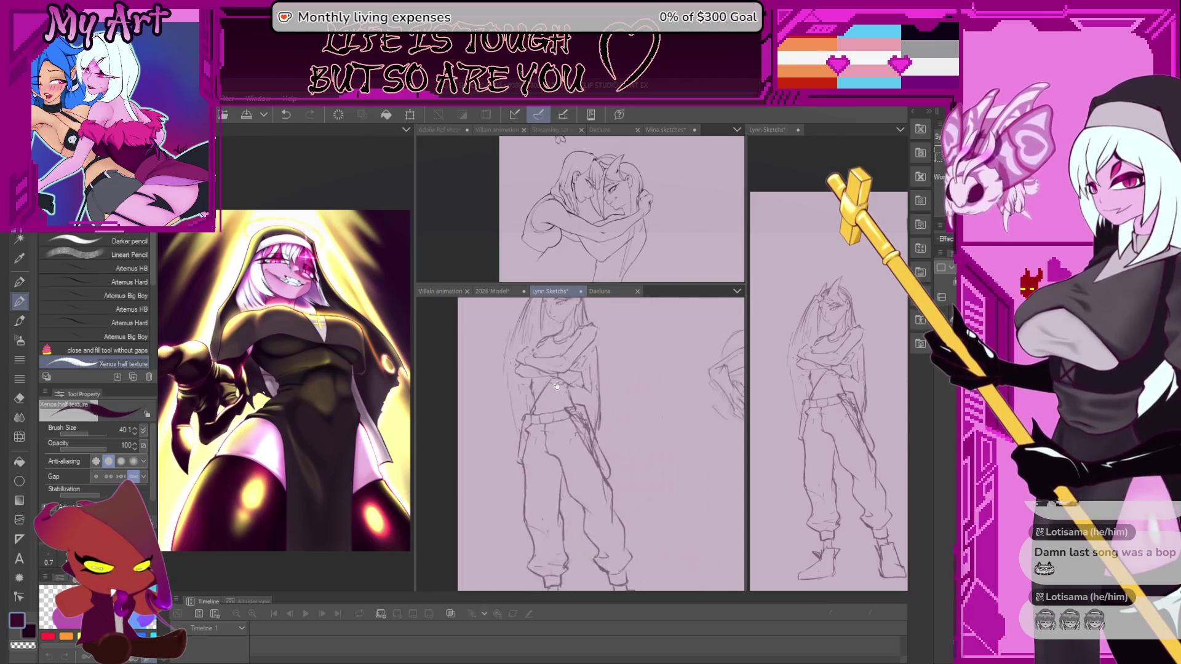
scroll(572, 431, down, 1)
scroll(646, 415, up, 1)
scroll(627, 420, up, 1)
scroll(609, 425, up, 1)
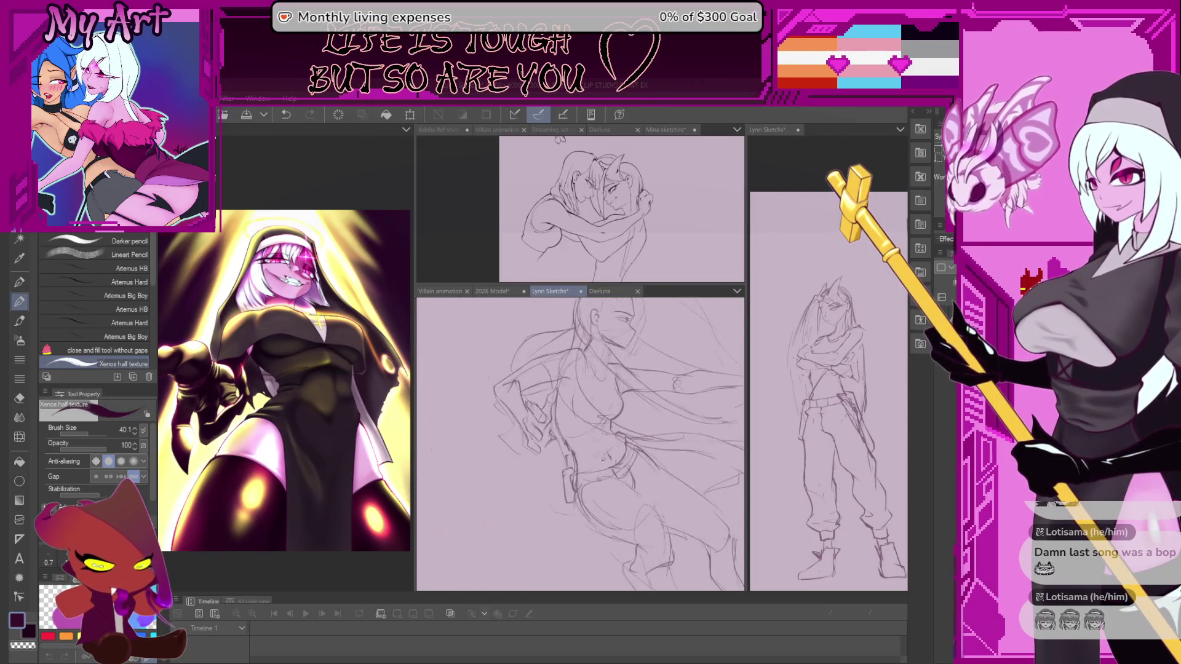
scroll(594, 431, up, 1)
scroll(591, 429, down, 1)
scroll(554, 420, down, 1)
scroll(526, 414, down, 1)
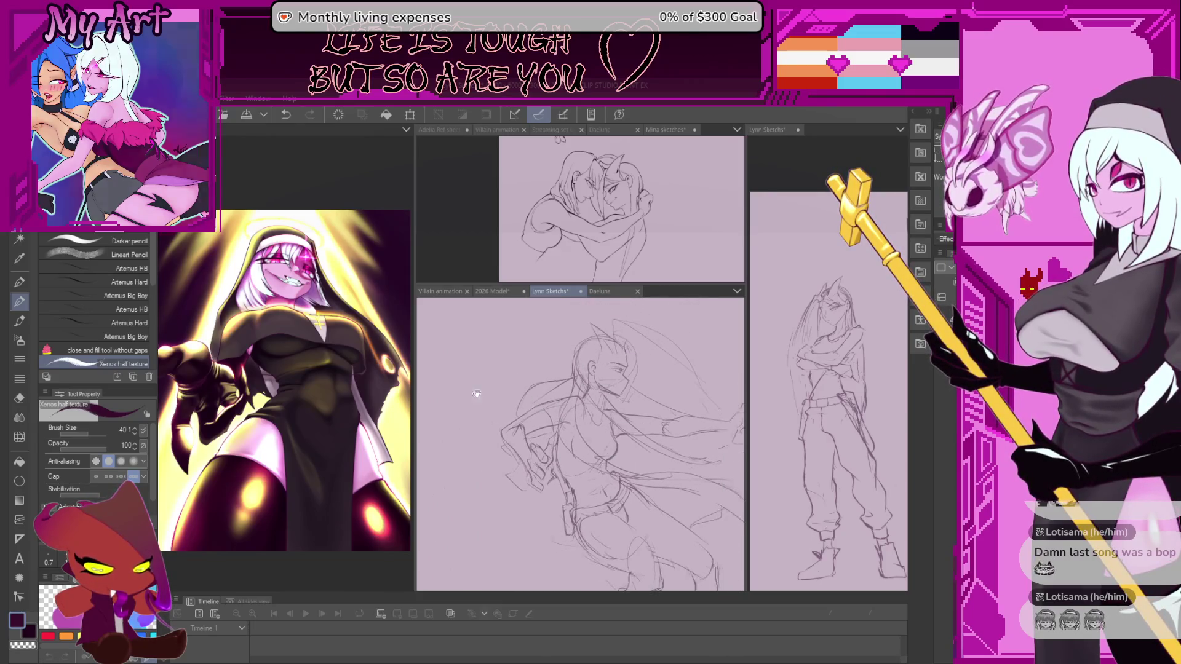
scroll(488, 404, down, 2)
scroll(487, 404, up, 1)
scroll(503, 435, up, 1)
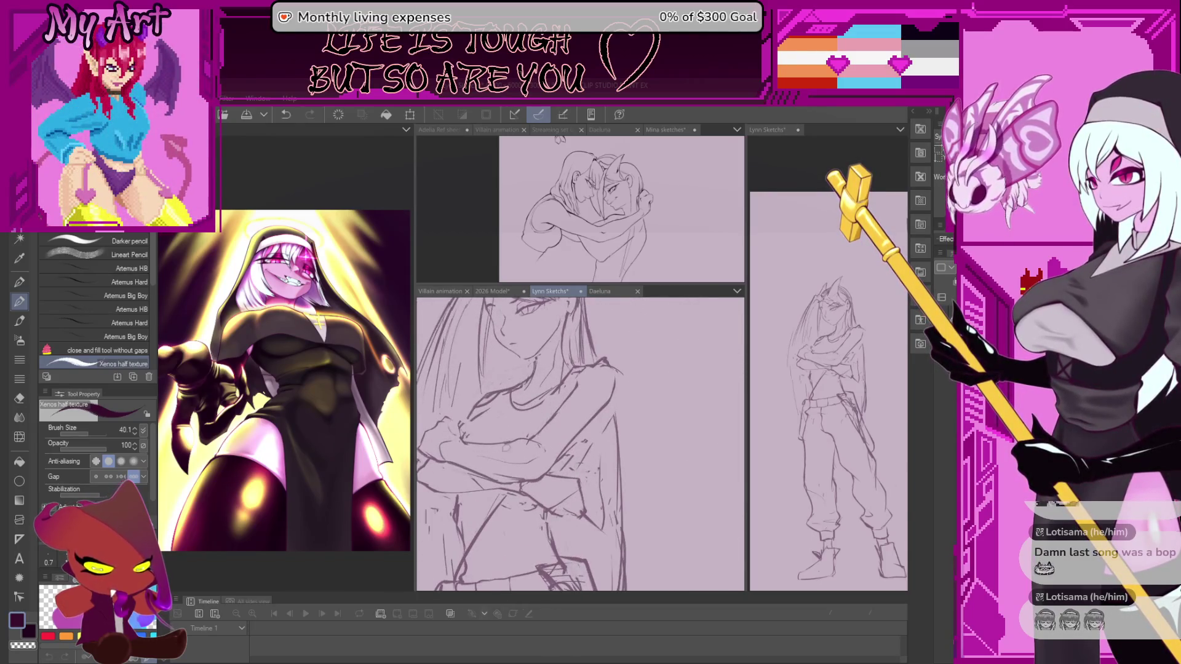
scroll(525, 481, up, 1)
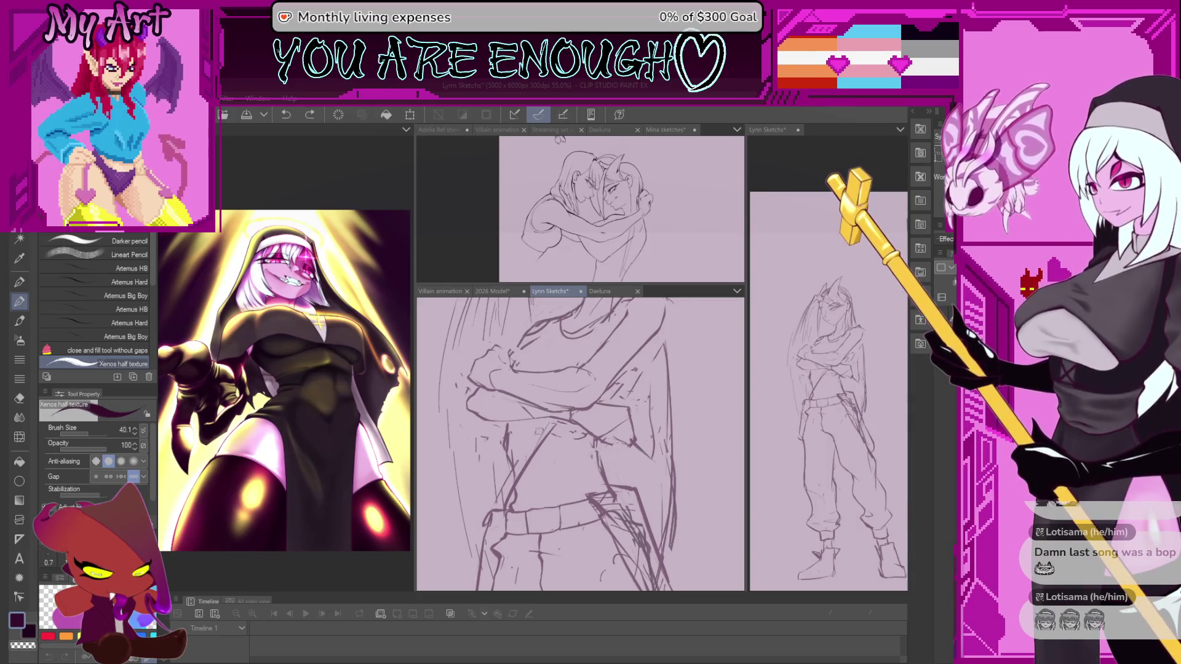
scroll(577, 388, up, 3)
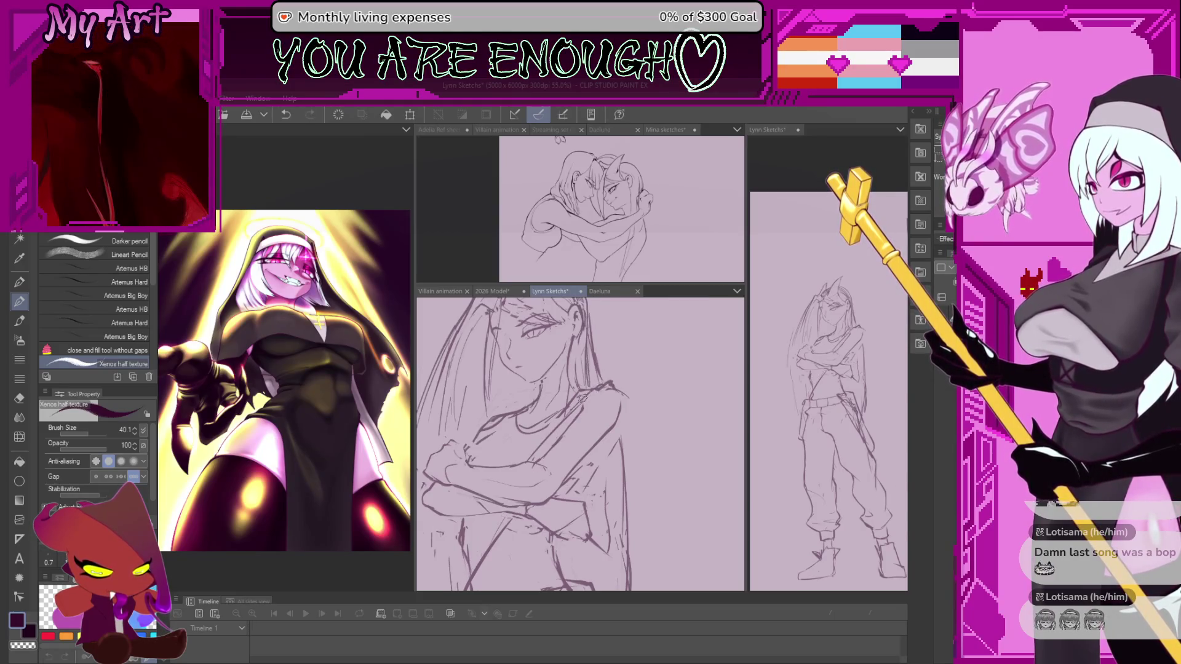
scroll(620, 375, up, 2)
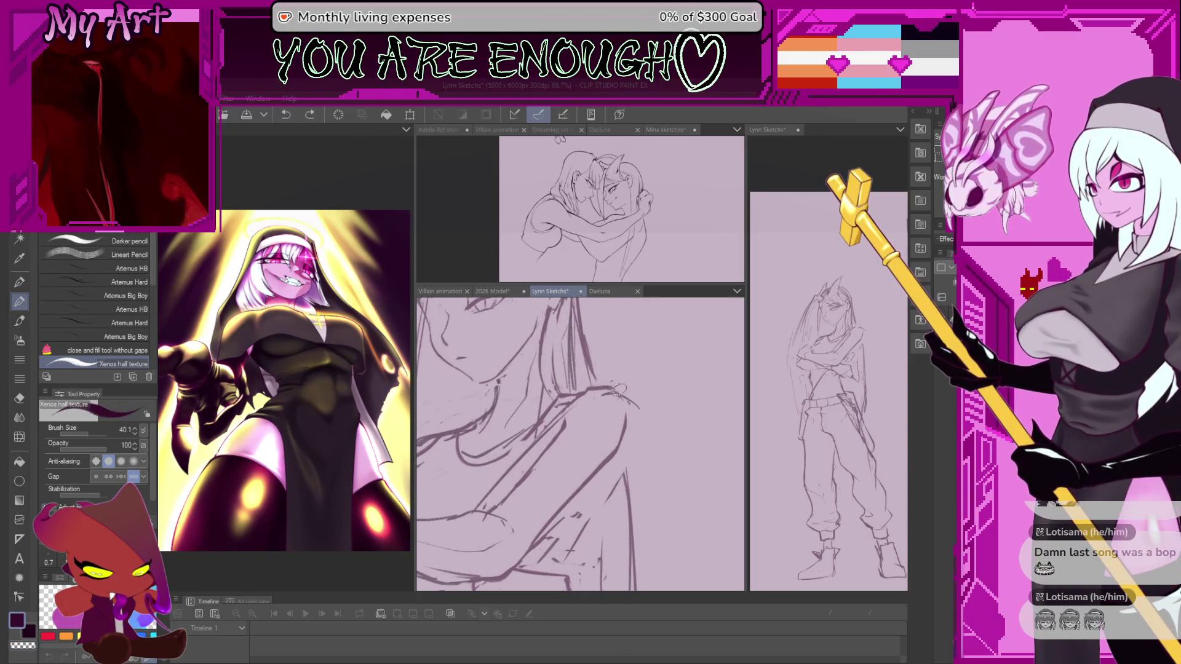
scroll(559, 429, down, 2)
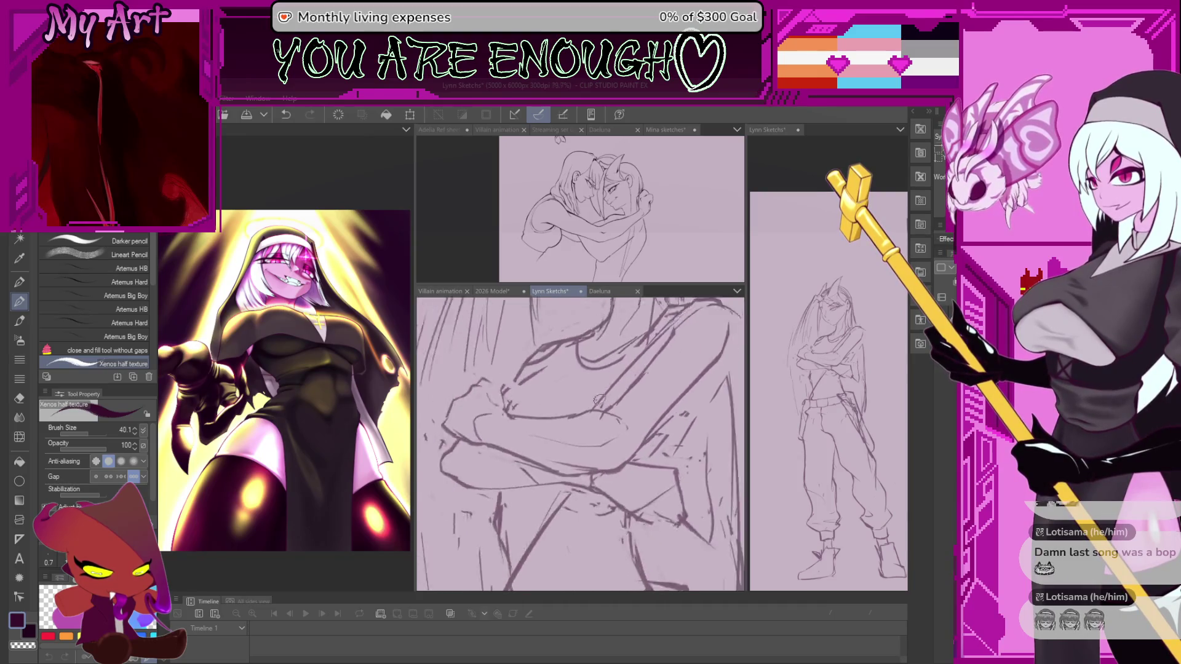
scroll(520, 546, down, 1)
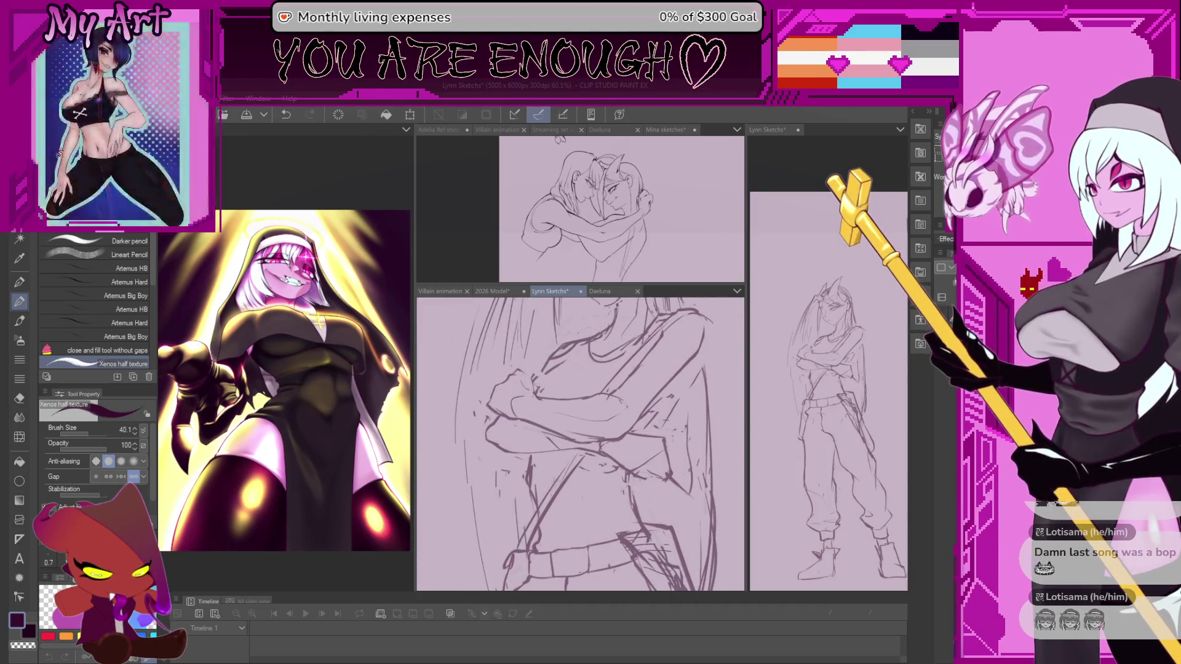
drag(519, 535, 576, 448)
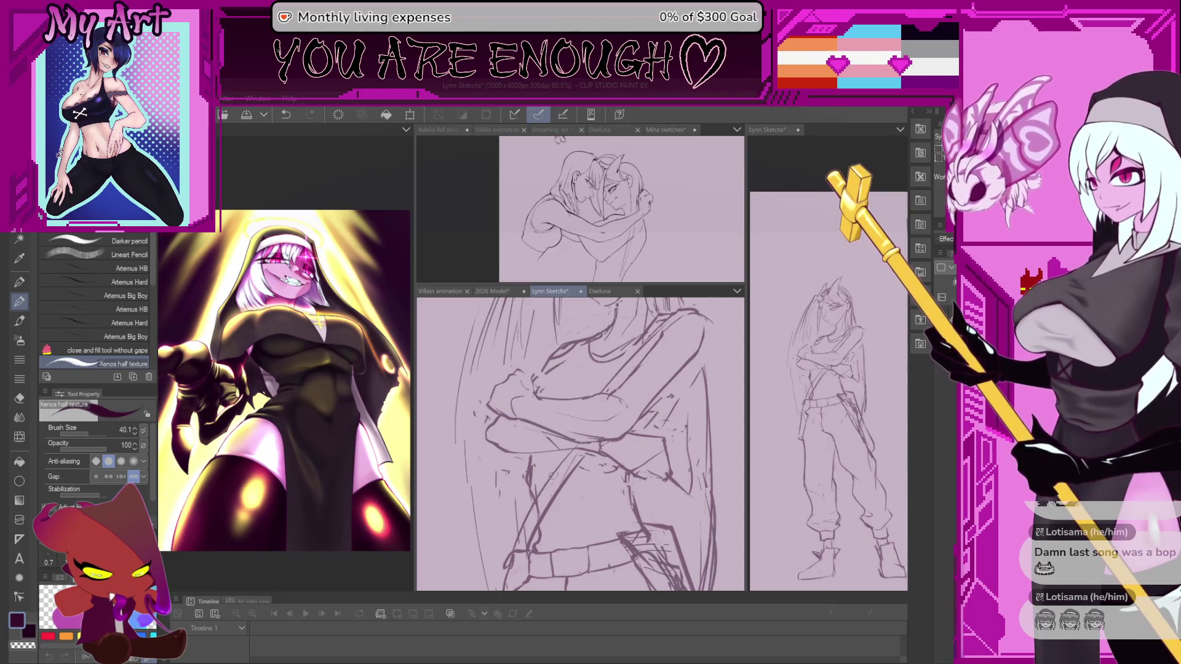
key(ctrl+z)
key(ctrl+z)
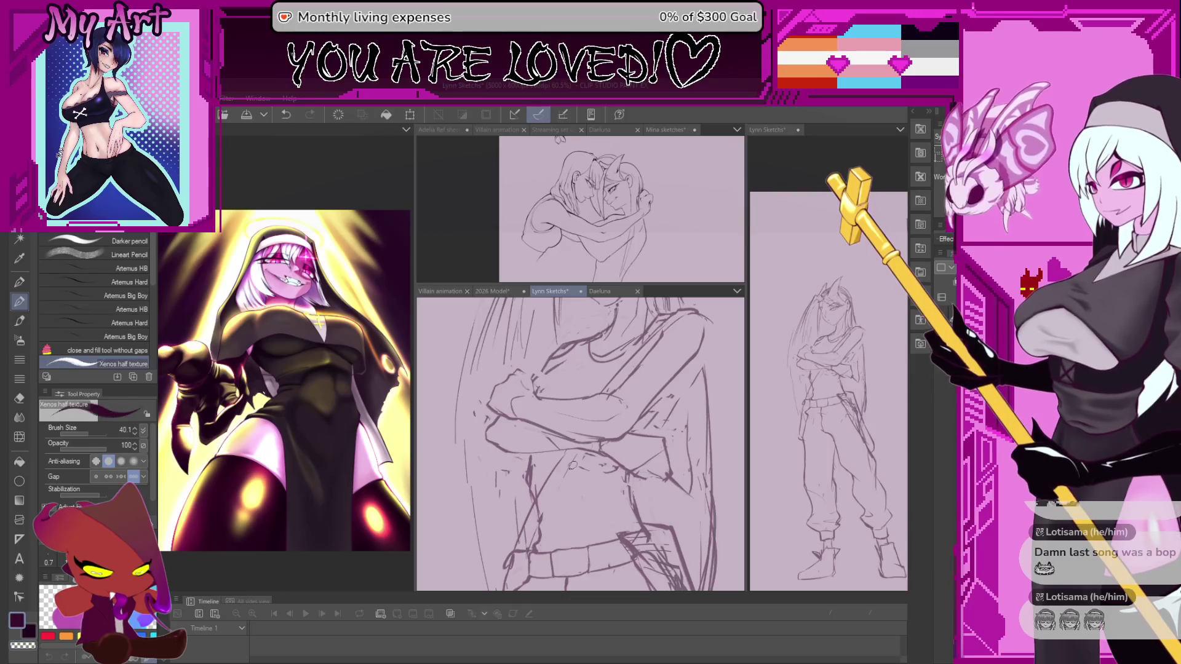
key(ctrl+z)
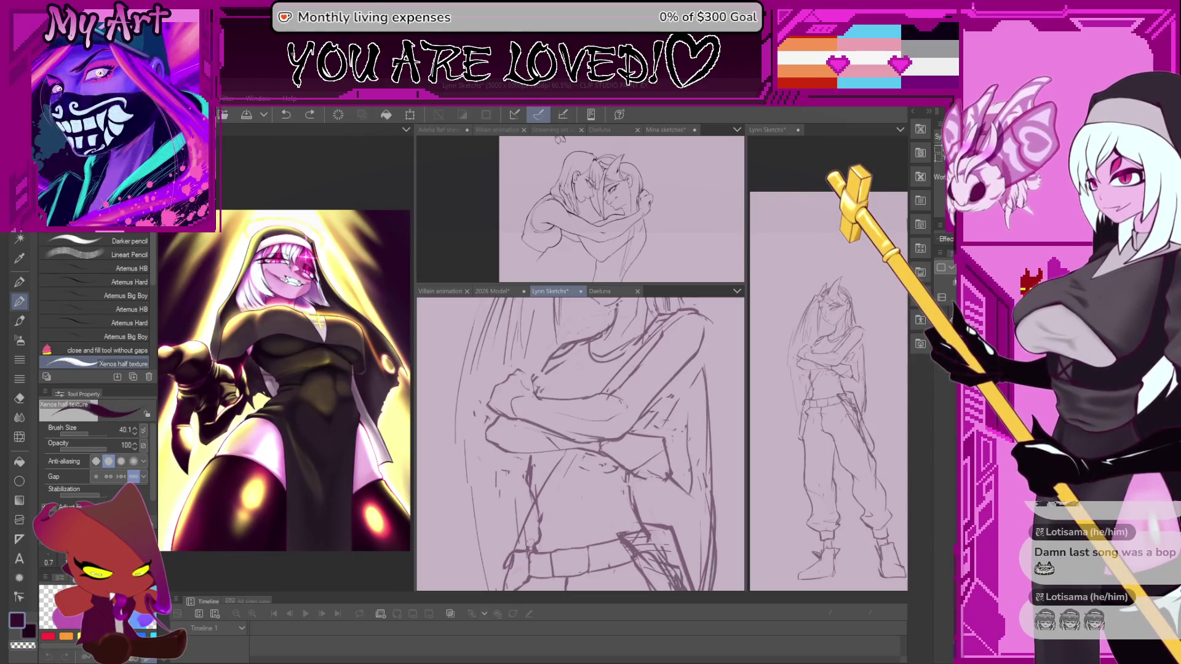
key(ctrl+y)
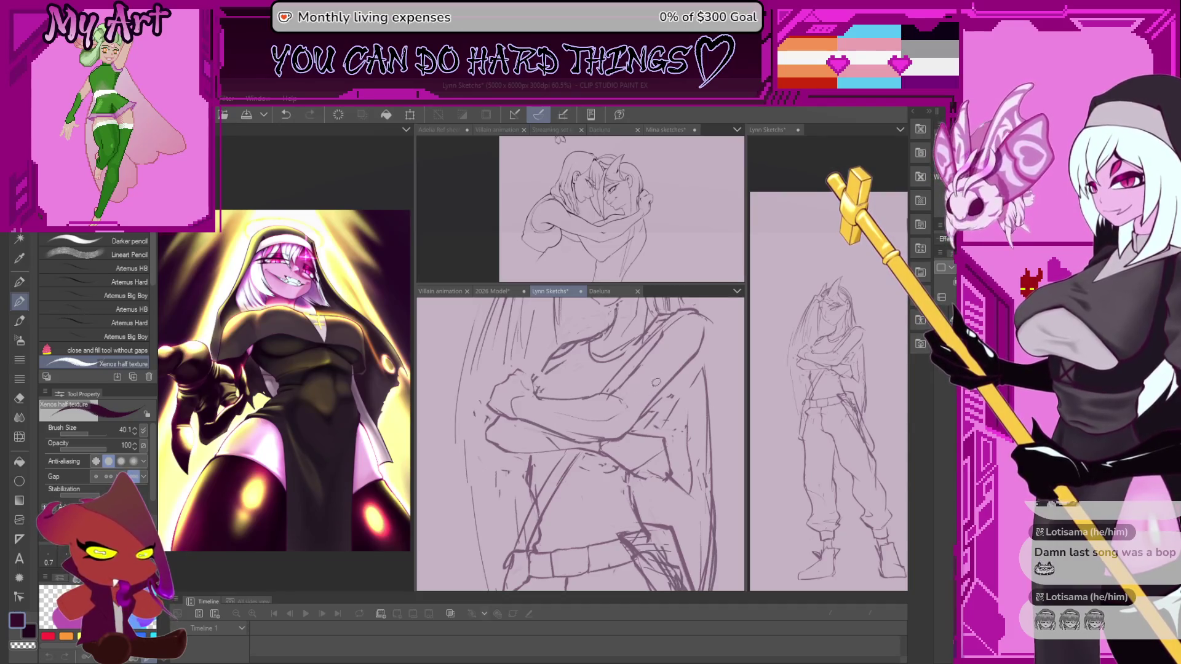
drag(564, 477, 631, 411)
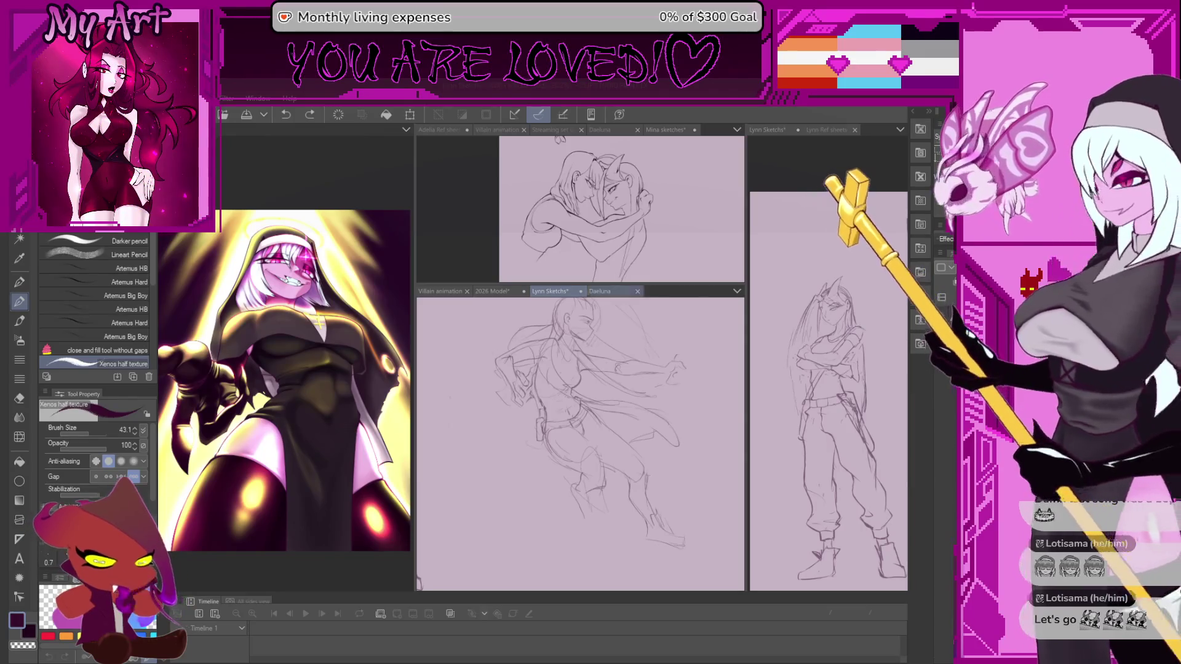
Save Lynn Sketches, straighten the canvas view and switch to the lasso
key(ctrl+s)
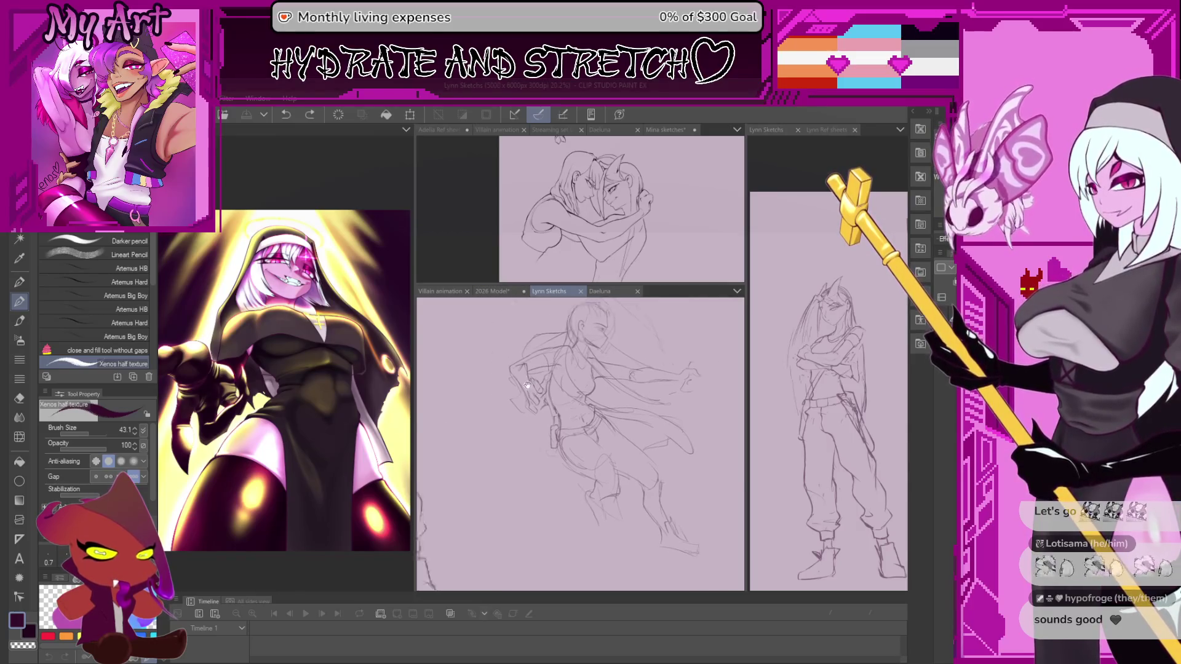
mouse_move(488, 323)
mouse_down()
mouse_move(597, 463)
mouse_move(590, 442)
mouse_up()
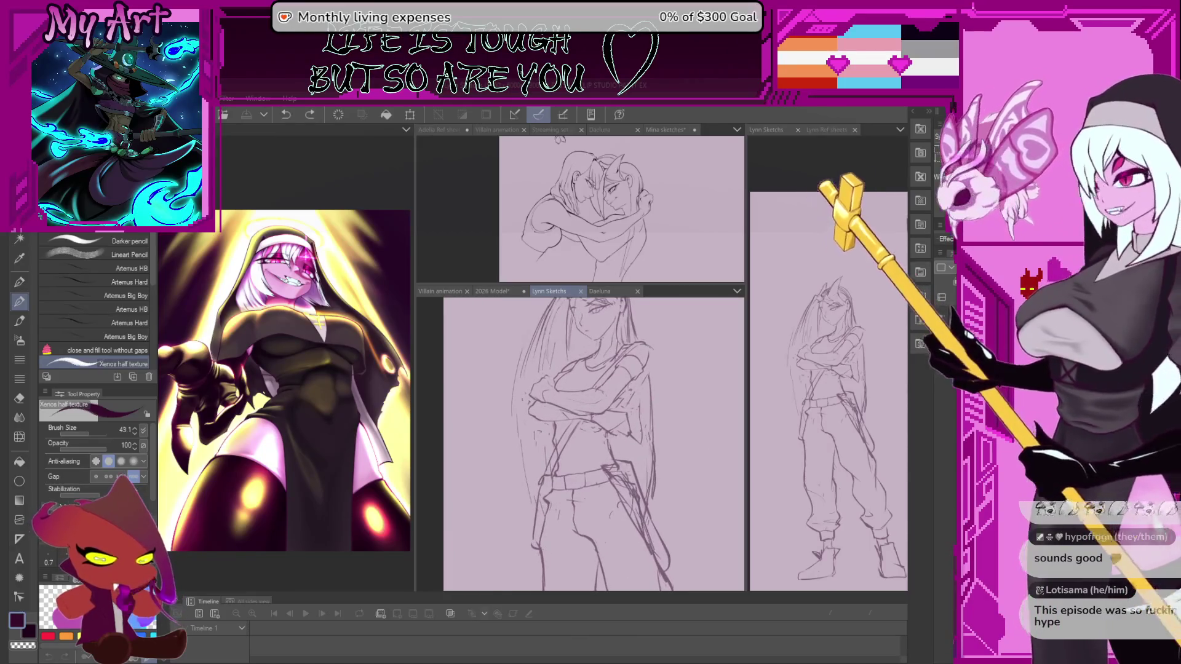
scroll(549, 434, up, 3)
drag(548, 405, 573, 419)
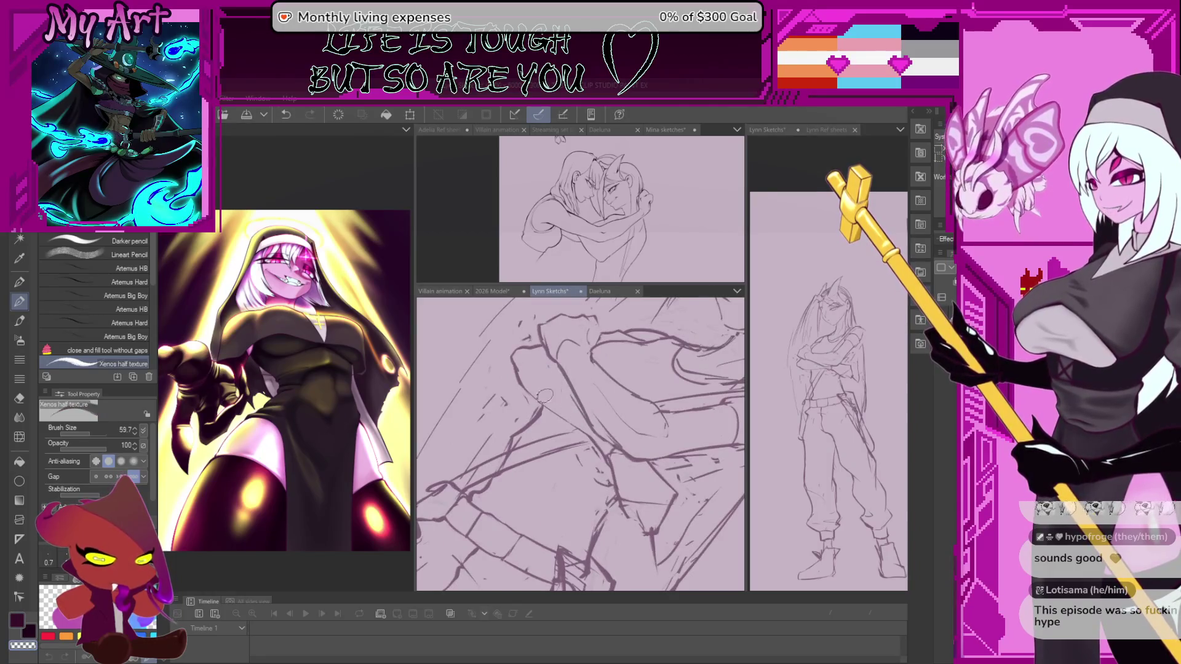
mouse_move(542, 396)
mouse_down()
mouse_move(498, 453)
mouse_move(526, 449)
mouse_move(474, 459)
mouse_up()
key(m)
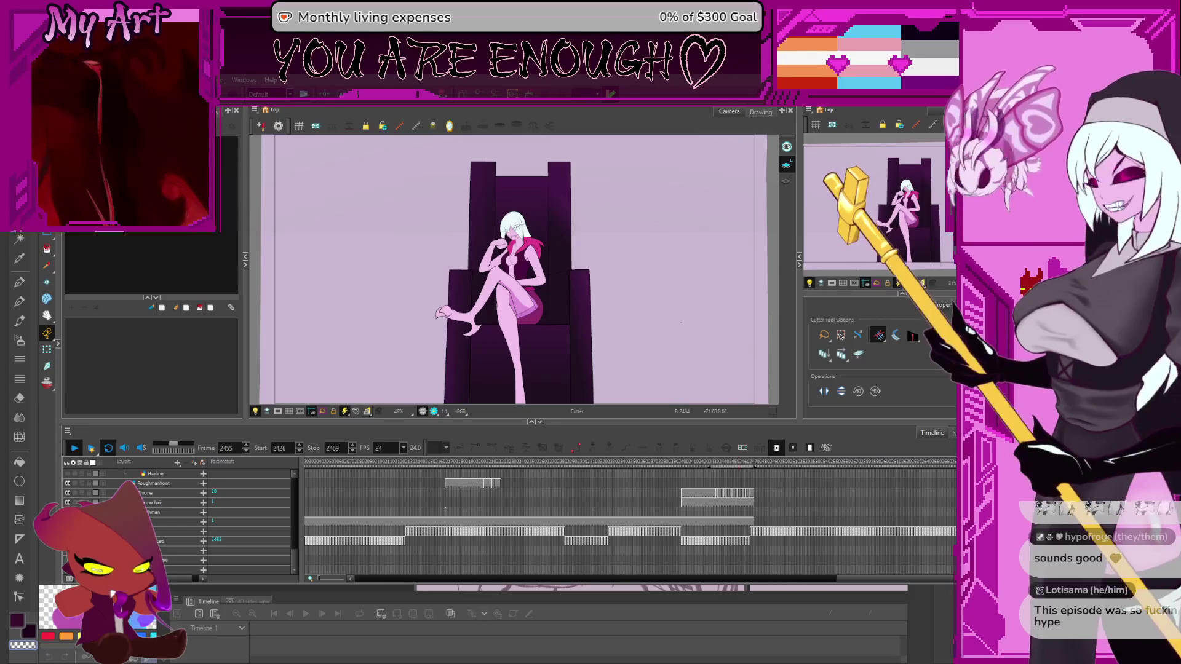
key(period)
key(period)
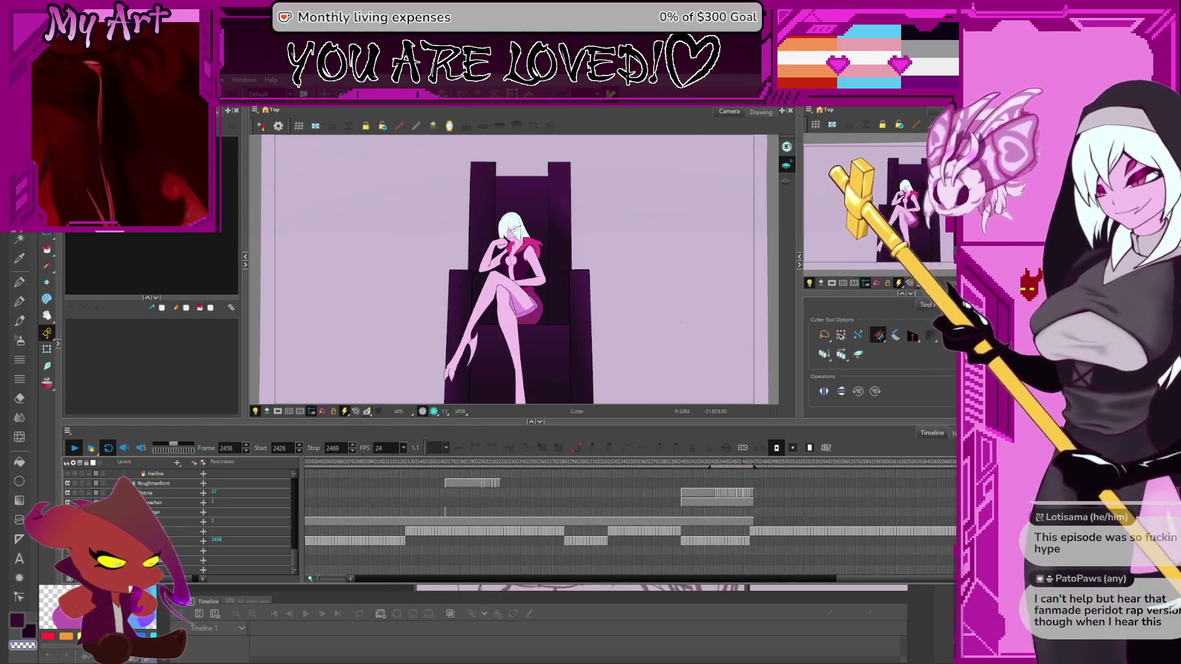
key(period)
key(period)
key(period)
key(period)
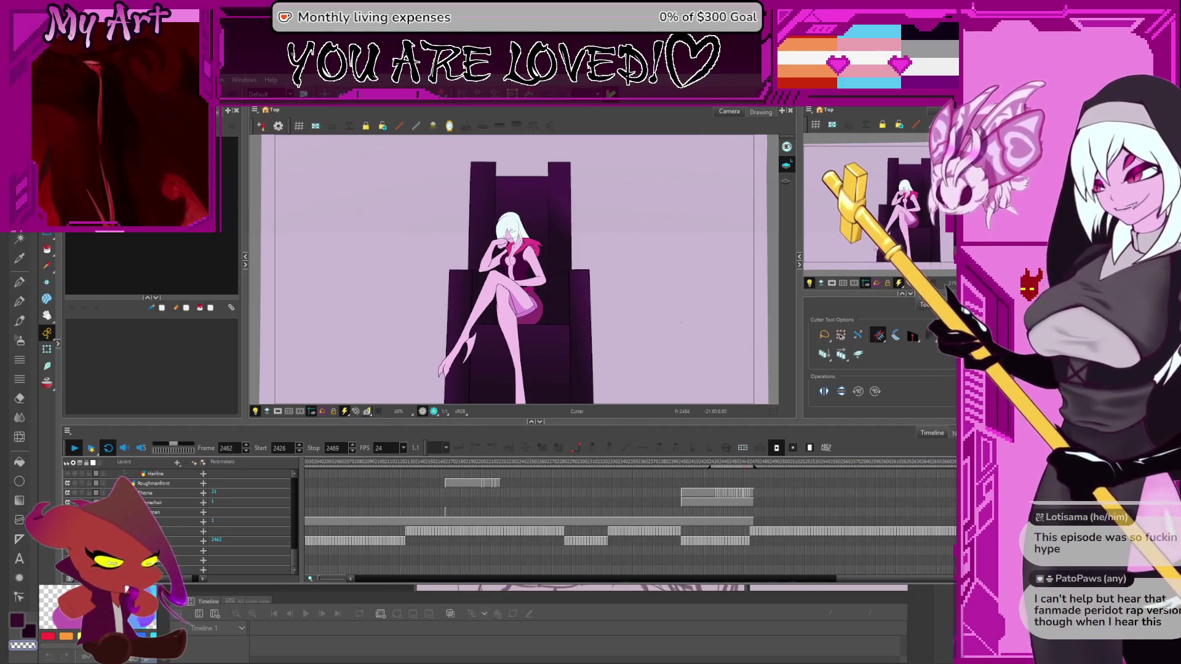
key(period)
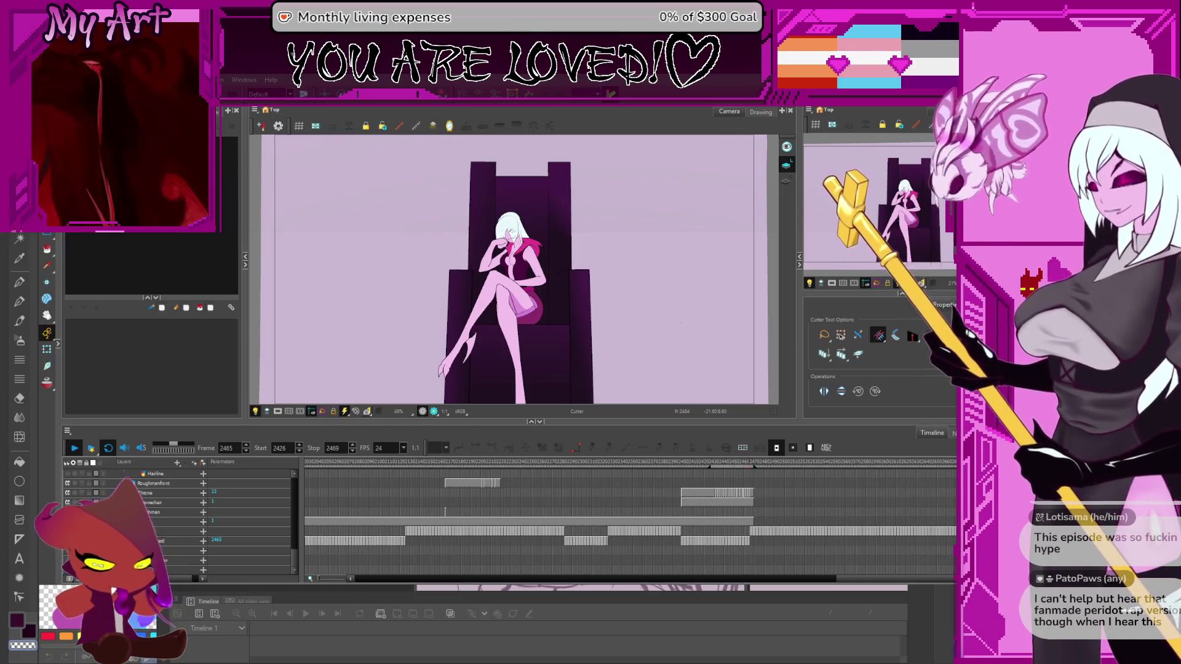
key(period)
key(period)
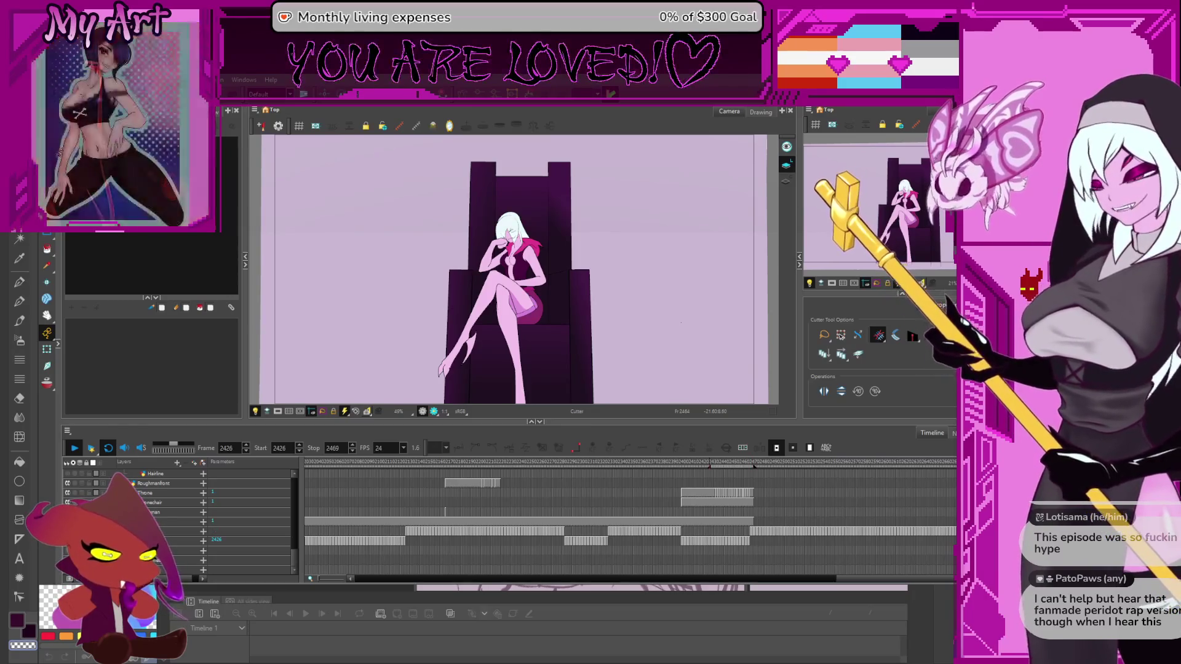
key(shift+comma)
key(period)
key(period)
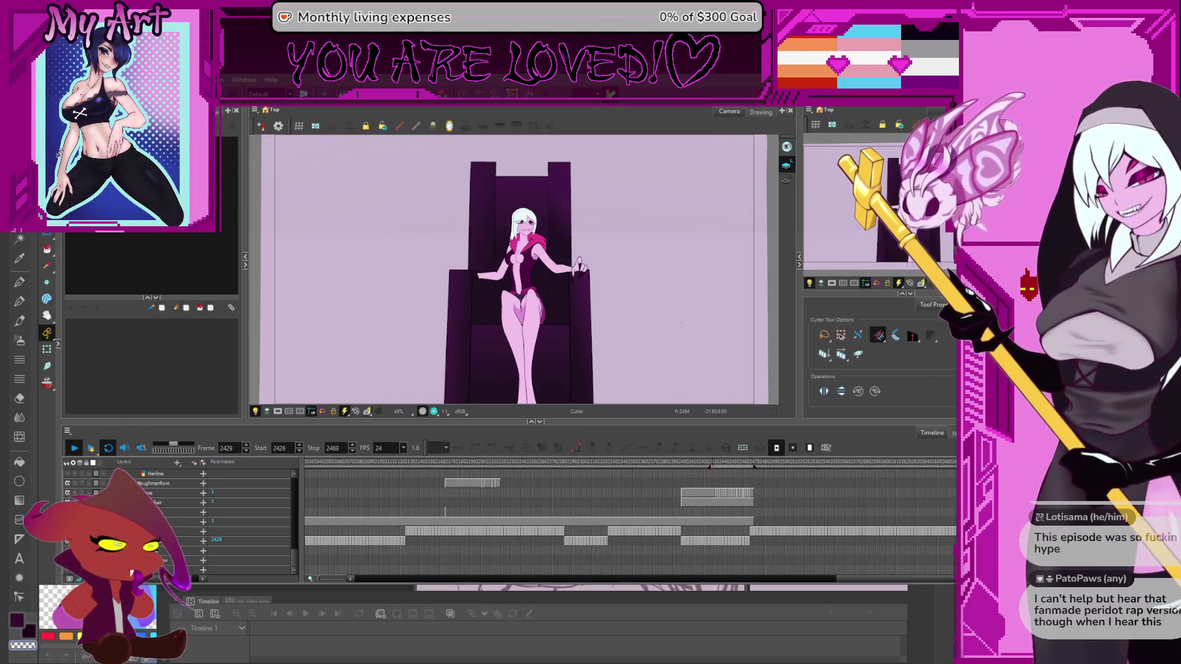
key(period)
key(period)
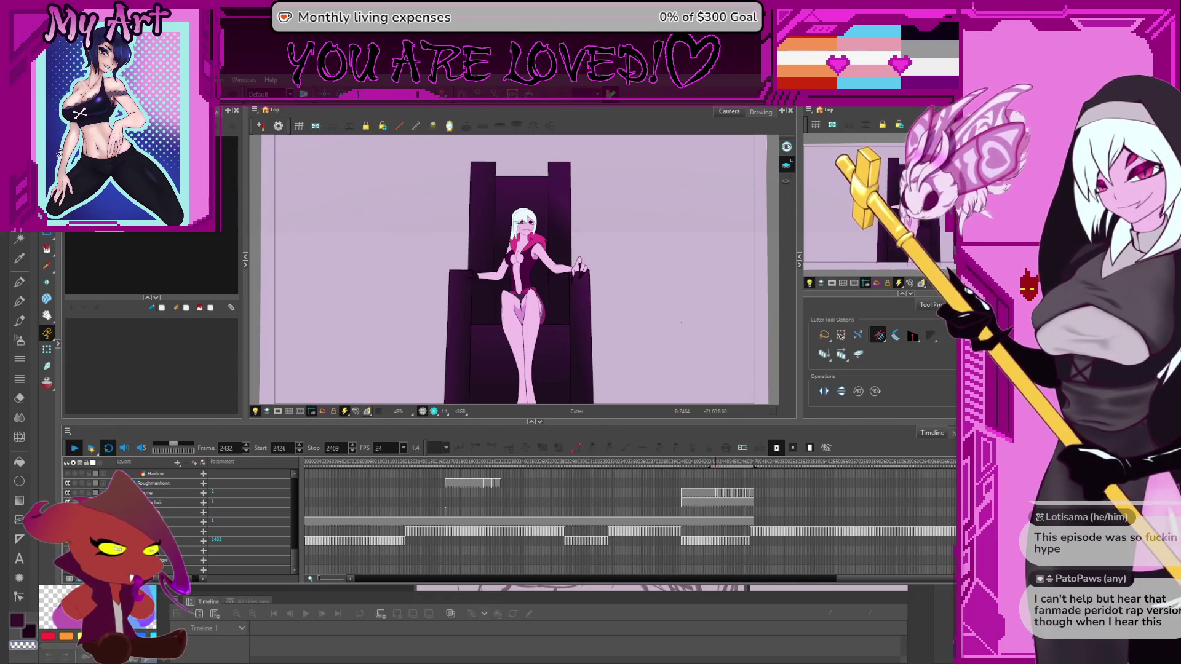
key(period)
key(period)
key(period)
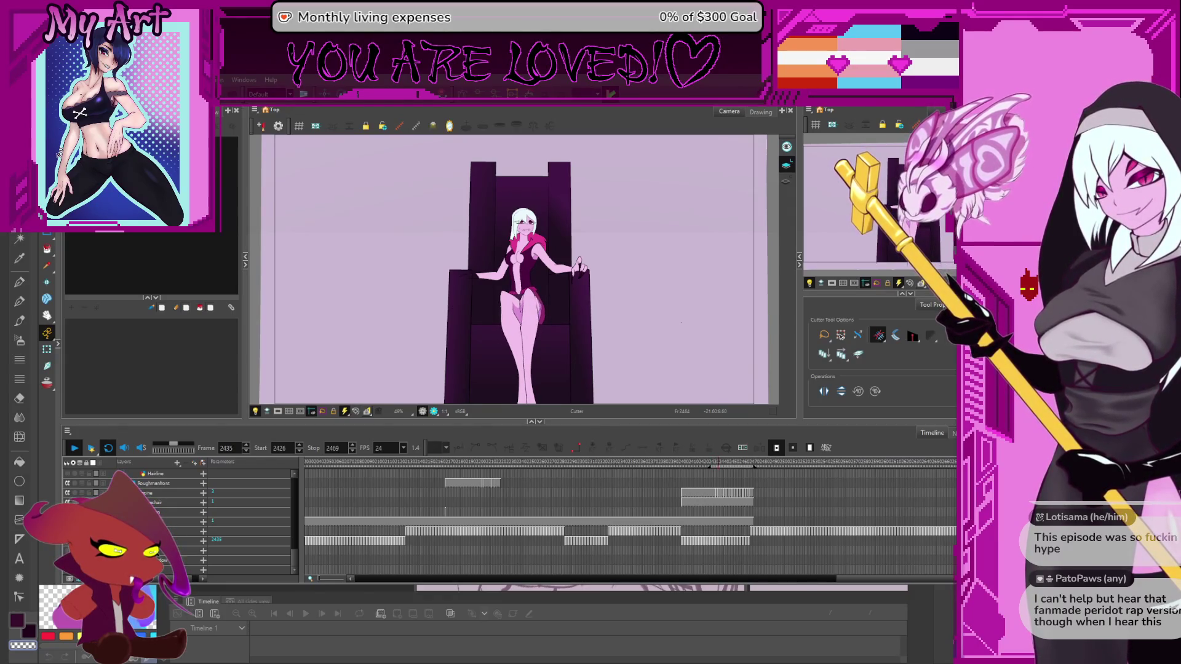
key(period)
key(period)
key(period)
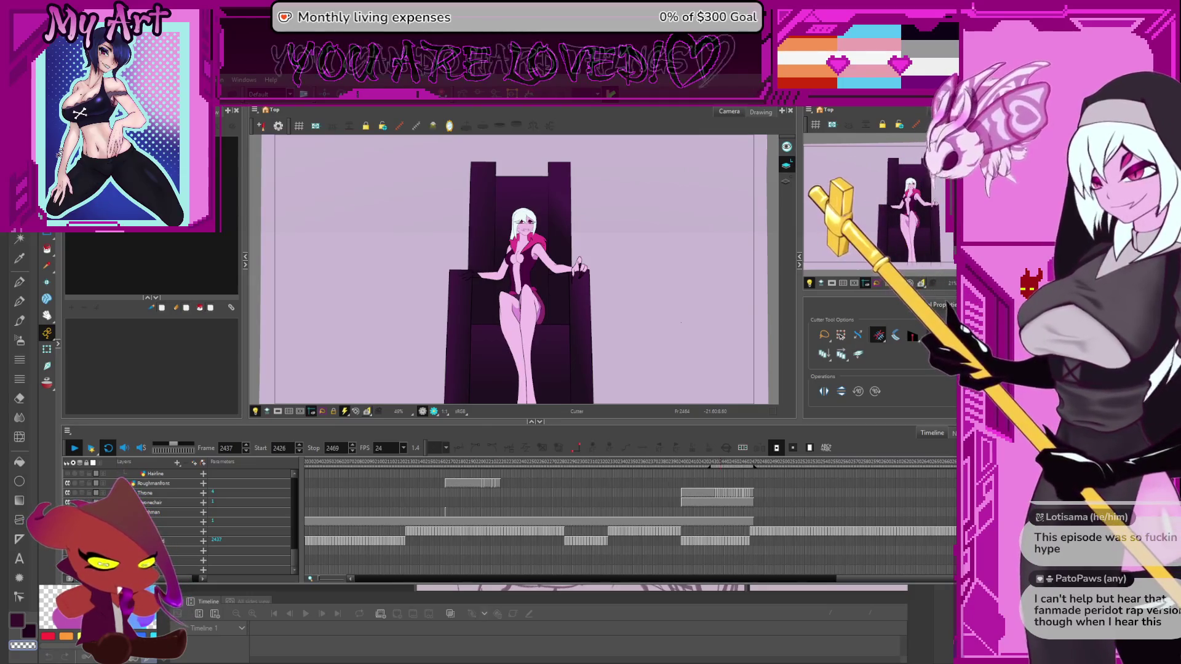
key(period)
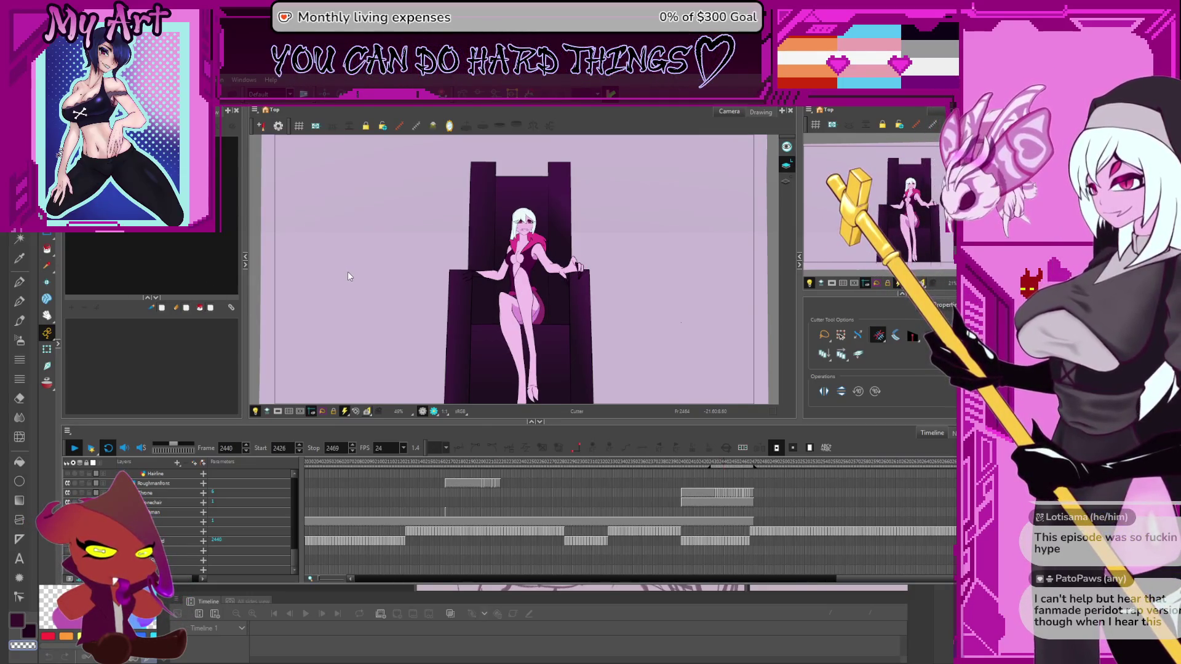
key(period)
key(period)
key(period)
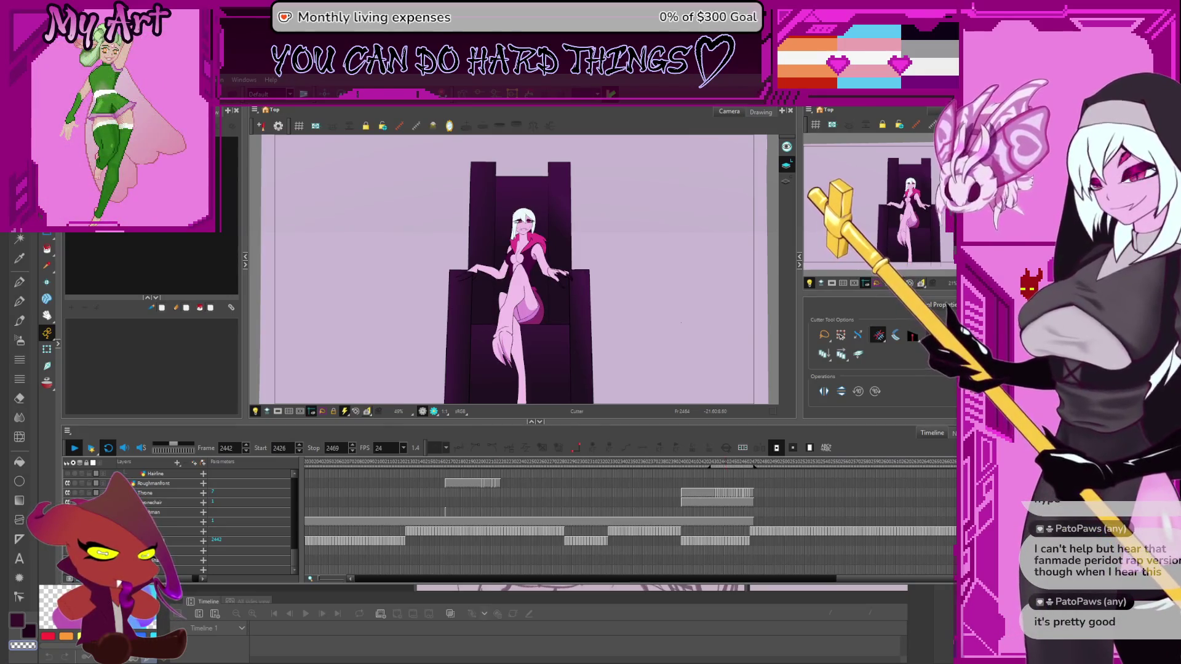
key(period)
key(period)
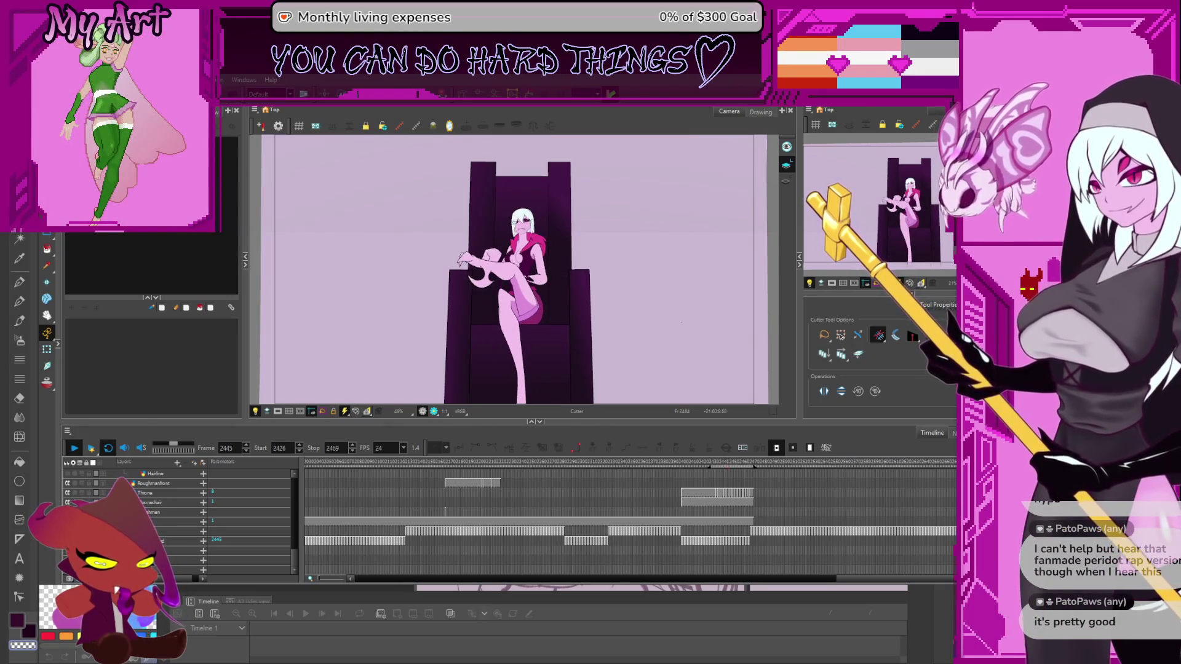
key(period)
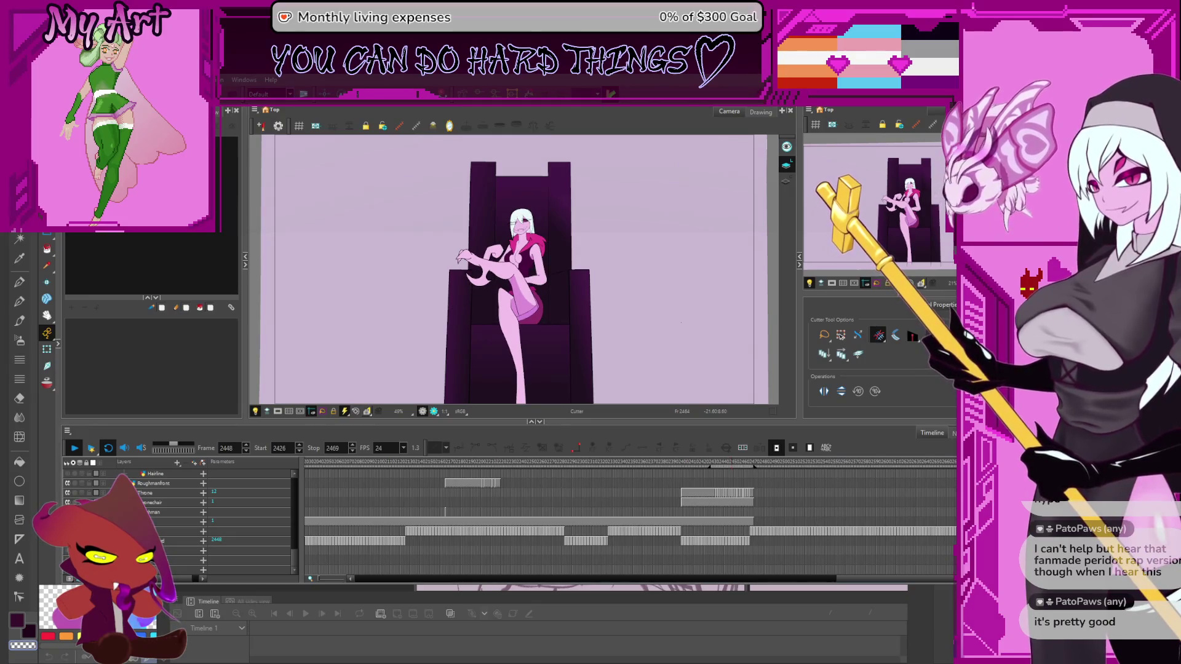
key(period)
key(period)
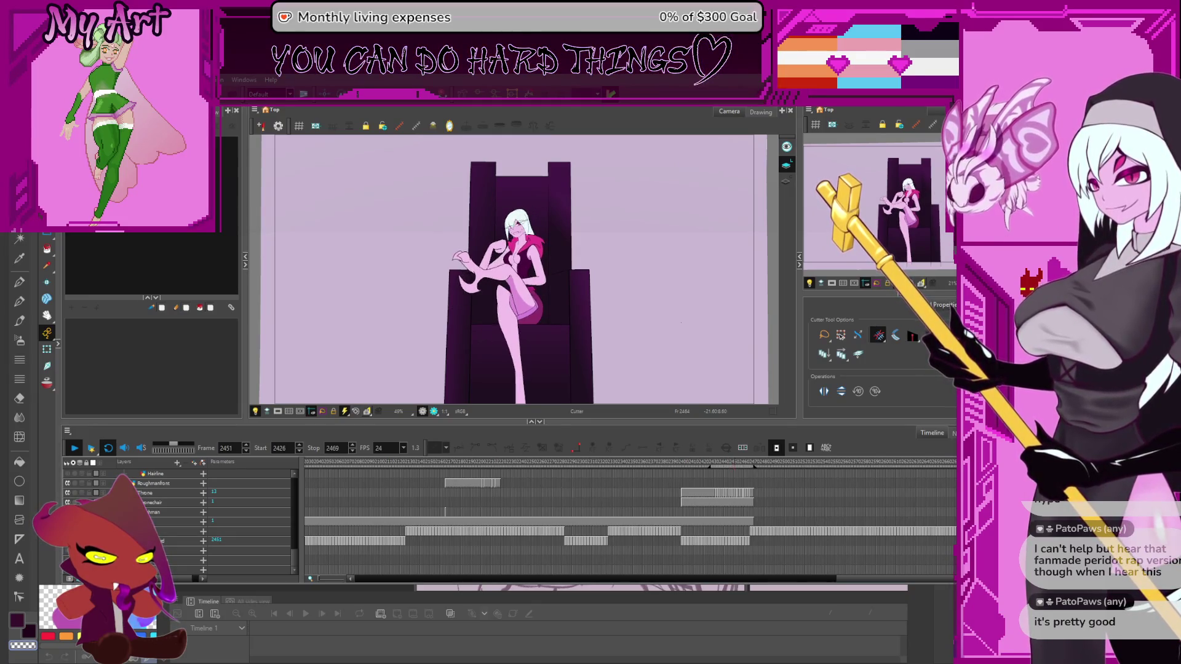
key(period)
key(period)
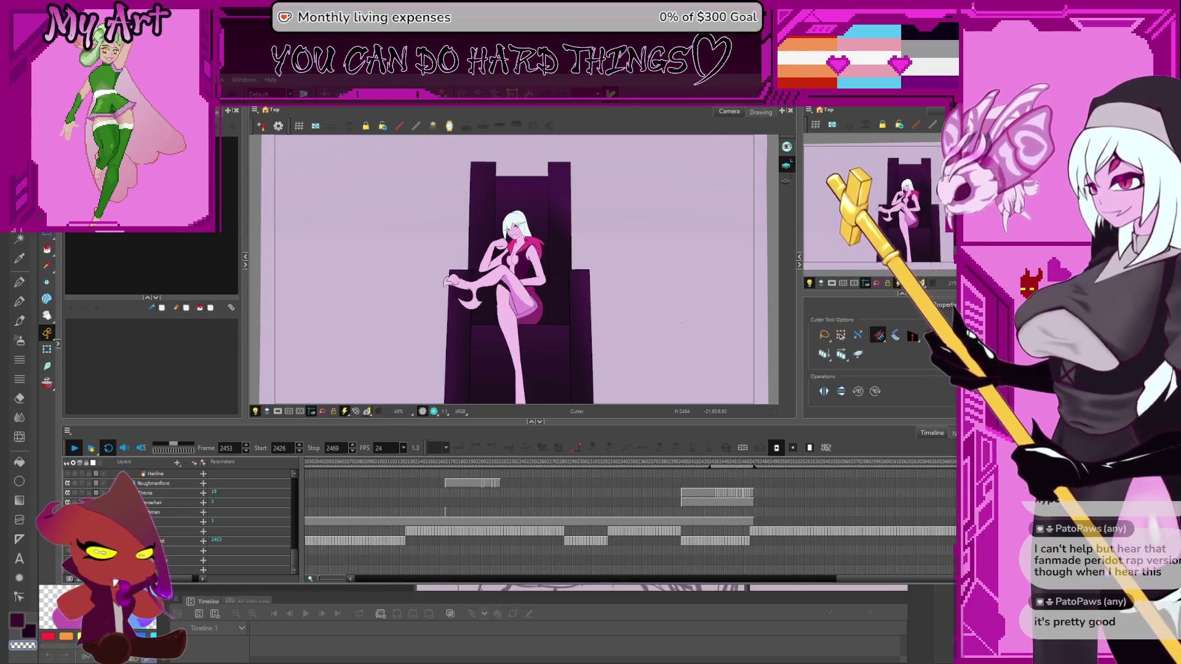
key(period)
key(period)
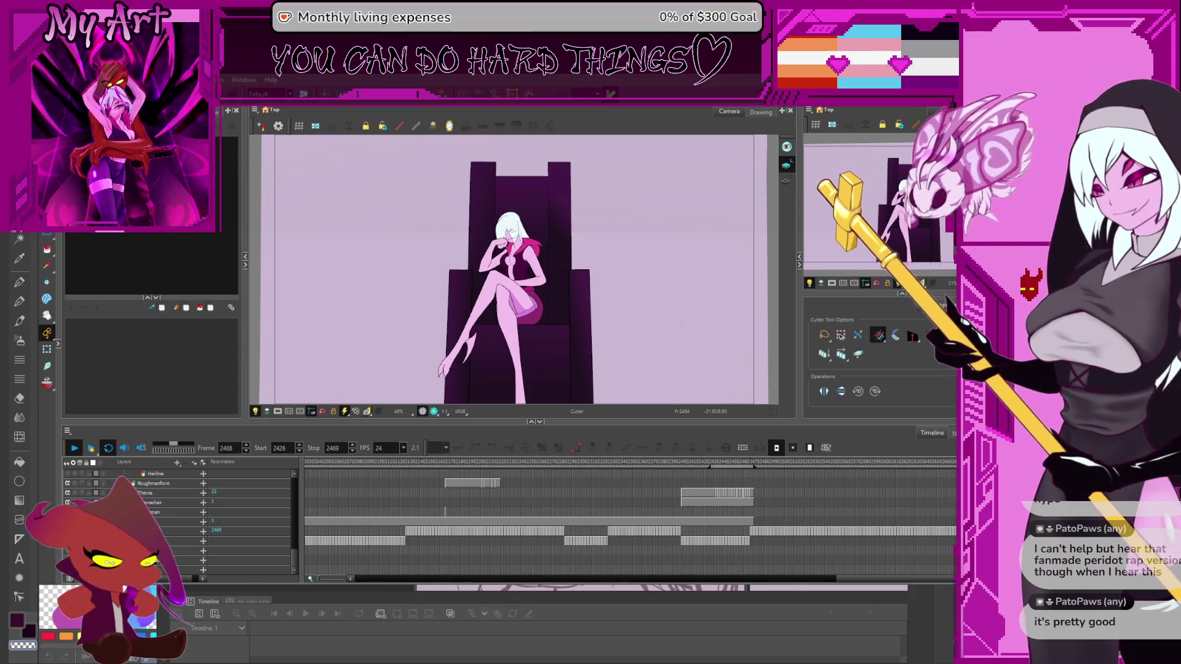
key(Return)
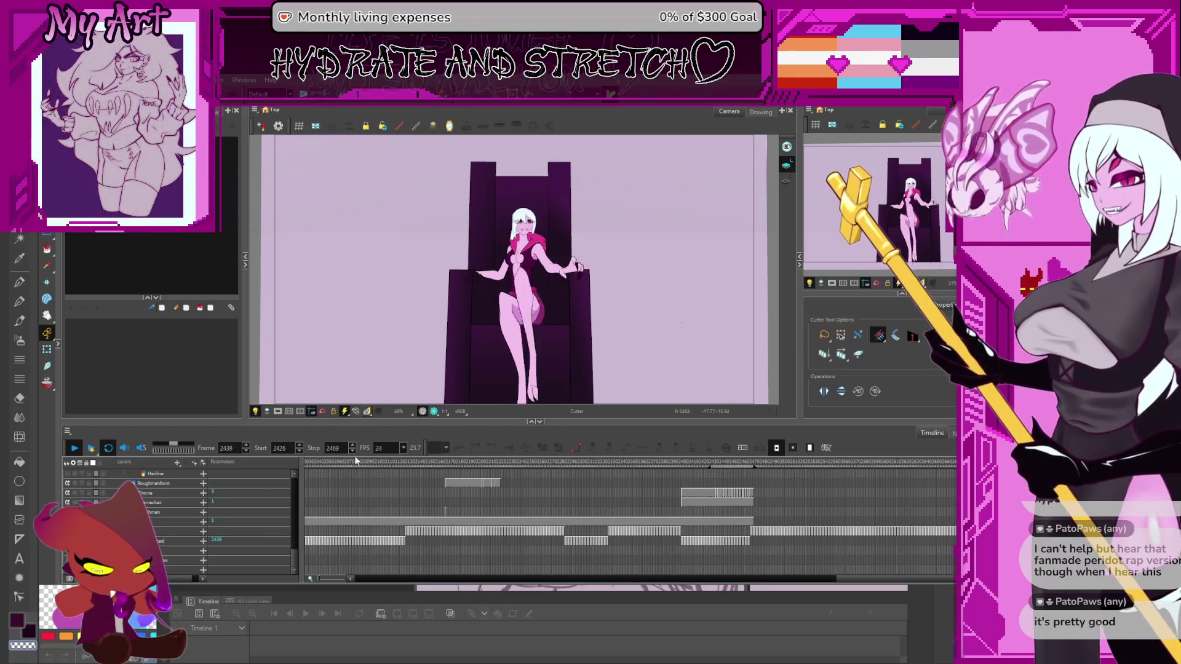
click(820, 510)
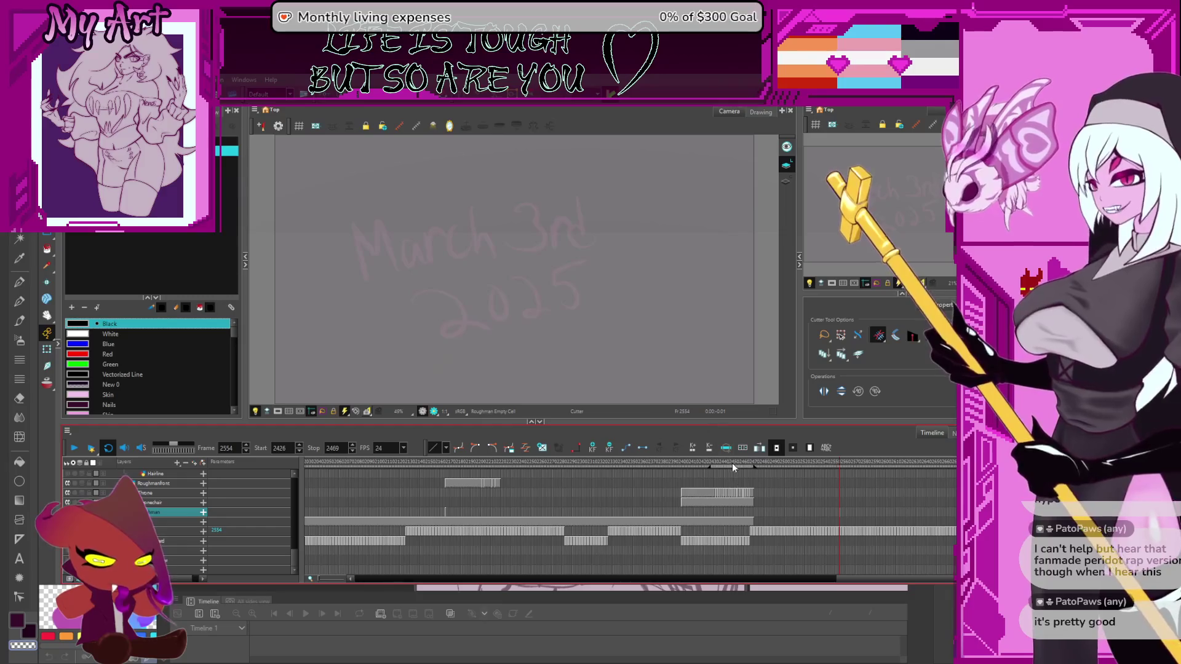
Step to frame 2457, select all strokes and clear the fill in the left hair area
click(732, 462)
scroll(734, 467, up, 3)
click(701, 515)
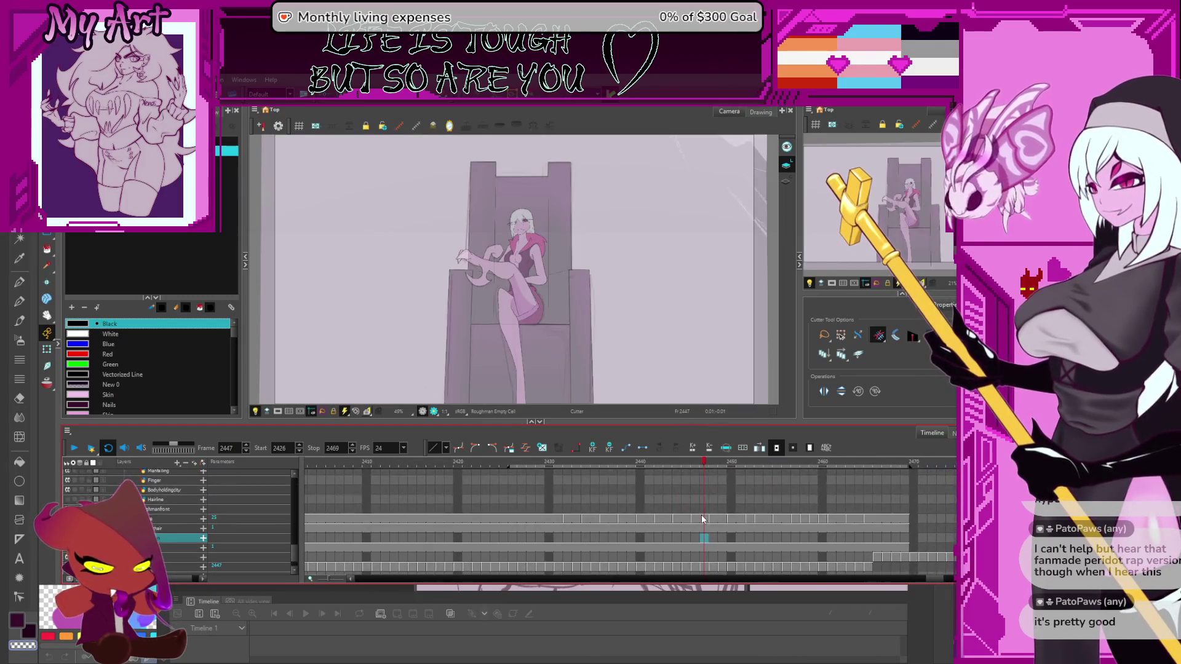
scroll(621, 319, up, 3)
scroll(621, 318, up, 3)
key(period)
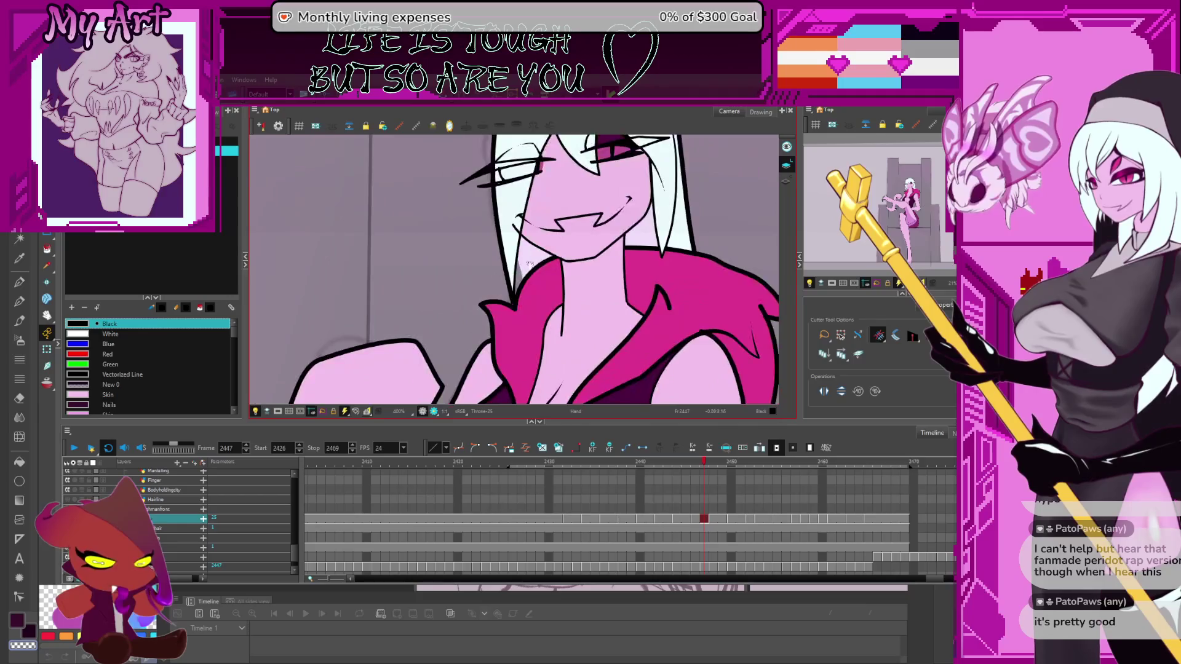
key(period)
key(period)
key(period)
key(period)
key(period)
key(period)
key(period)
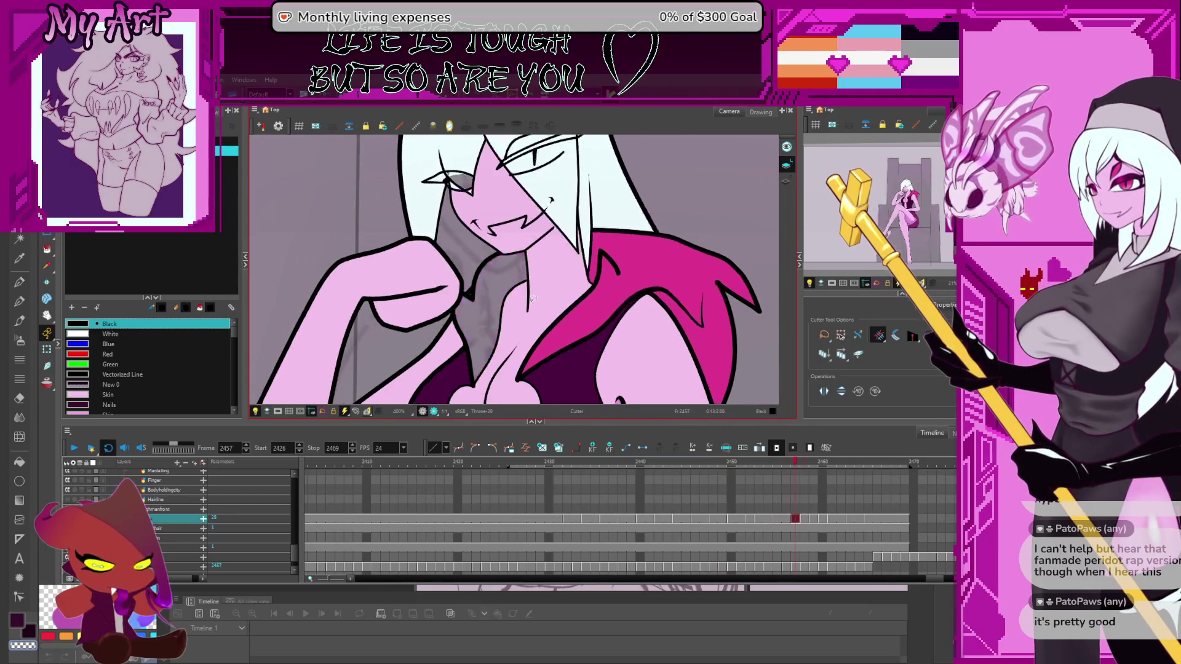
key(period)
key(period)
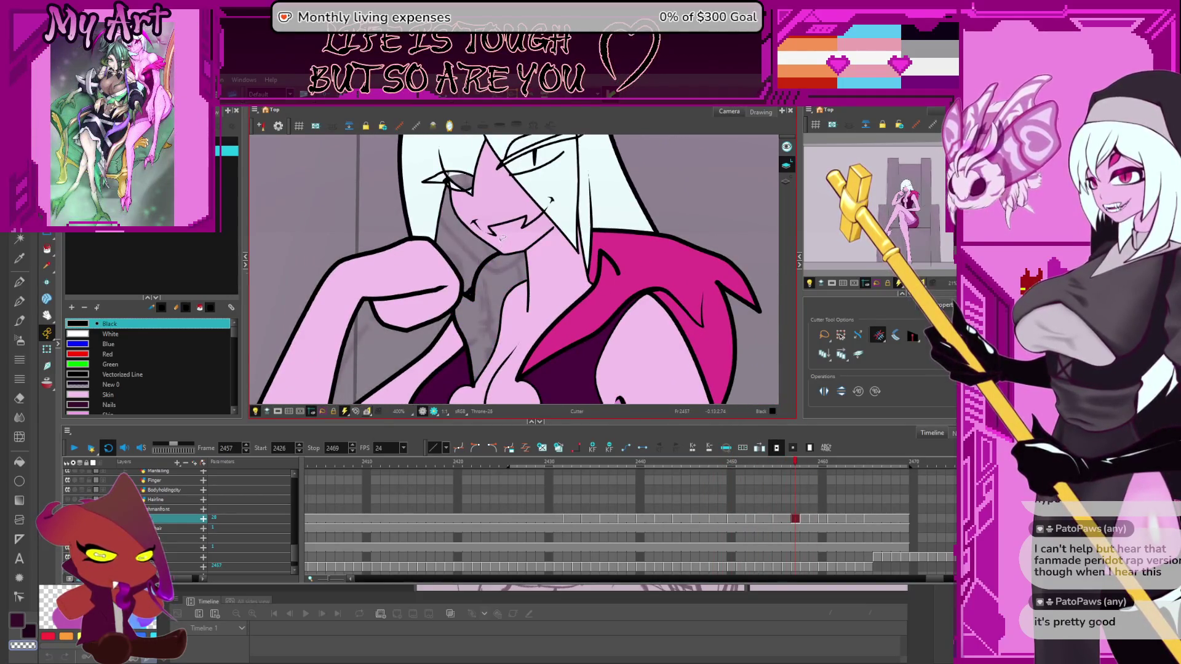
scroll(502, 238, up, 2)
scroll(508, 245, up, 2)
scroll(520, 262, up, 2)
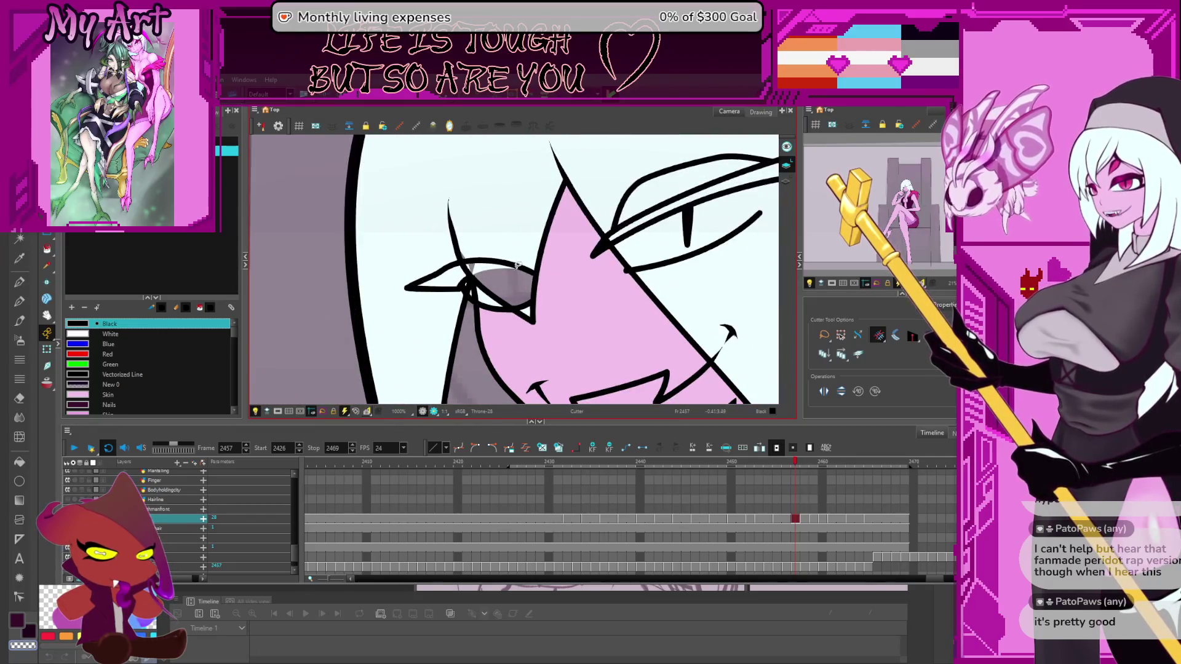
scroll(517, 264, down, 2)
click(513, 278)
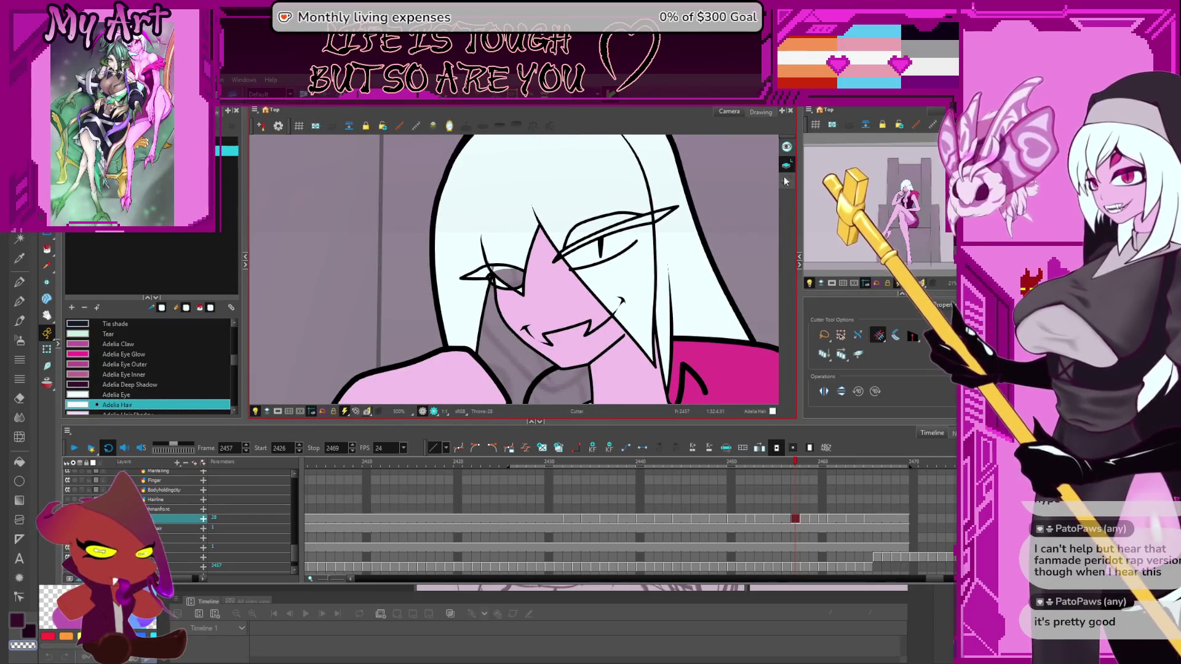
key(ctrl+a)
click(500, 260)
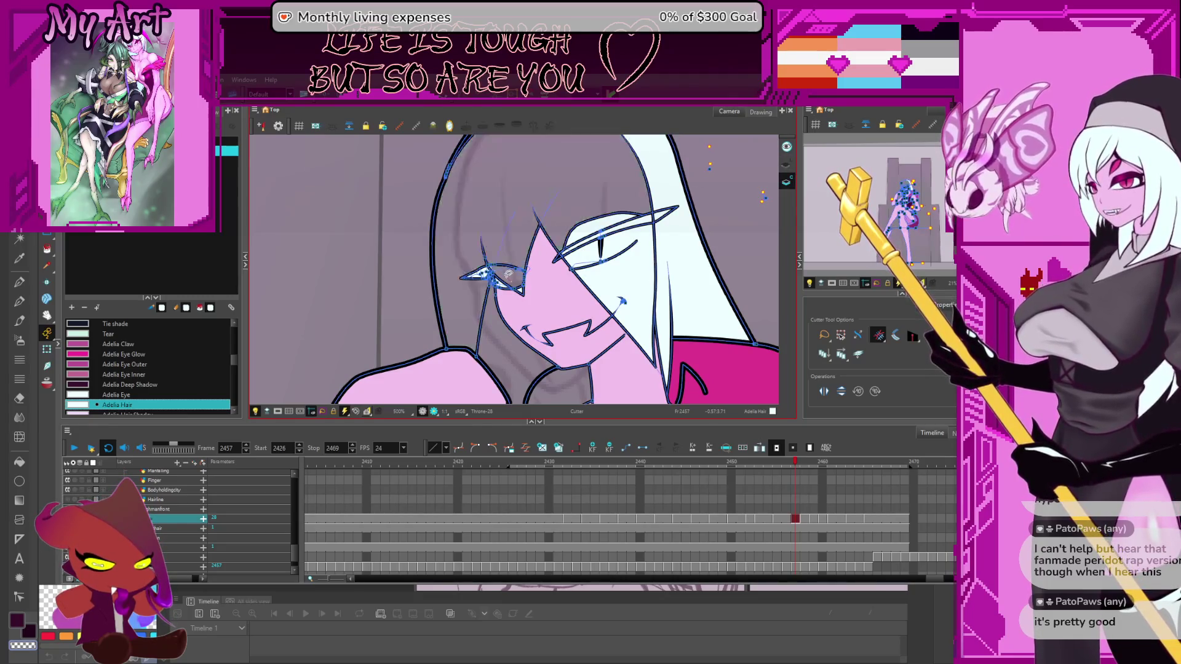
scroll(513, 278, up, 1)
scroll(512, 278, up, 1)
scroll(514, 282, up, 1)
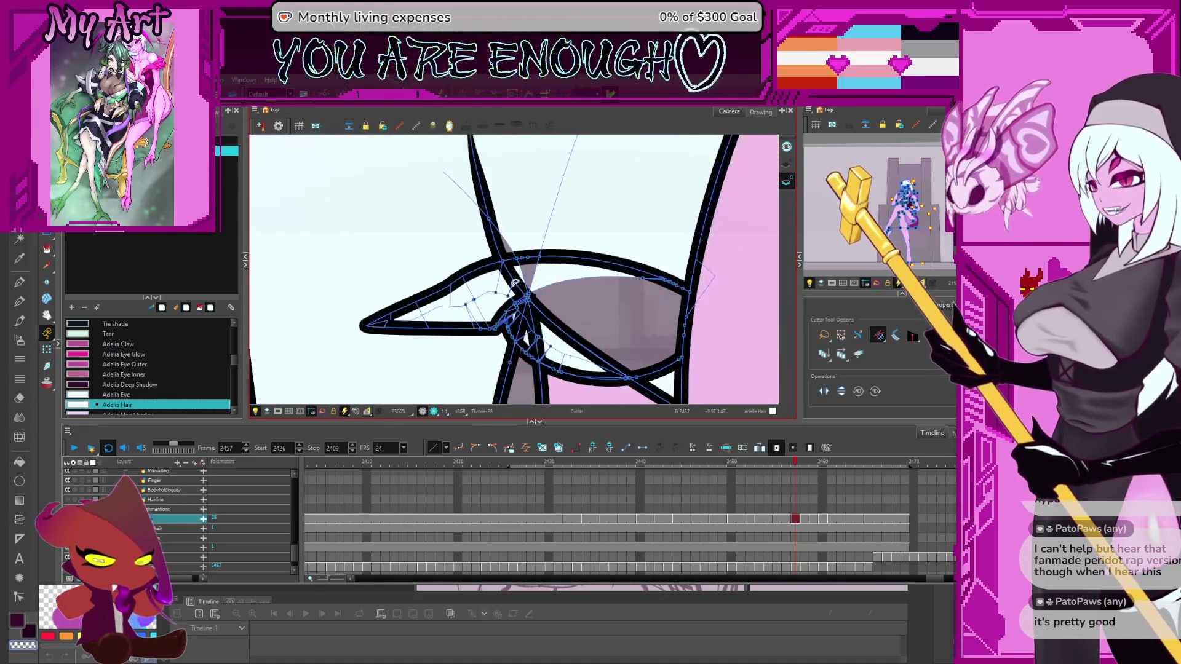
Paint the grey gap below the eye line, then pick the Skin and Fur swatches
key(alt+i)
click(559, 288)
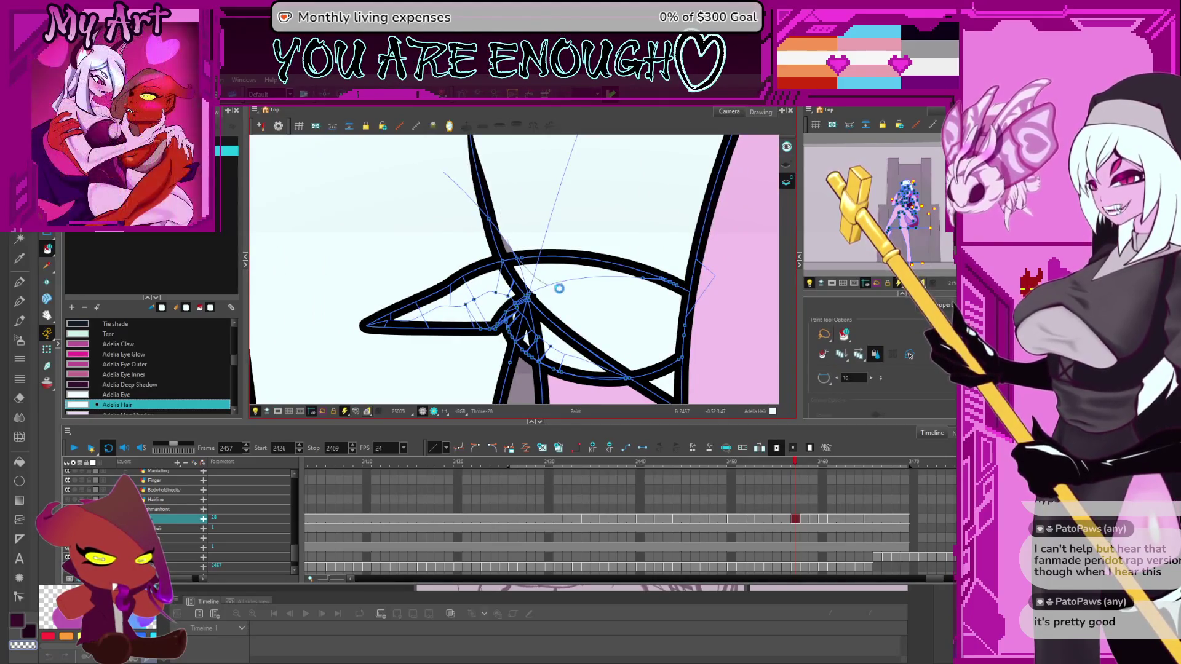
scroll(543, 315, down, 6)
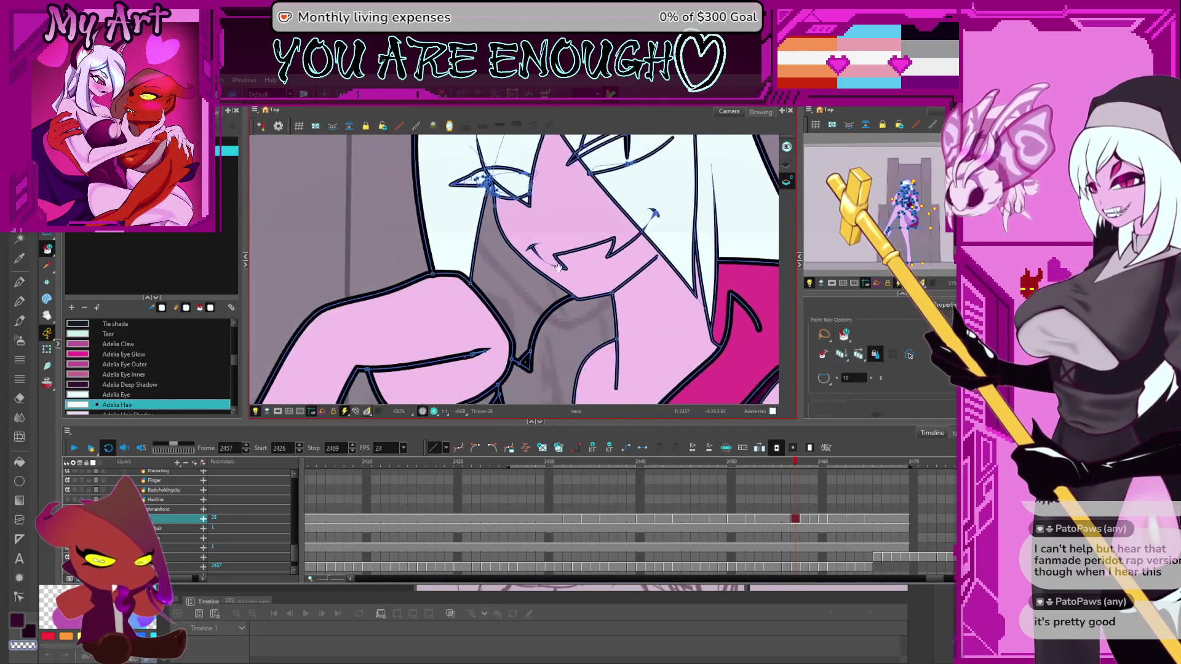
drag(591, 397, 616, 299)
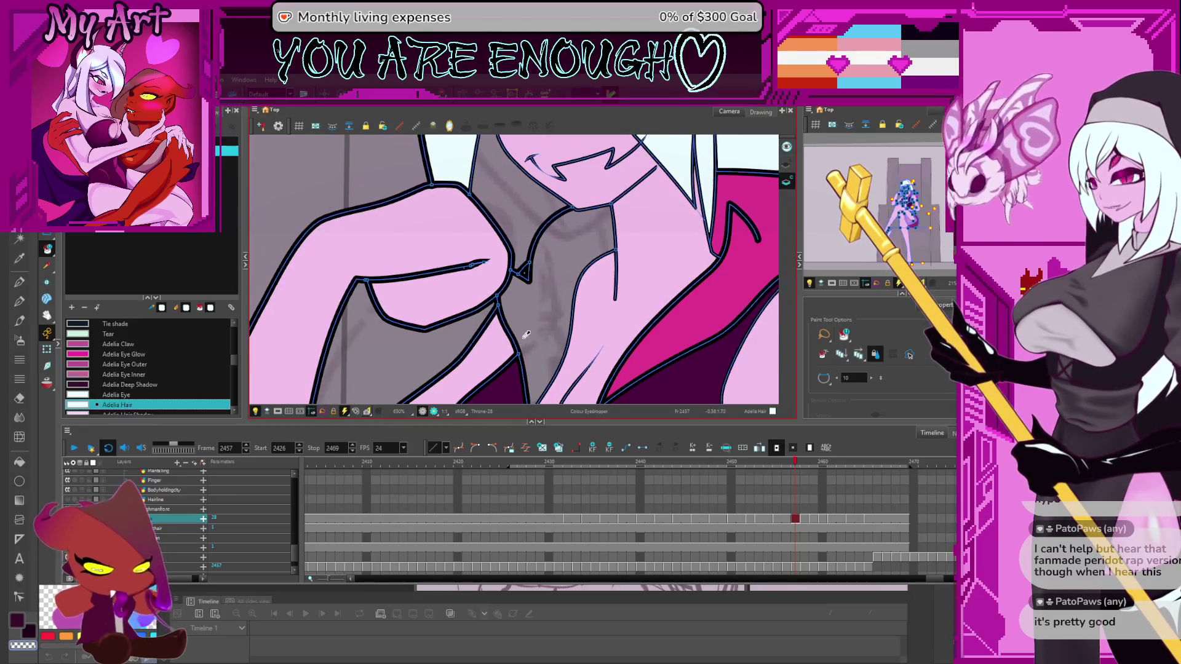
click(524, 276)
click(700, 284)
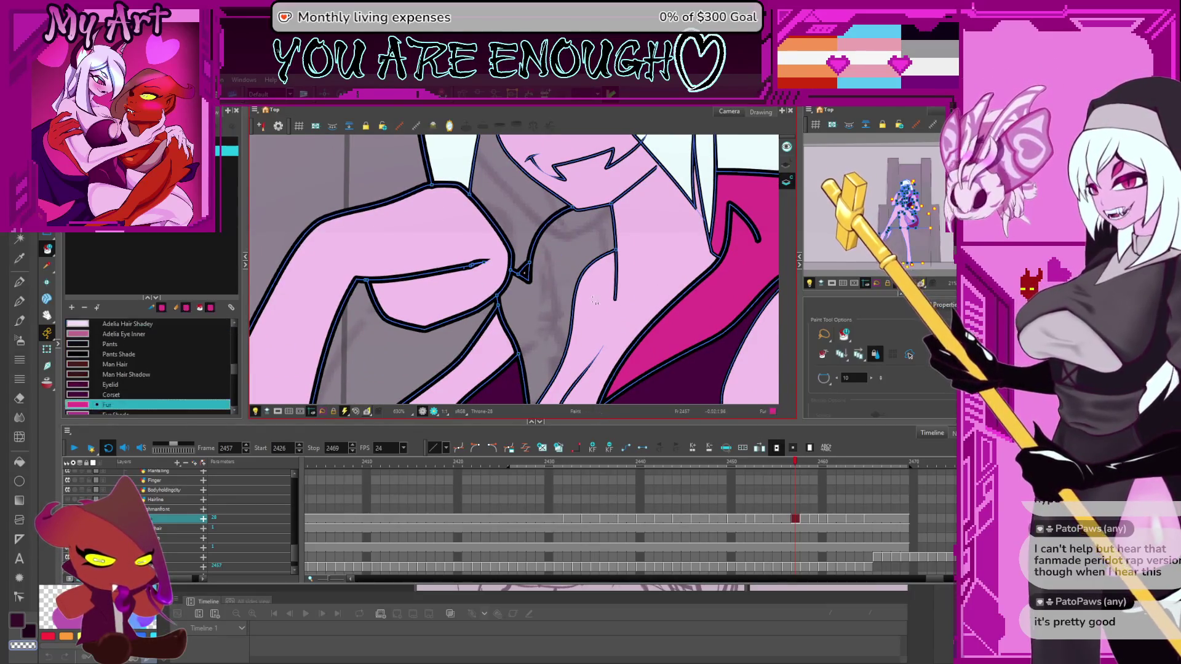
scroll(554, 294, down, 5)
key(Left)
key(Left)
key(Left)
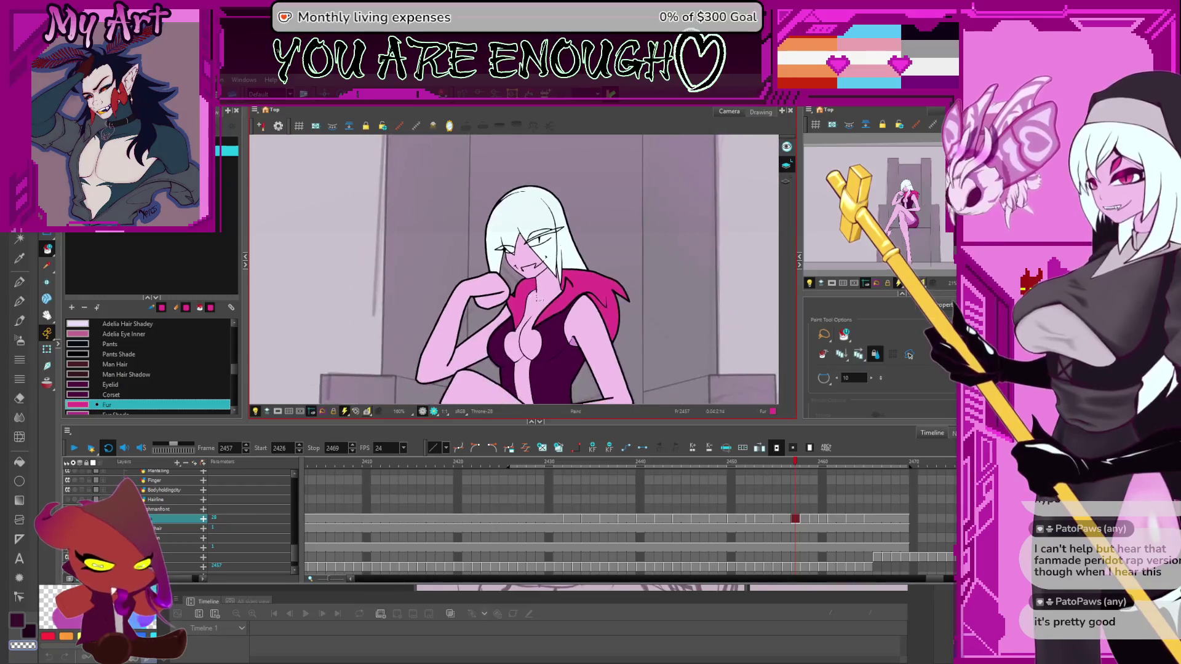
Step back and forth to frame 2440 and centre the view on the left eye
key(Left)
key(Left)
key(Left)
key(Left)
key(Left)
key(Left)
key(Left)
key(Left)
key(Left)
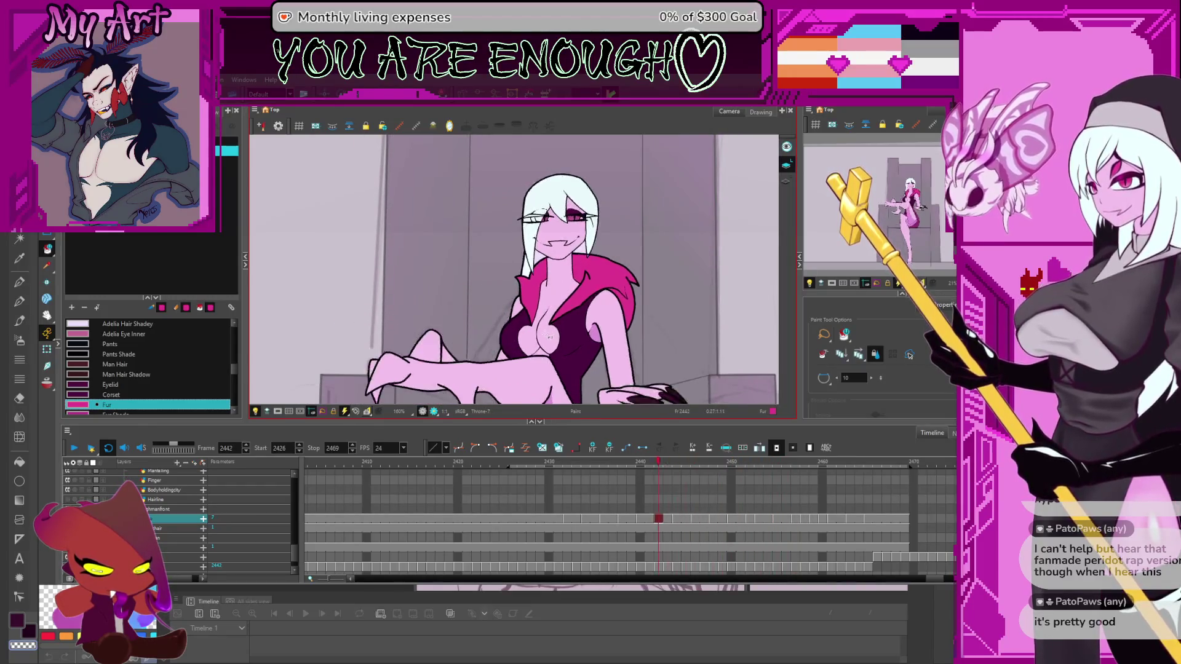
key(Left)
key(Left)
key(Left)
key(Right)
key(Right)
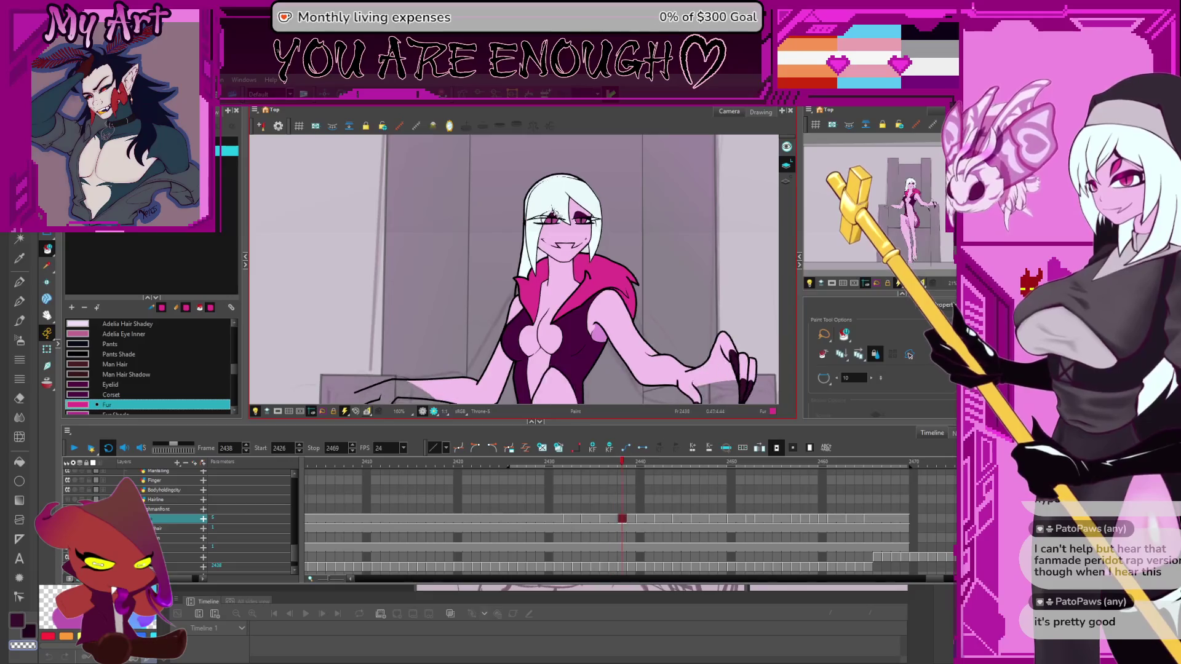
key(Right)
scroll(552, 212, up, 5)
scroll(552, 212, down, 2)
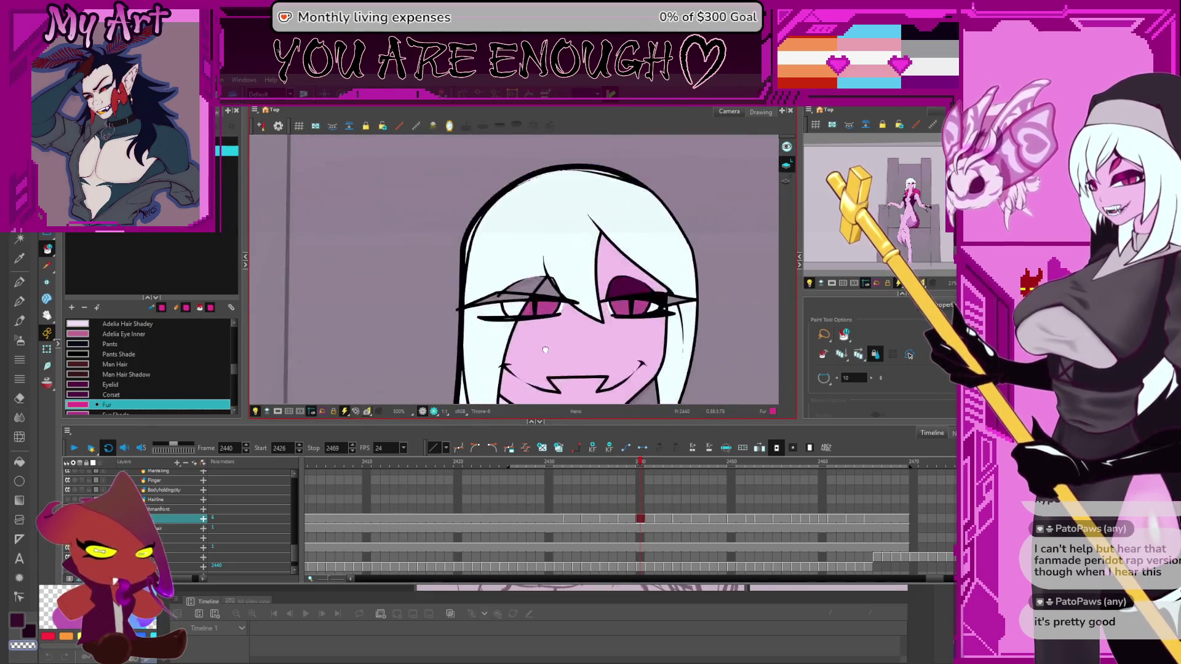
scroll(631, 293, down, 1)
scroll(630, 294, up, 1)
scroll(630, 293, up, 1)
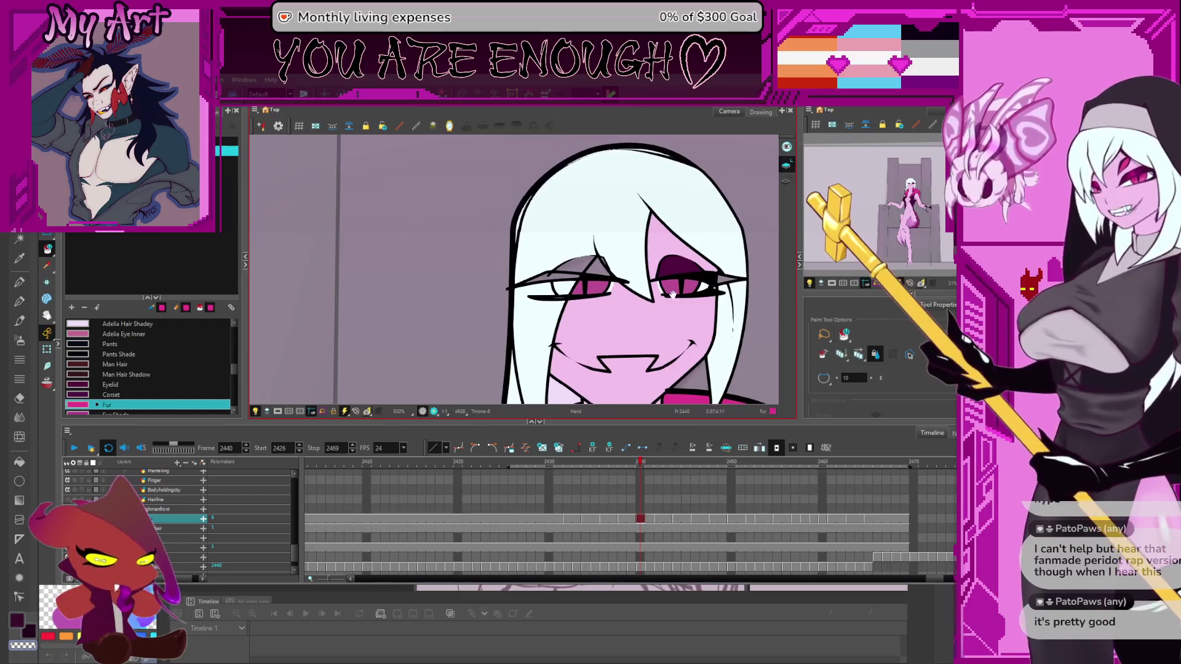
scroll(630, 251, up, 2)
drag(631, 251, 541, 265)
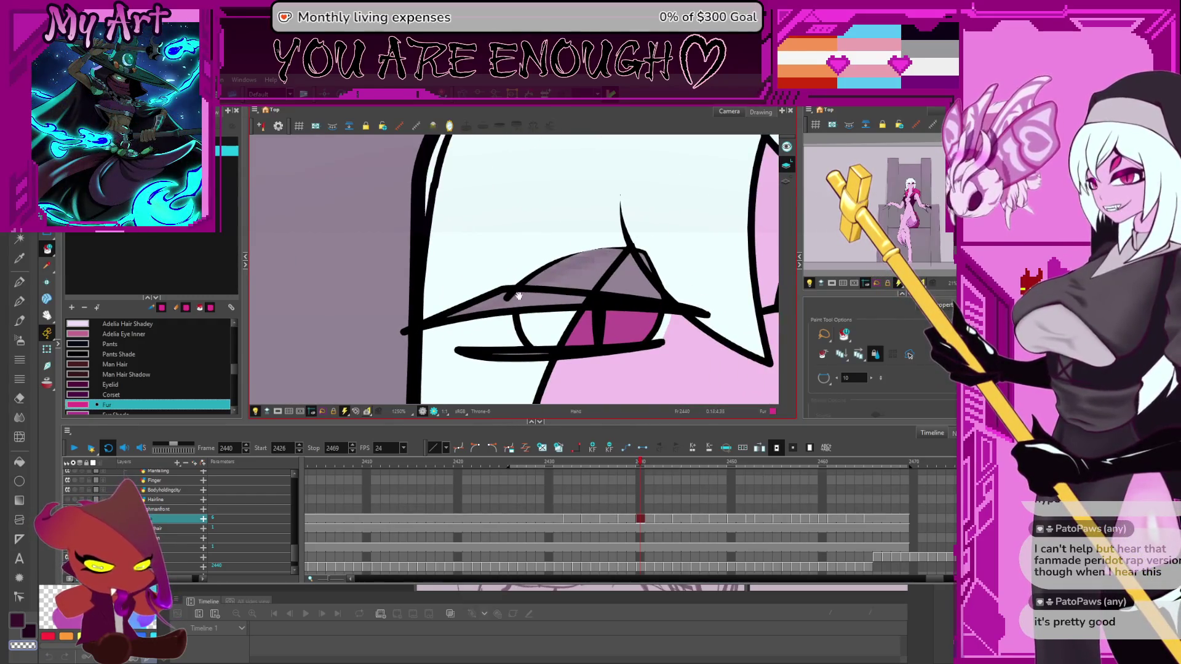
With the Cutter active, pan across both eyes and pick the Adelia Hair colour
key(x)
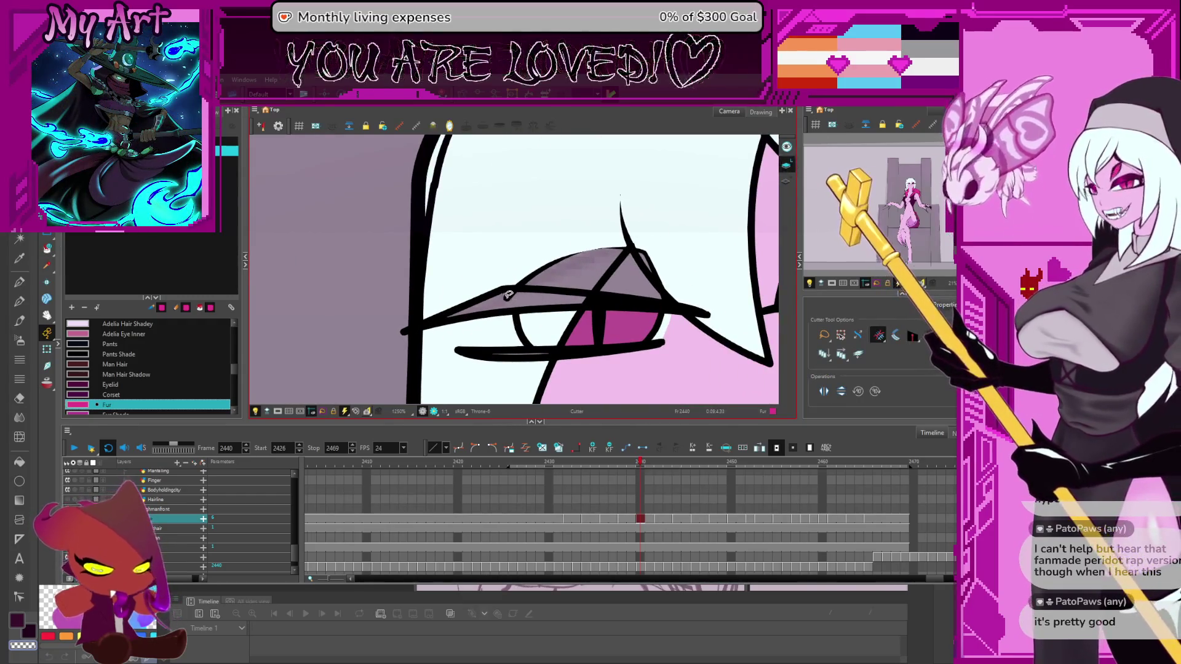
scroll(508, 293, down, 2)
scroll(508, 293, down, 2)
scroll(646, 313, up, 1)
scroll(669, 318, up, 1)
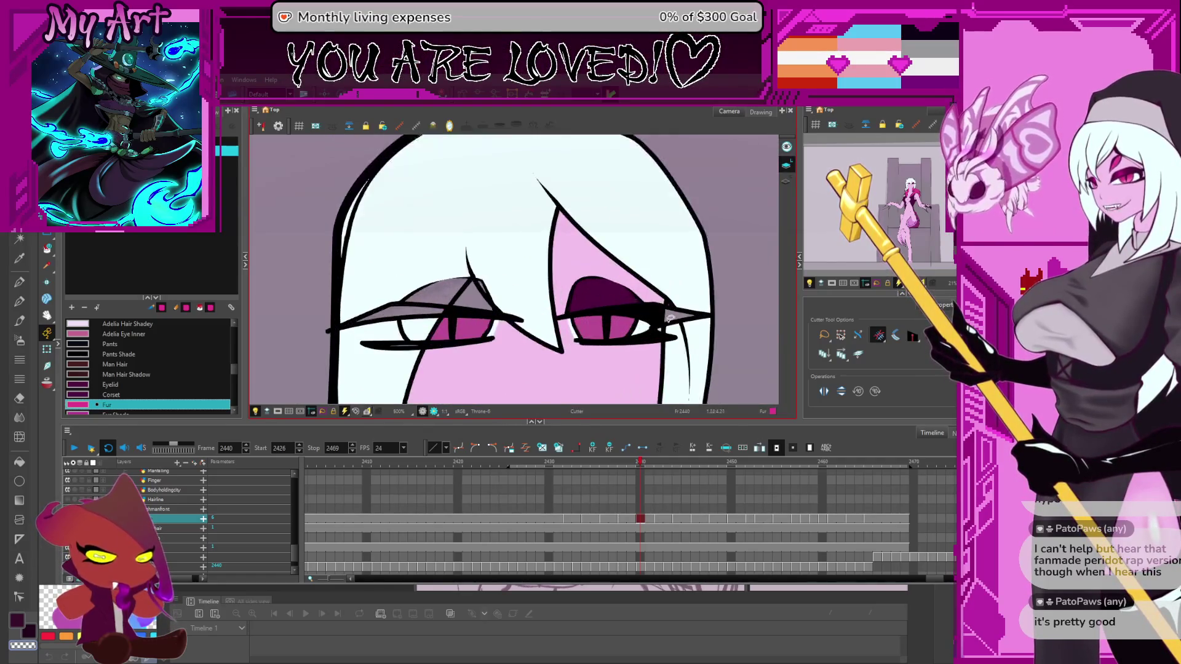
drag(670, 348, 644, 323)
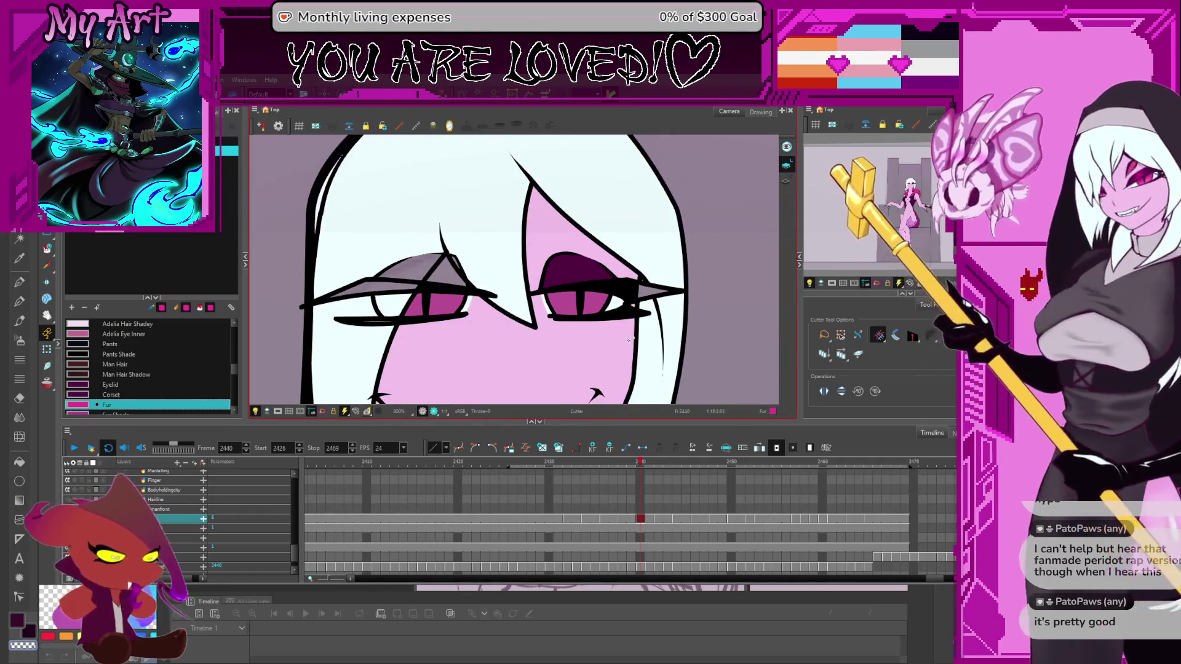
drag(632, 210, 640, 201)
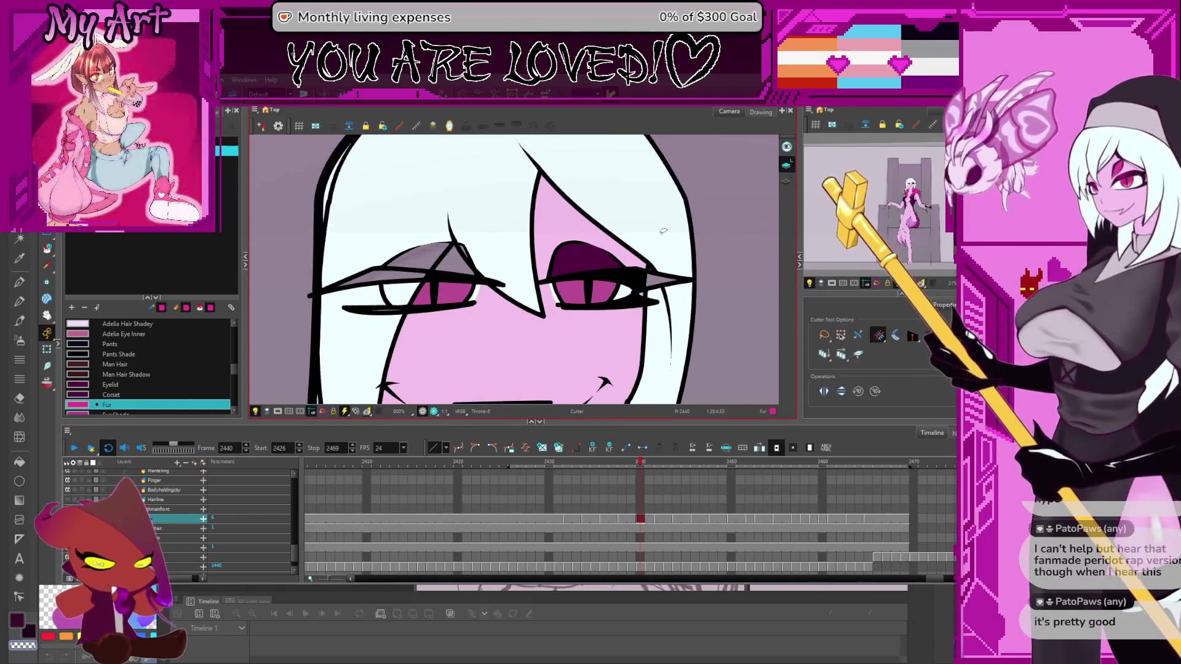
ctrl+alt+click(654, 239)
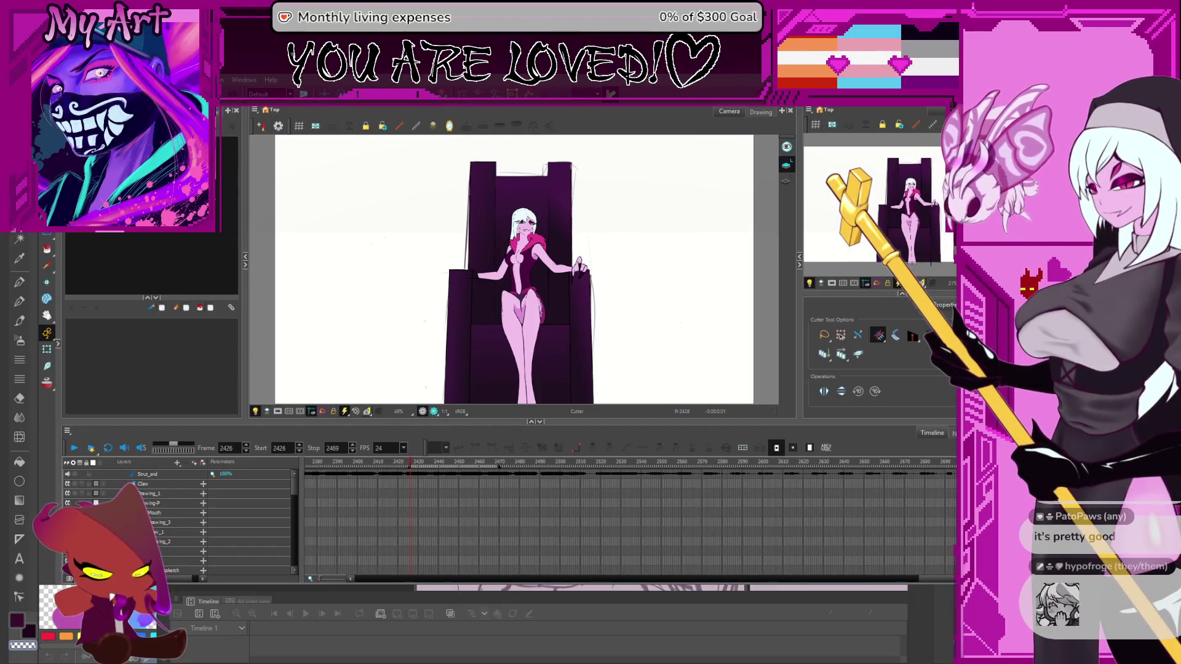
mouse_move(294, 502)
mouse_down()
mouse_move(295, 550)
mouse_move(295, 540)
mouse_up()
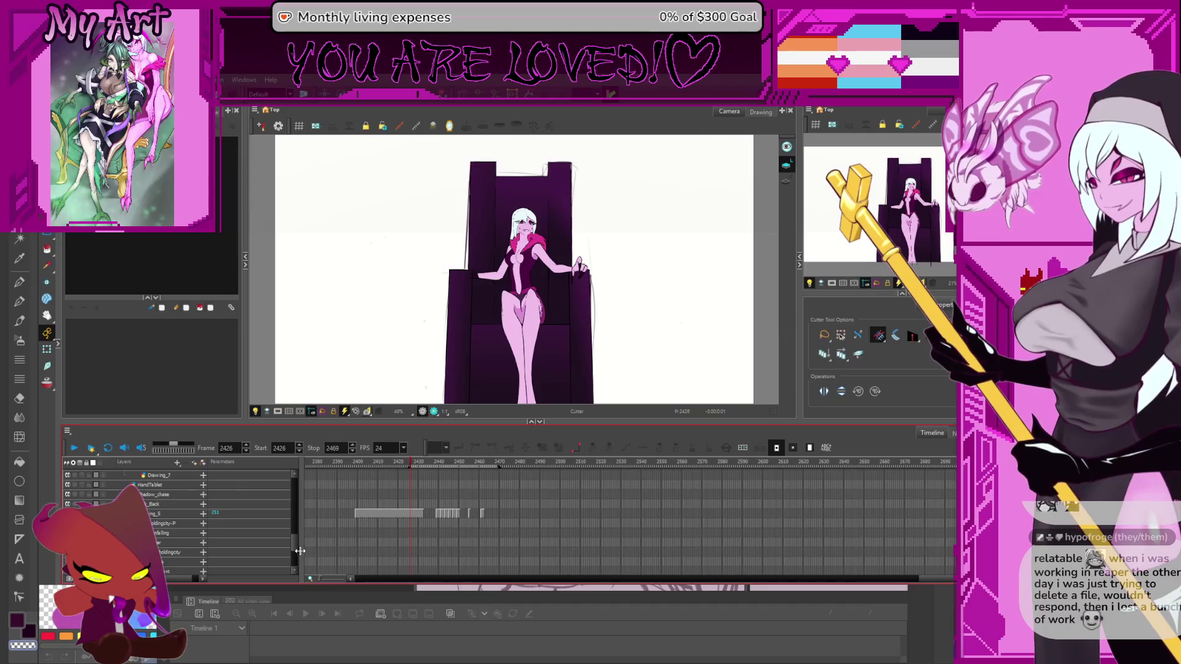
scroll(296, 554, down, 2)
scroll(297, 557, down, 1)
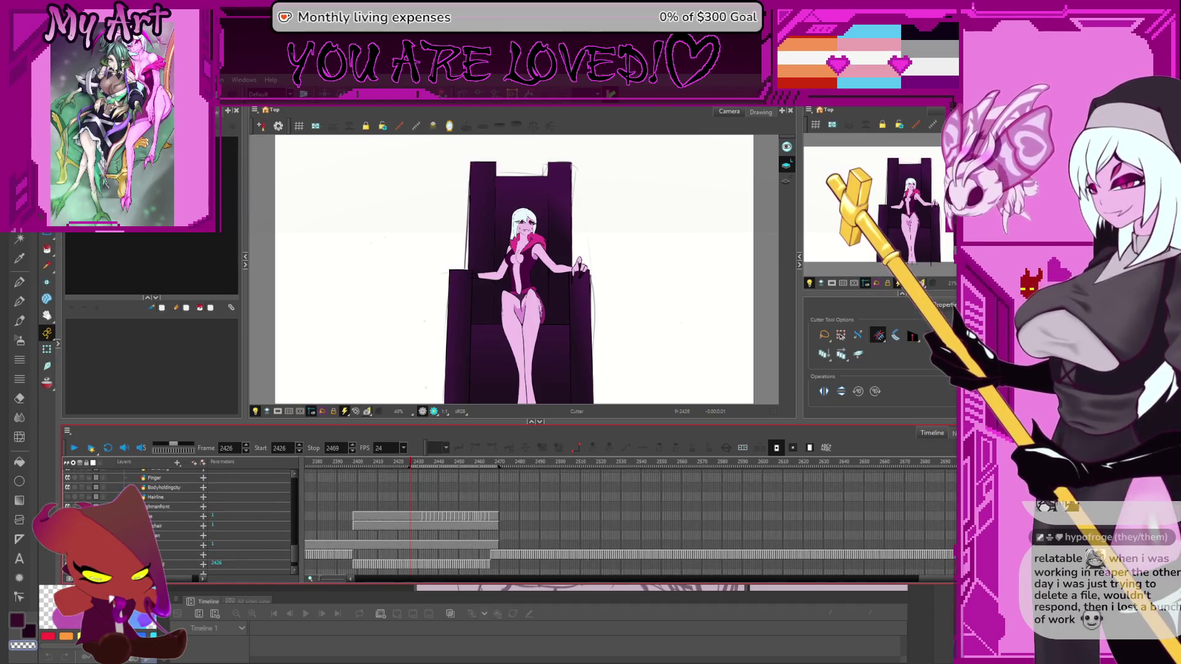
Select the drawing layer, step to frame 2441 and pick the stray eyelid stroke fragment
click(152, 487)
scroll(570, 218, up, 1)
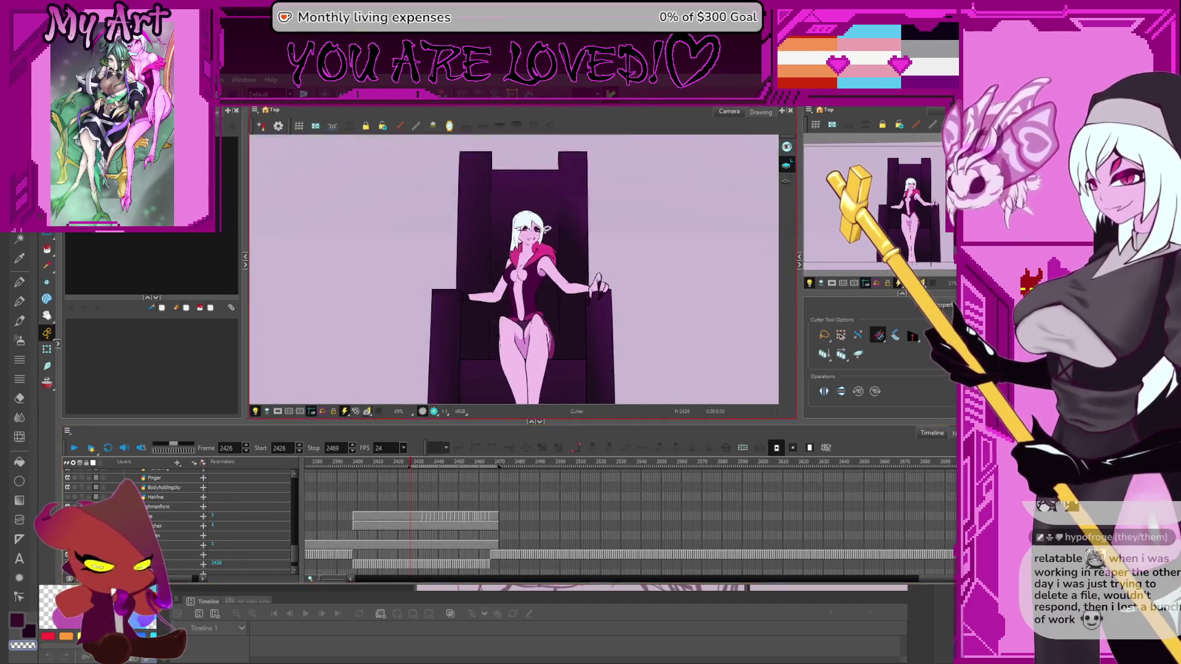
scroll(565, 249, up, 2)
scroll(561, 288, up, 1)
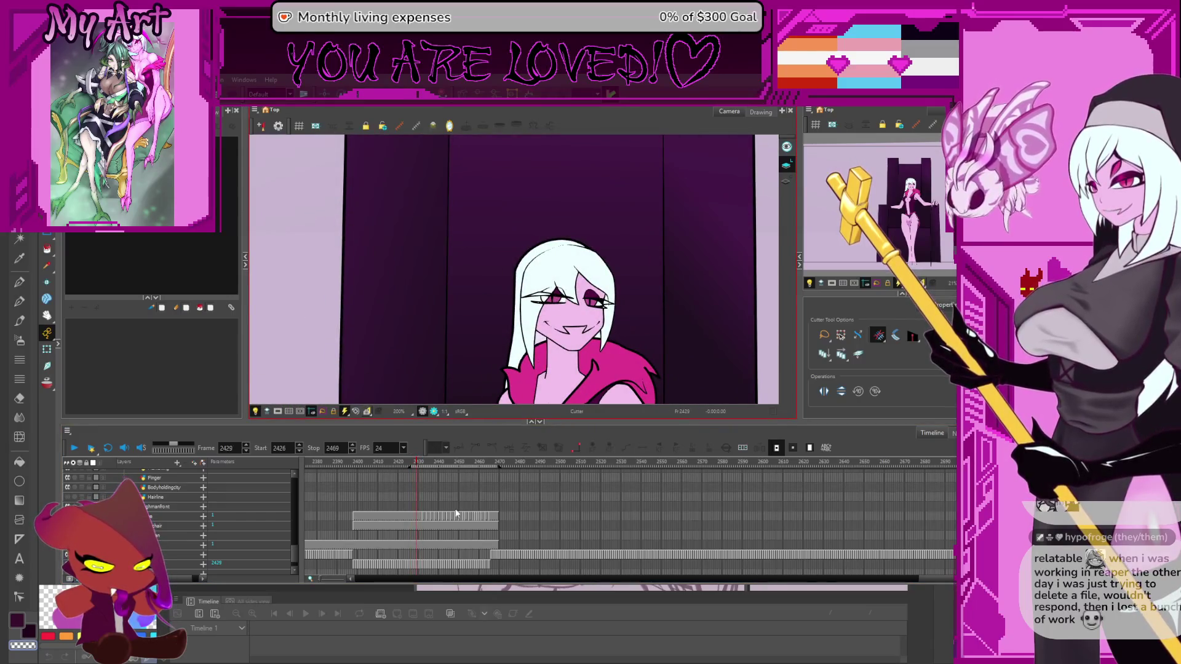
key(period)
key(period)
key(period)
key(period)
key(period)
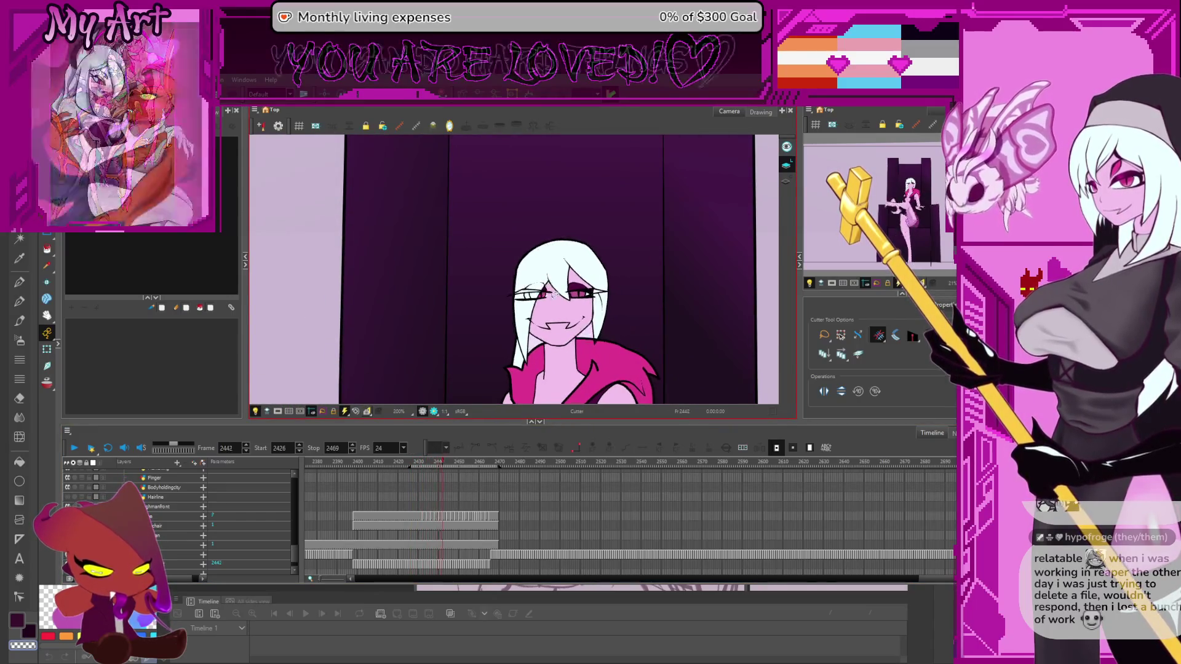
key(period)
key(period)
scroll(551, 285, up, 2)
scroll(549, 278, up, 1)
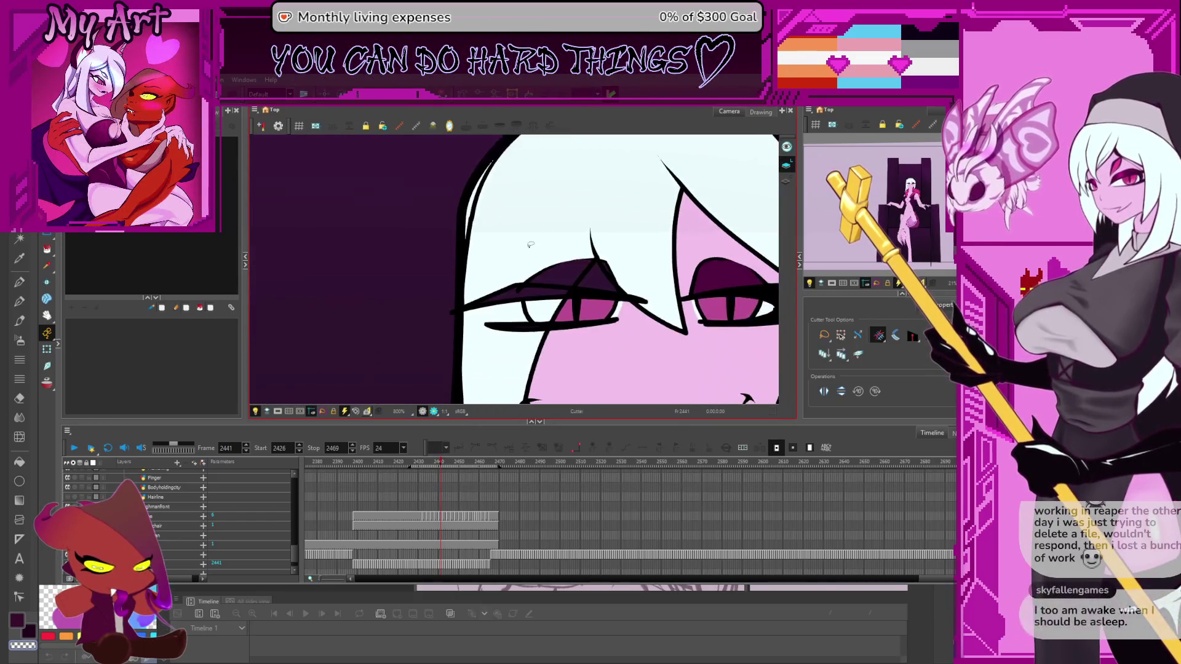
key(comma)
key(period)
key(comma)
key(comma)
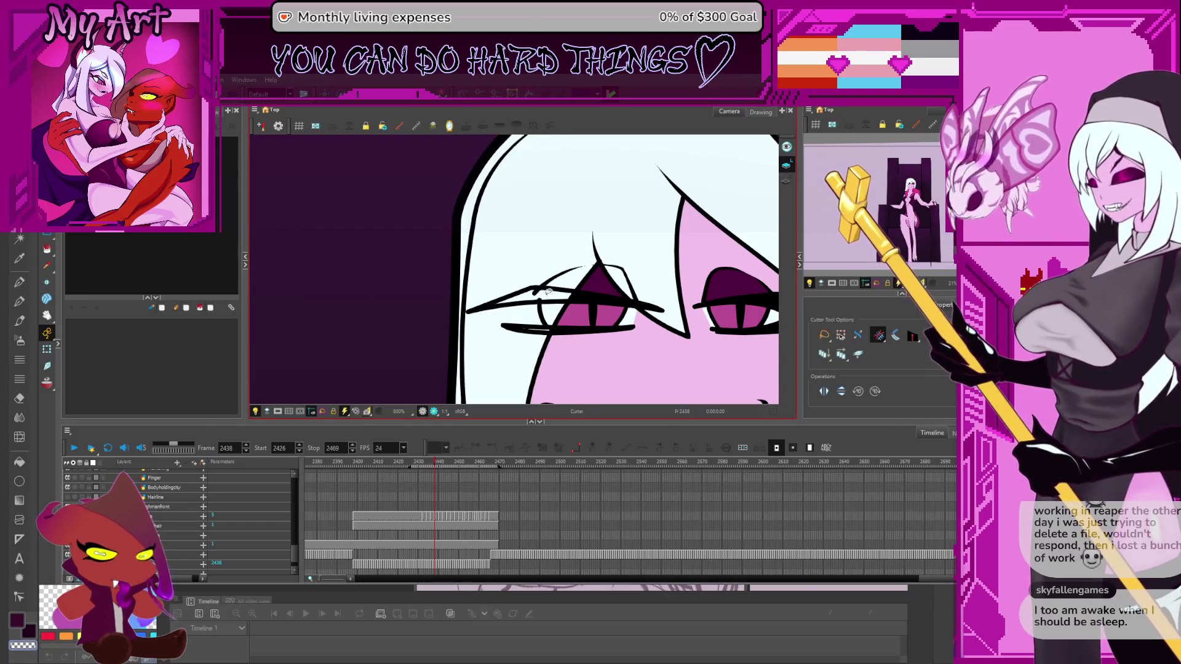
key(period)
key(period)
key(period)
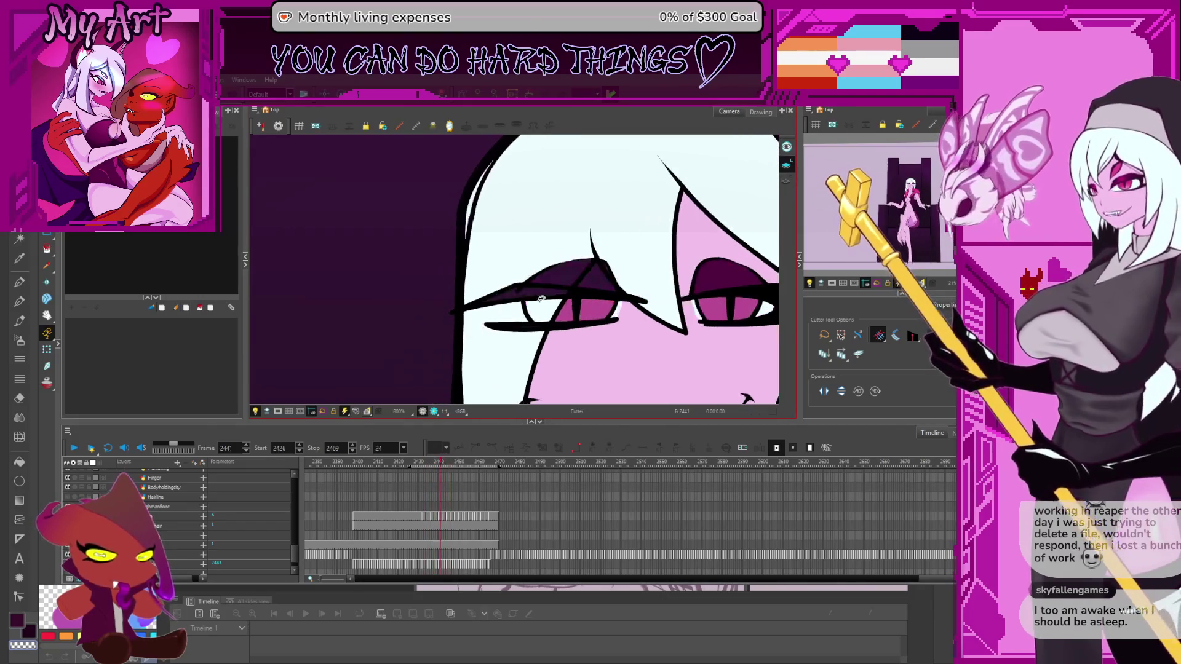
click(542, 298)
scroll(542, 295, up, 1)
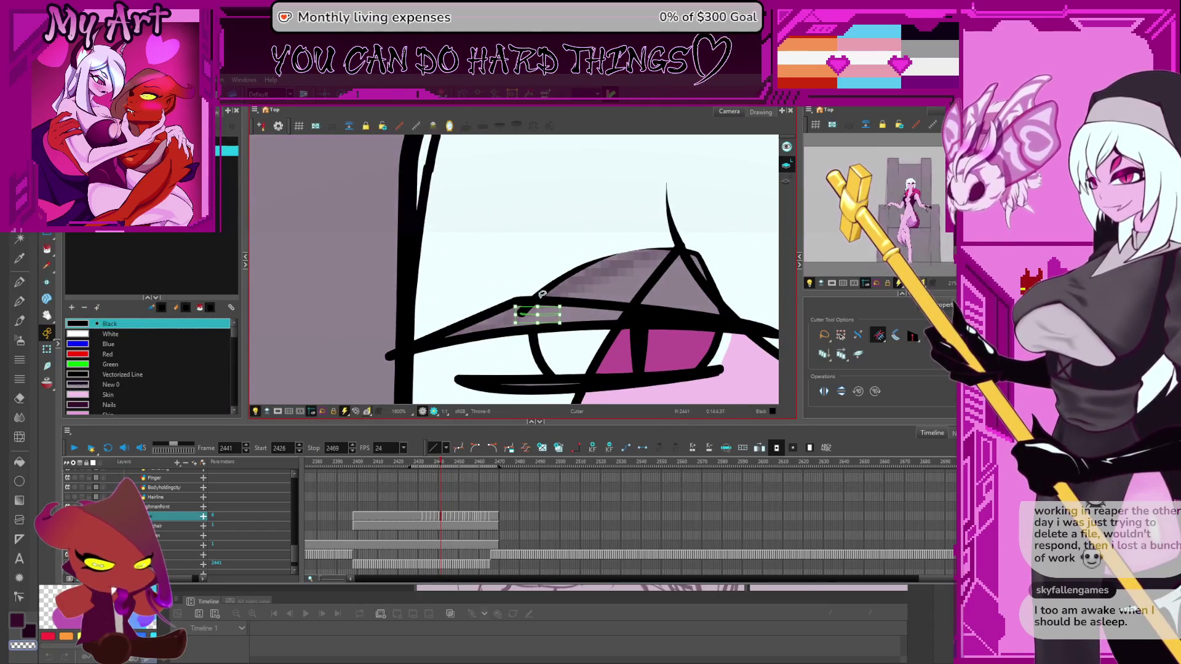
Pan the close-up view across the left eye around the stray lid fragment
drag(541, 294, 528, 263)
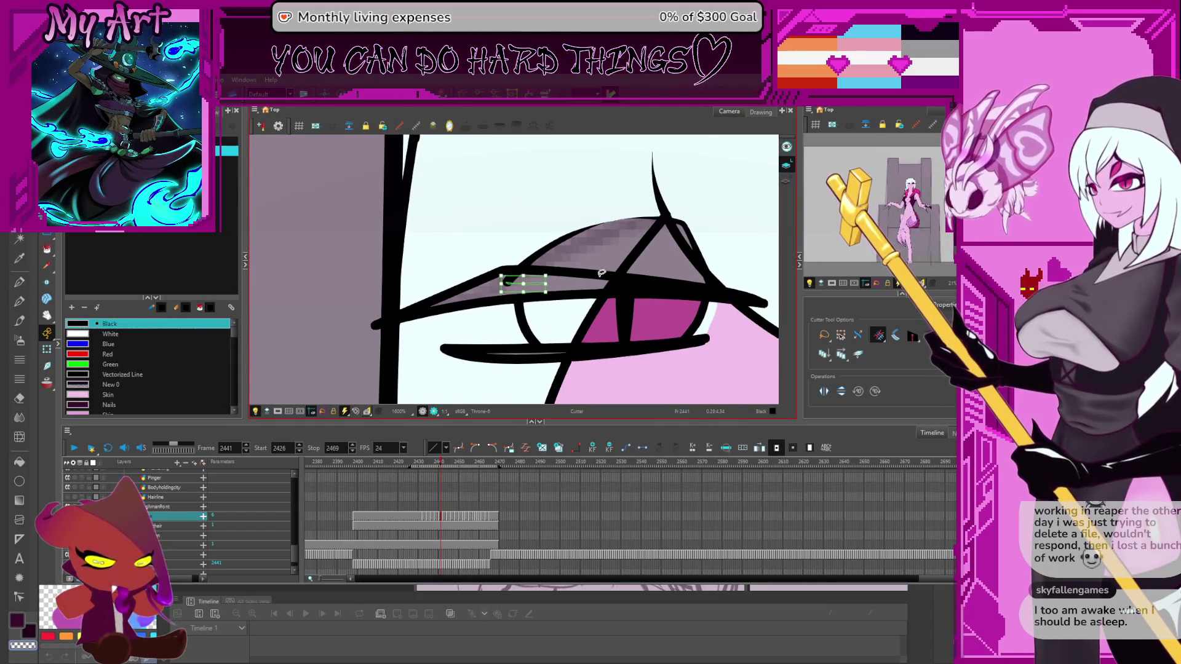
drag(802, 173, 771, 198)
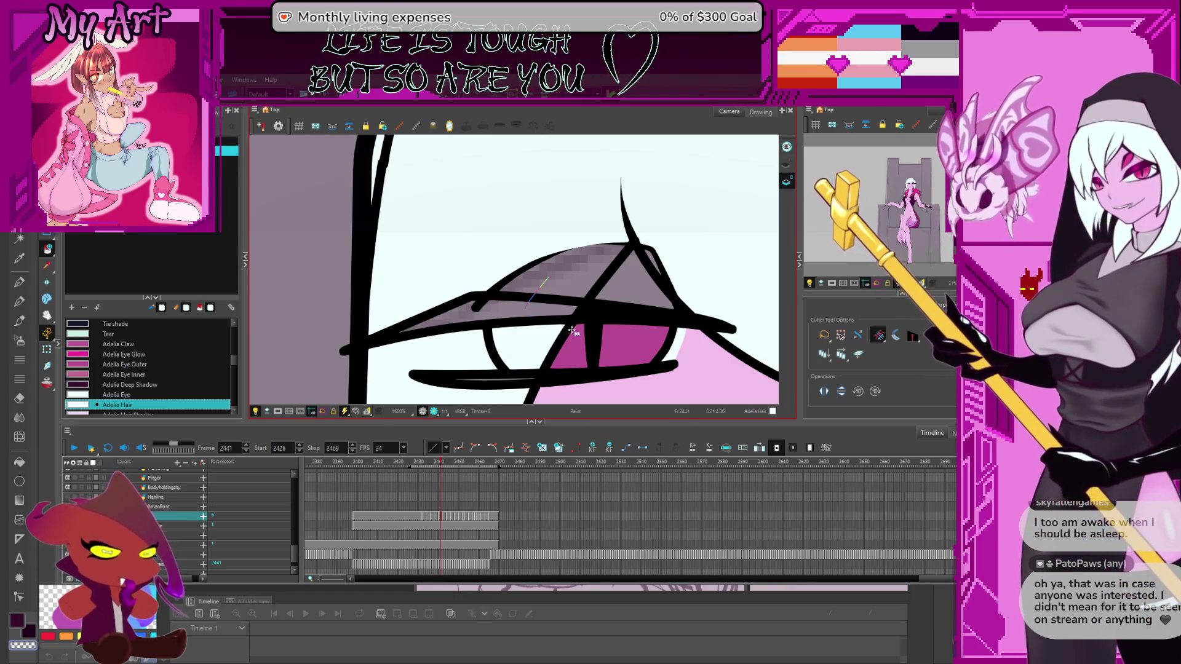
Switch to the Paint tool and pan across the hair line art from the head top to the right side
key(alt+i)
scroll(542, 265, down, 3)
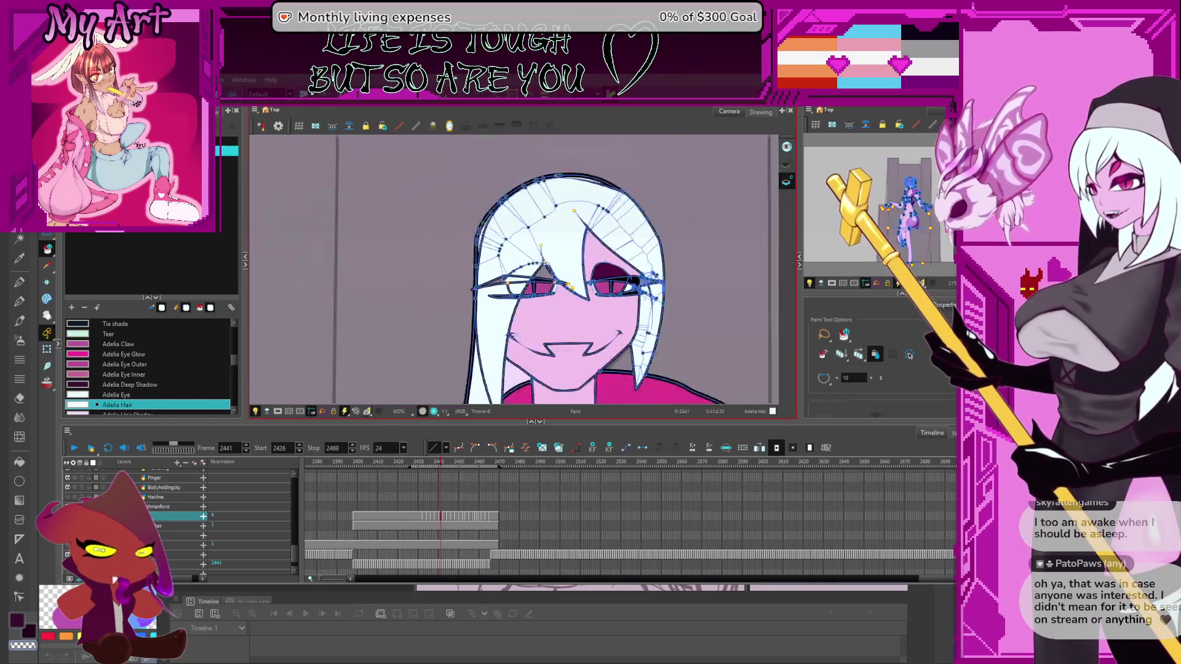
scroll(584, 226, up, 2)
drag(584, 225, 533, 281)
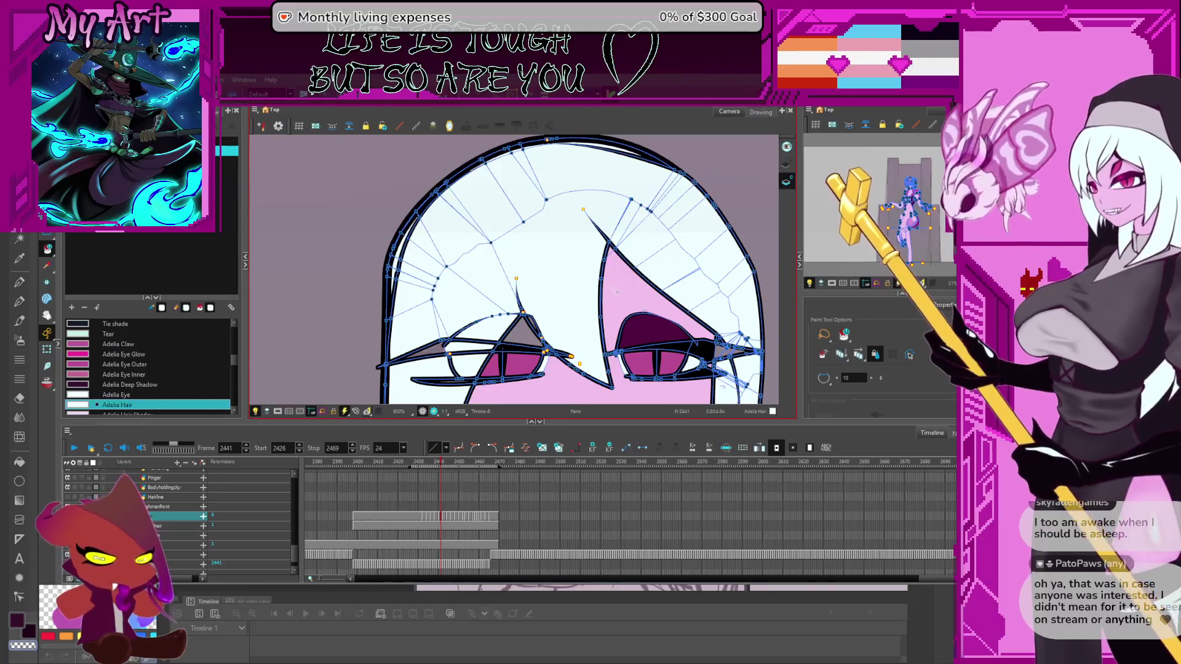
drag(672, 247, 710, 294)
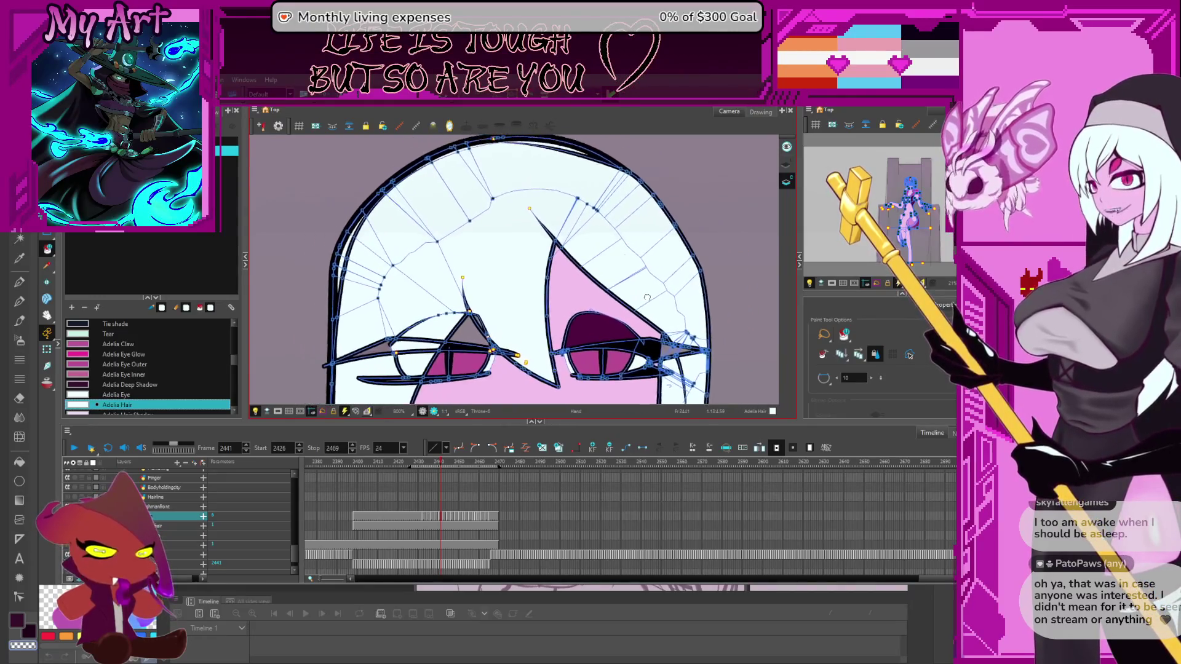
drag(557, 299, 609, 319)
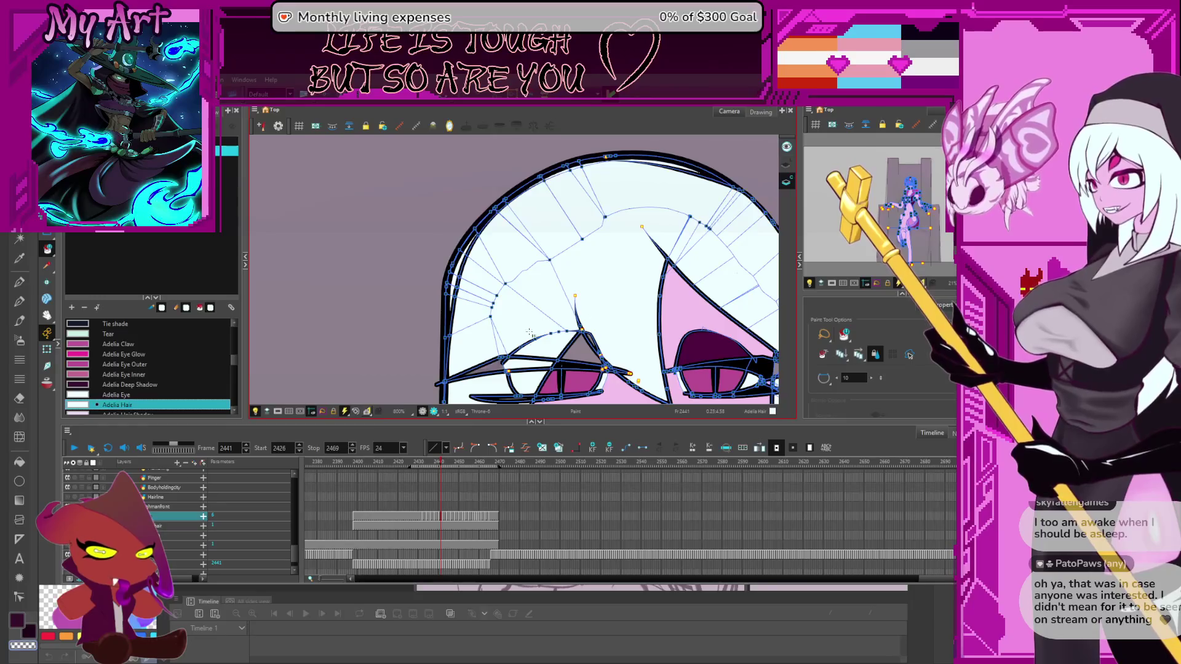
drag(555, 366, 627, 333)
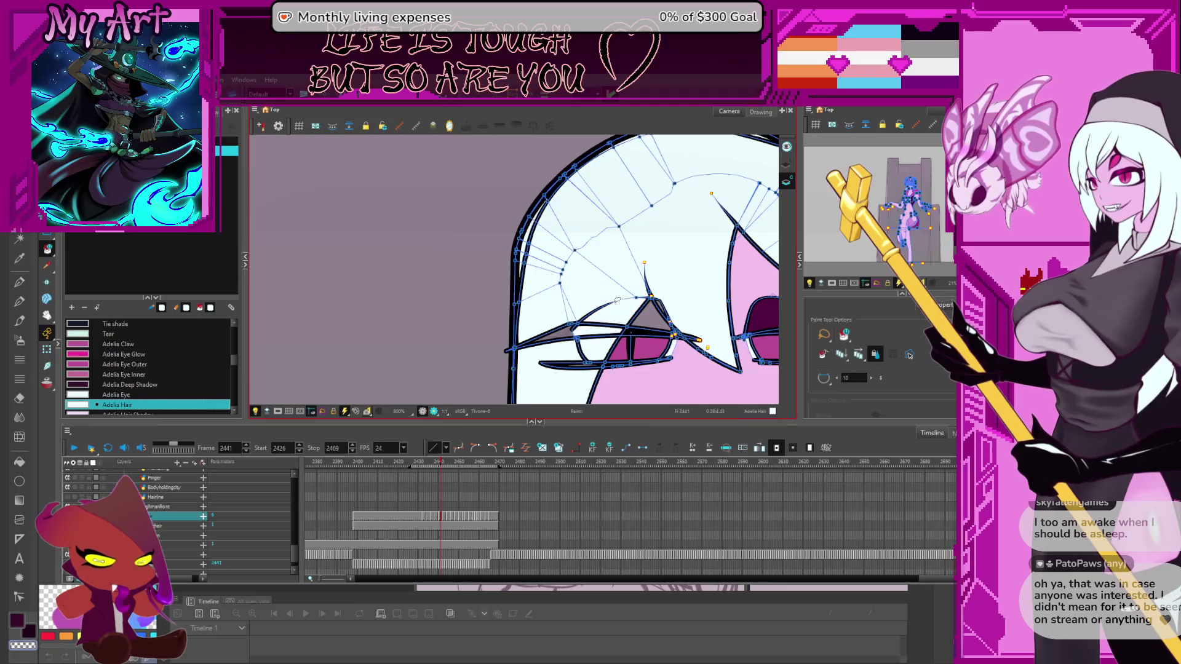
mouse_move(633, 291)
mouse_down()
mouse_move(609, 280)
mouse_move(471, 314)
mouse_up()
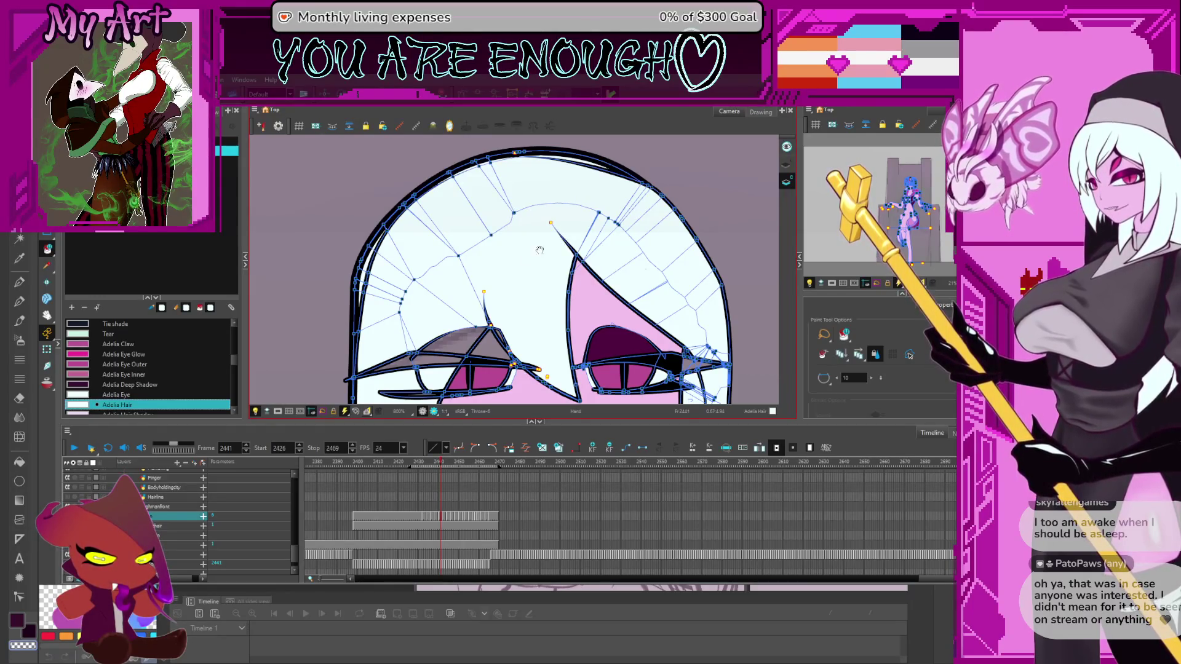
scroll(566, 240, left, 3)
scroll(523, 261, left, 2)
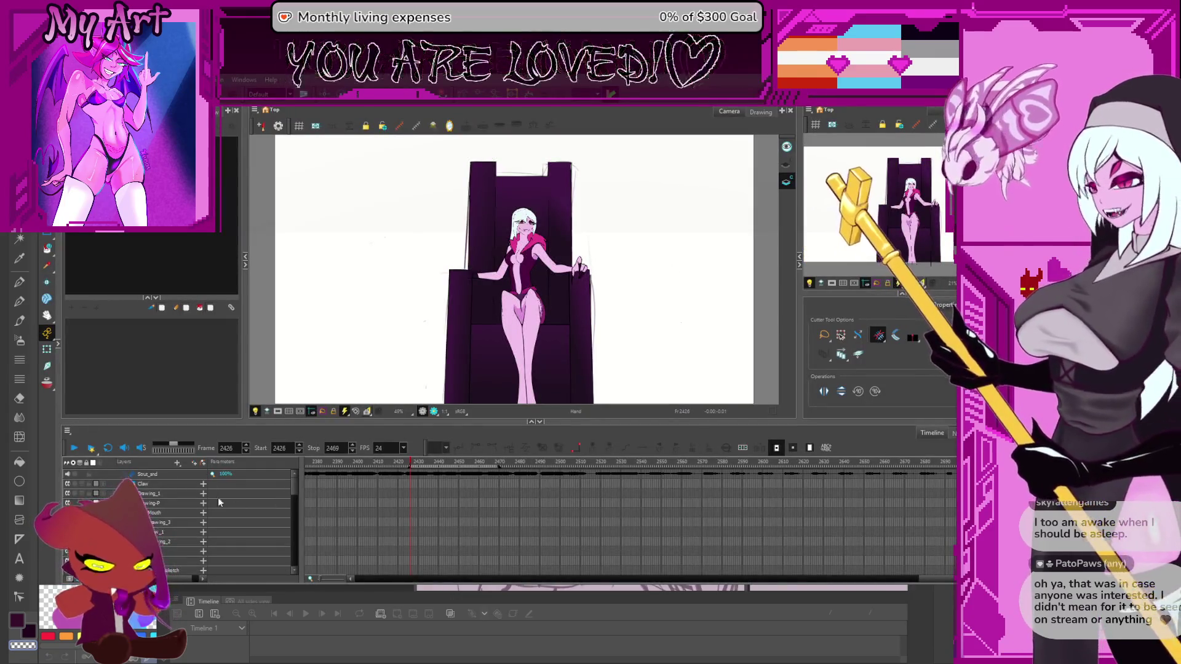
Pick the layer's drawing cell, step ahead to frame 2441 and switch to the Select tool
drag(292, 484, 286, 553)
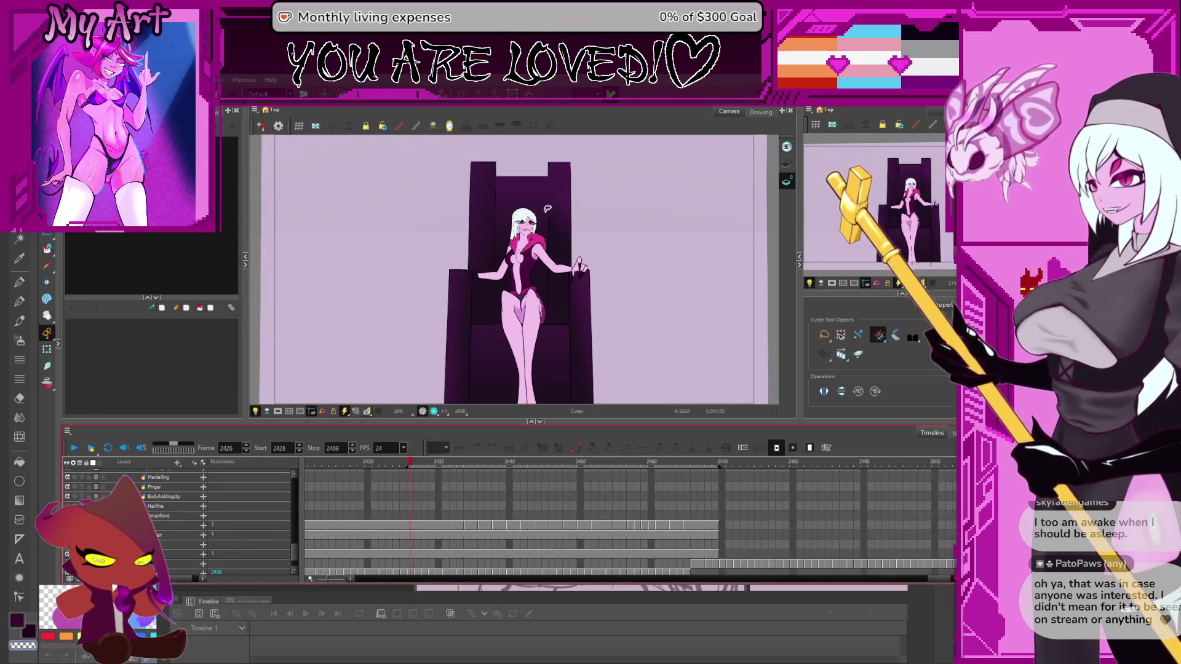
click(455, 530)
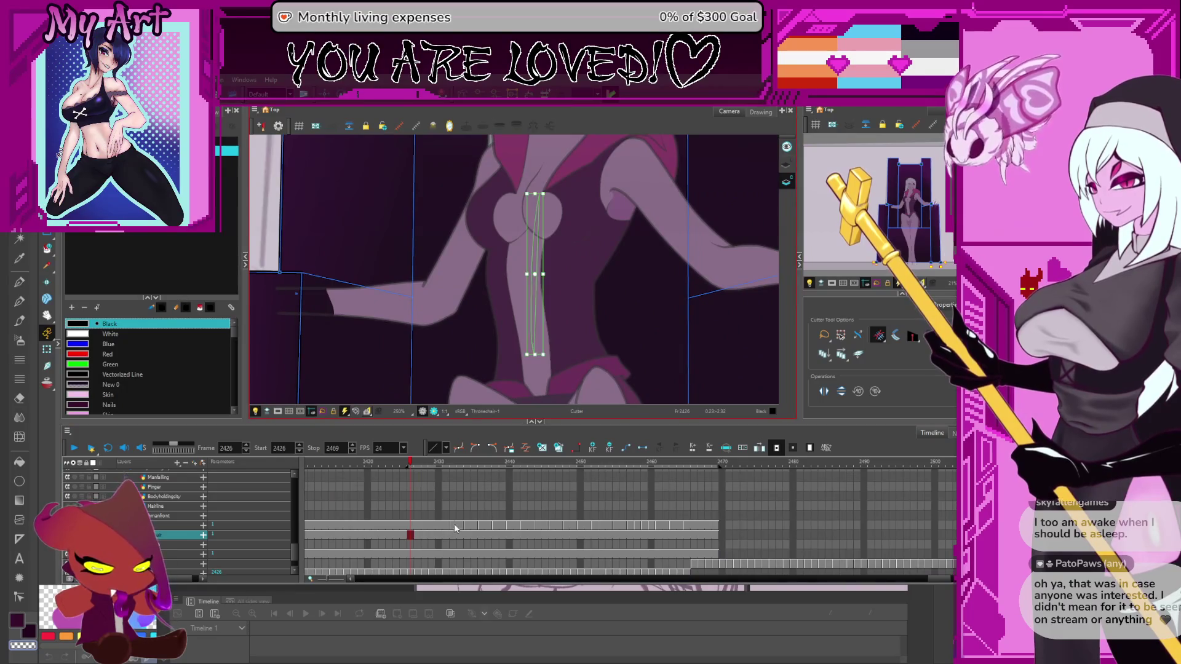
key(g)
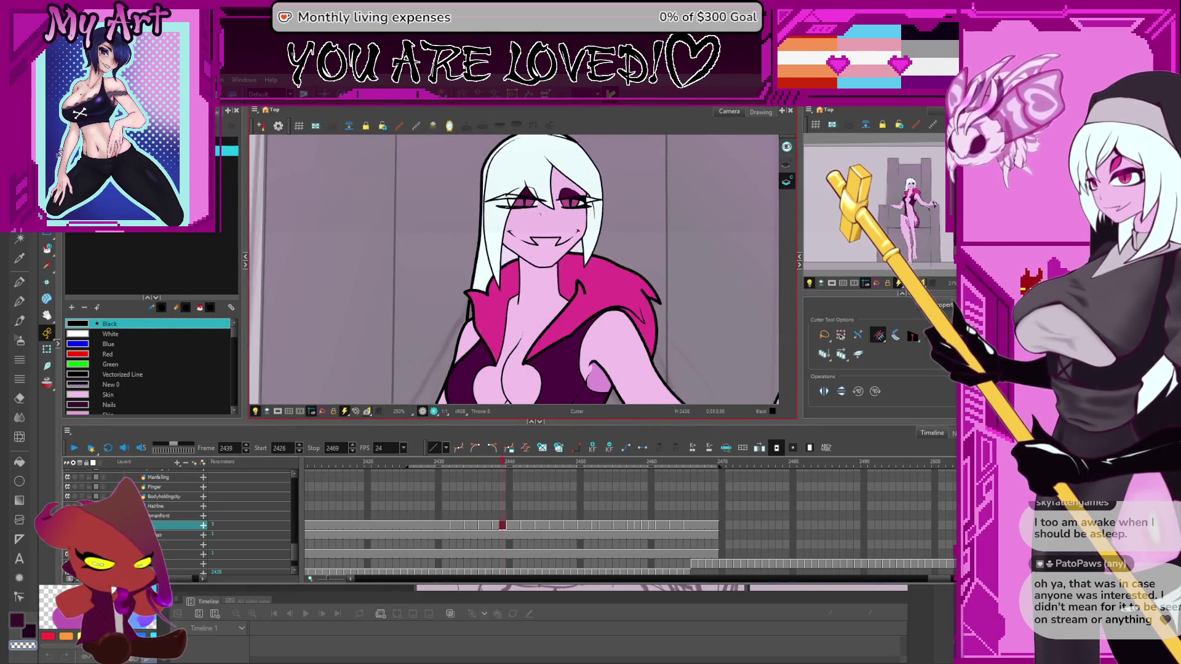
key(g)
key(g)
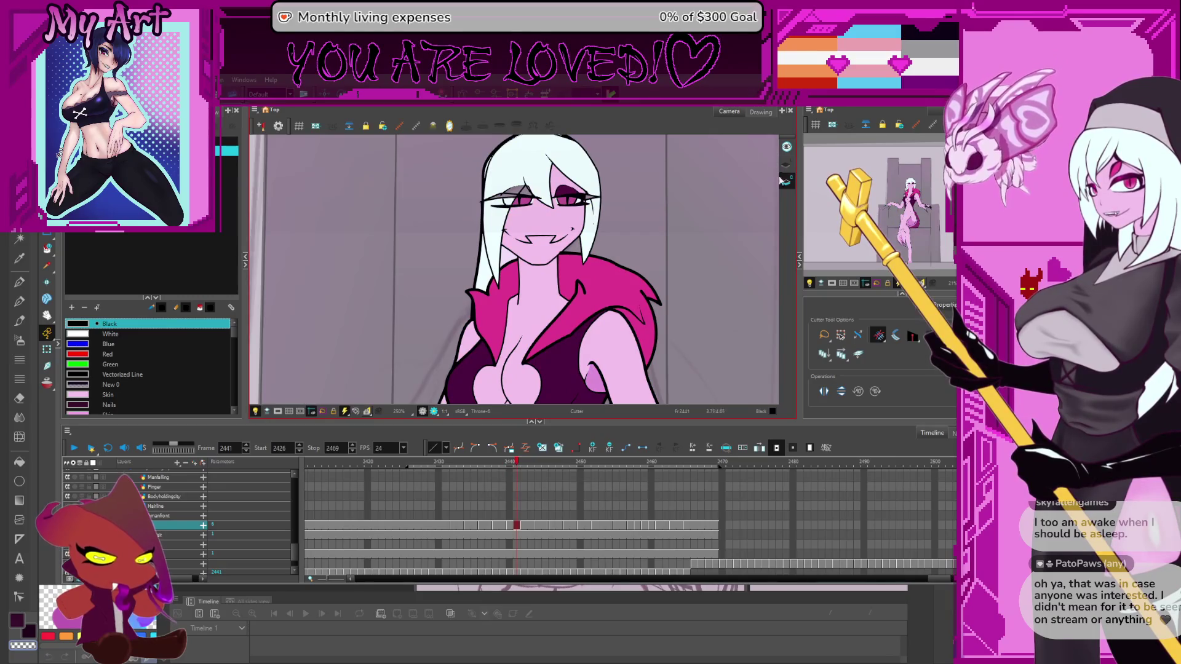
scroll(640, 242, up, 2)
scroll(641, 242, up, 2)
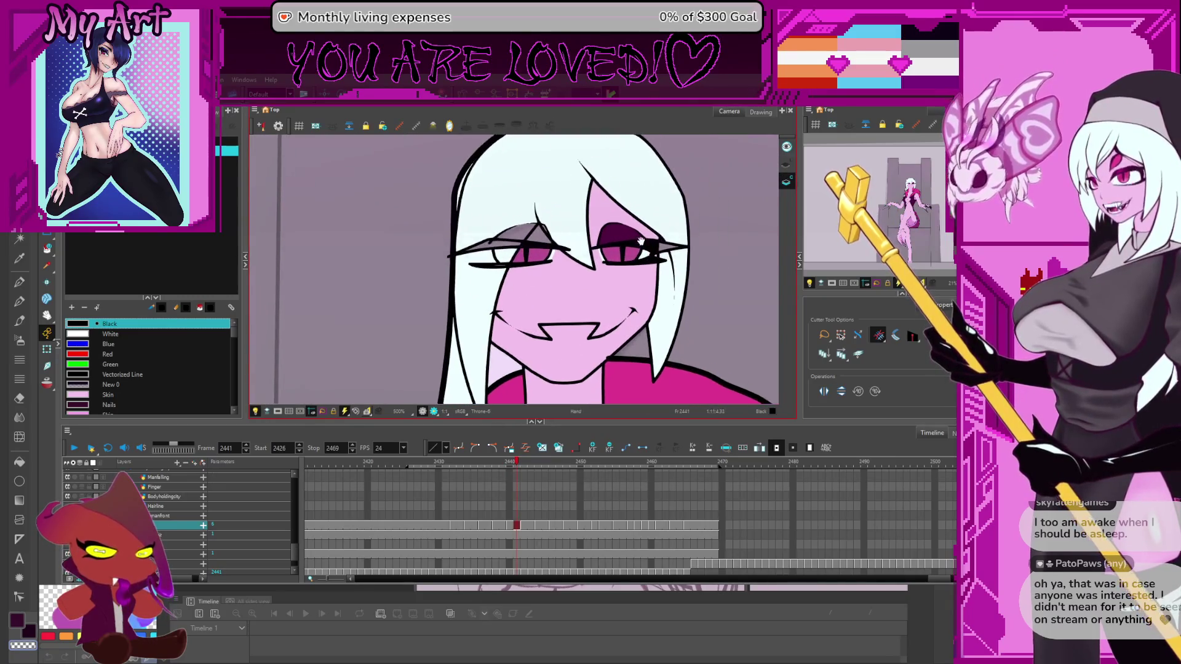
click(337, 127)
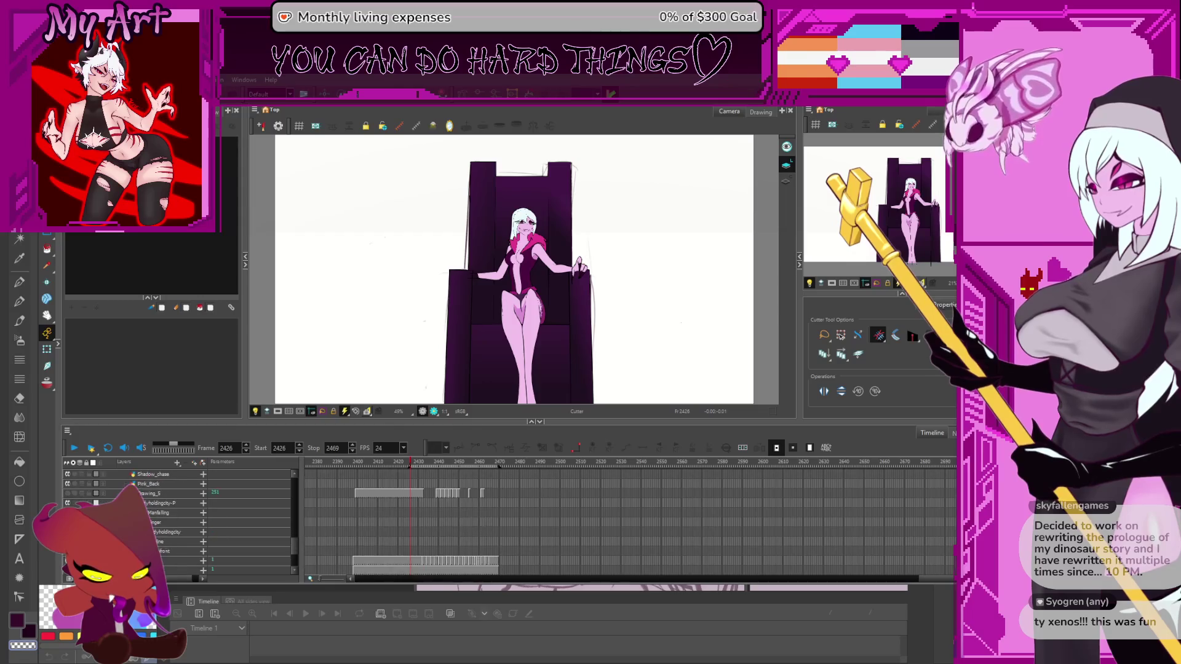
scroll(628, 526, down, 1)
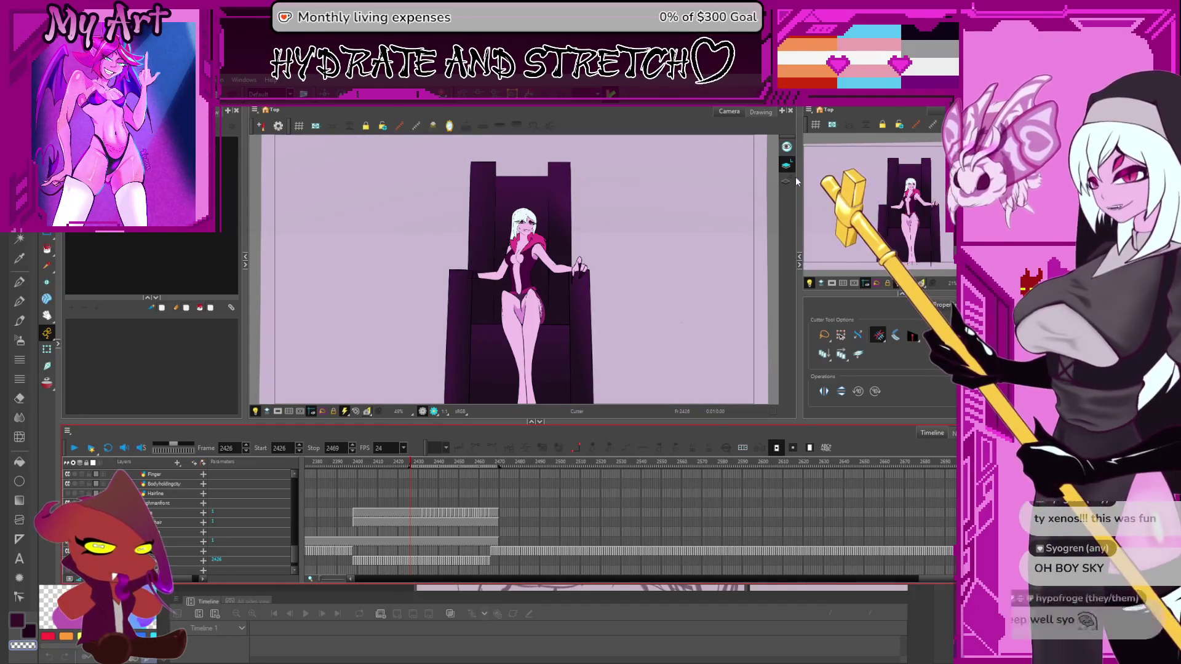
Make the Camera view the active view
click(768, 187)
scroll(589, 256, up, 2)
scroll(589, 257, up, 2)
scroll(589, 257, up, 1)
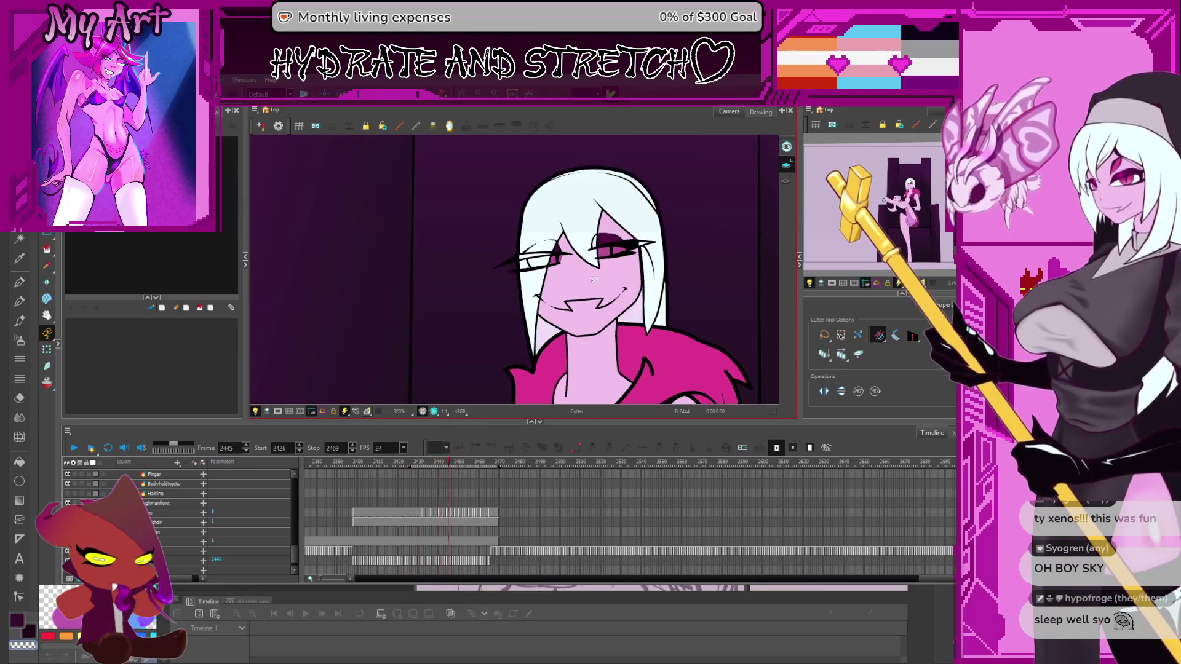
Flip between frames 2441 and 2442, advance to frame 2448 and pick its Throne-12 drawing
key(comma)
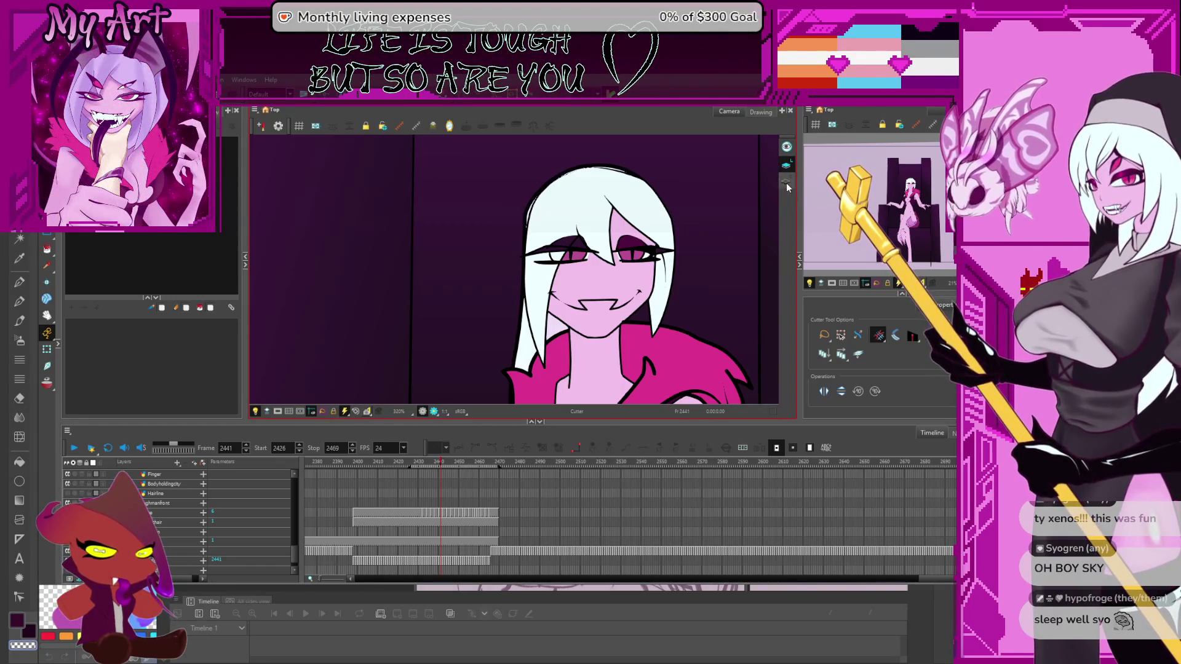
key(period)
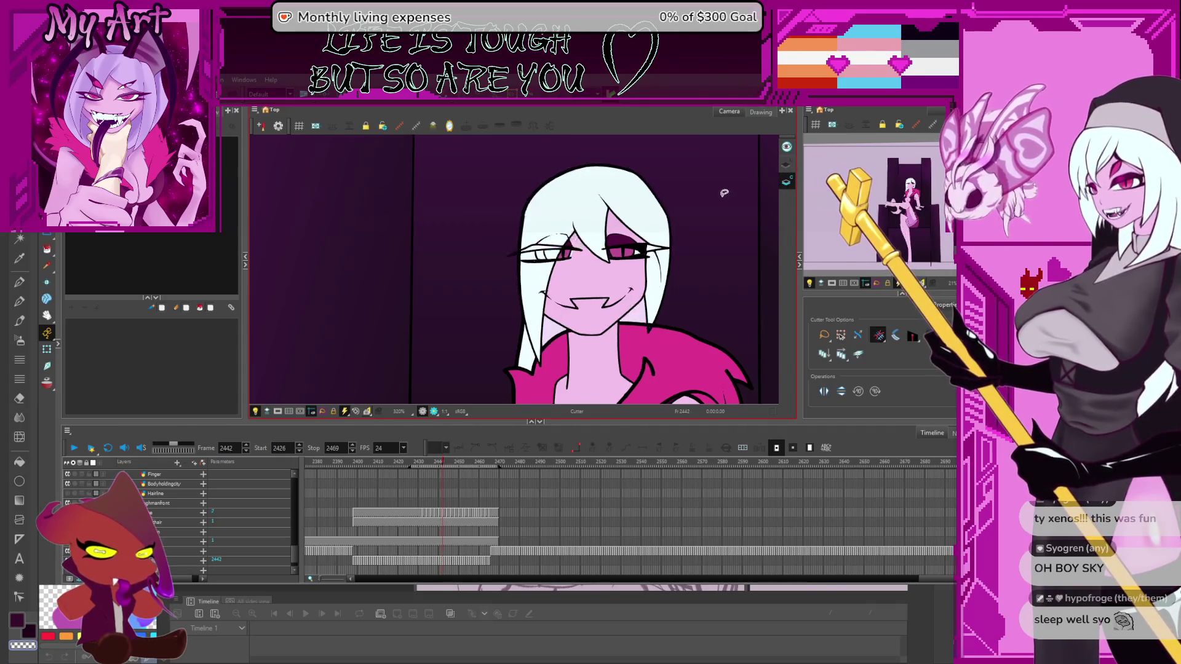
key(comma)
key(period)
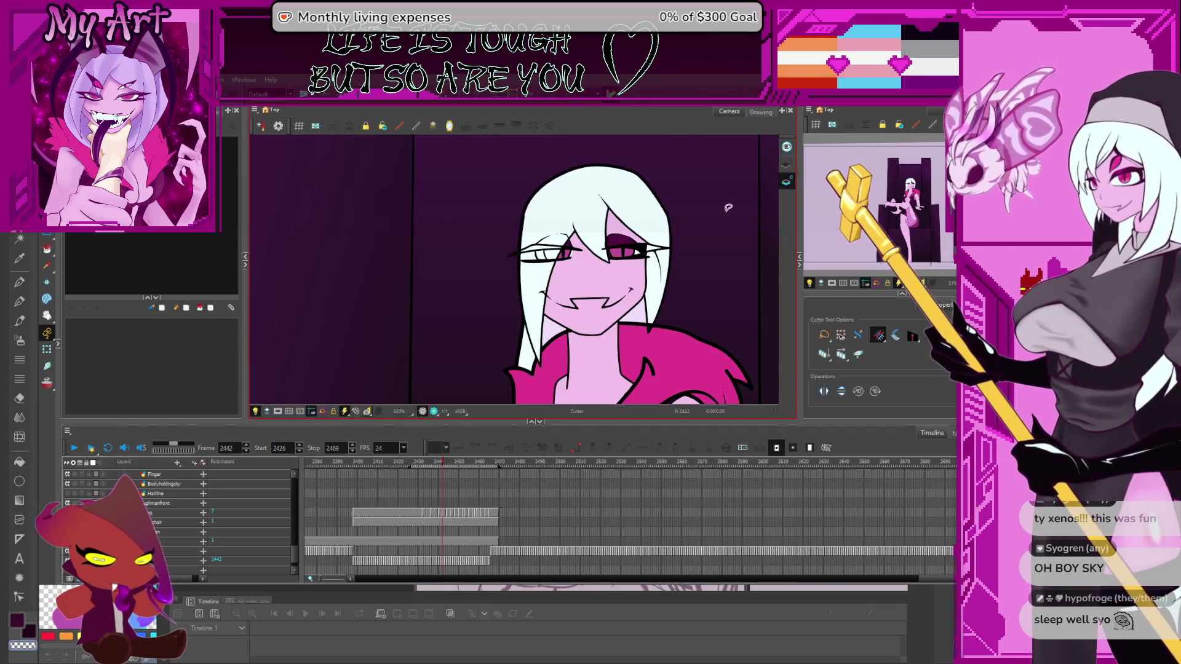
key(period)
key(period)
key(period)
key(period)
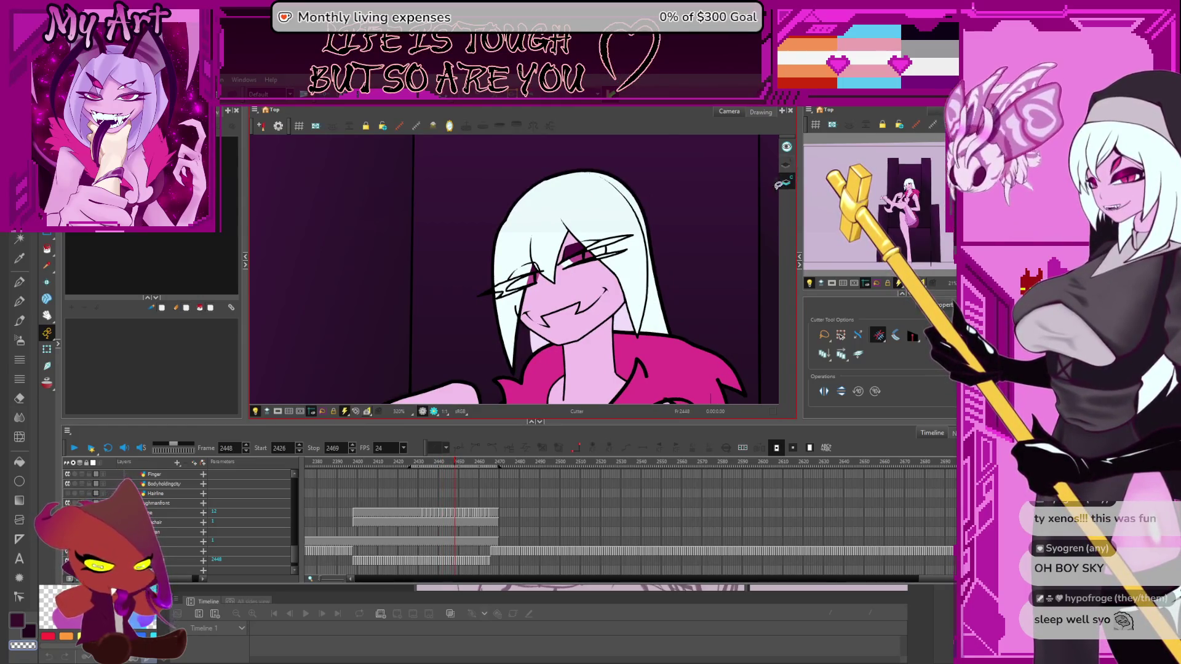
click(456, 515)
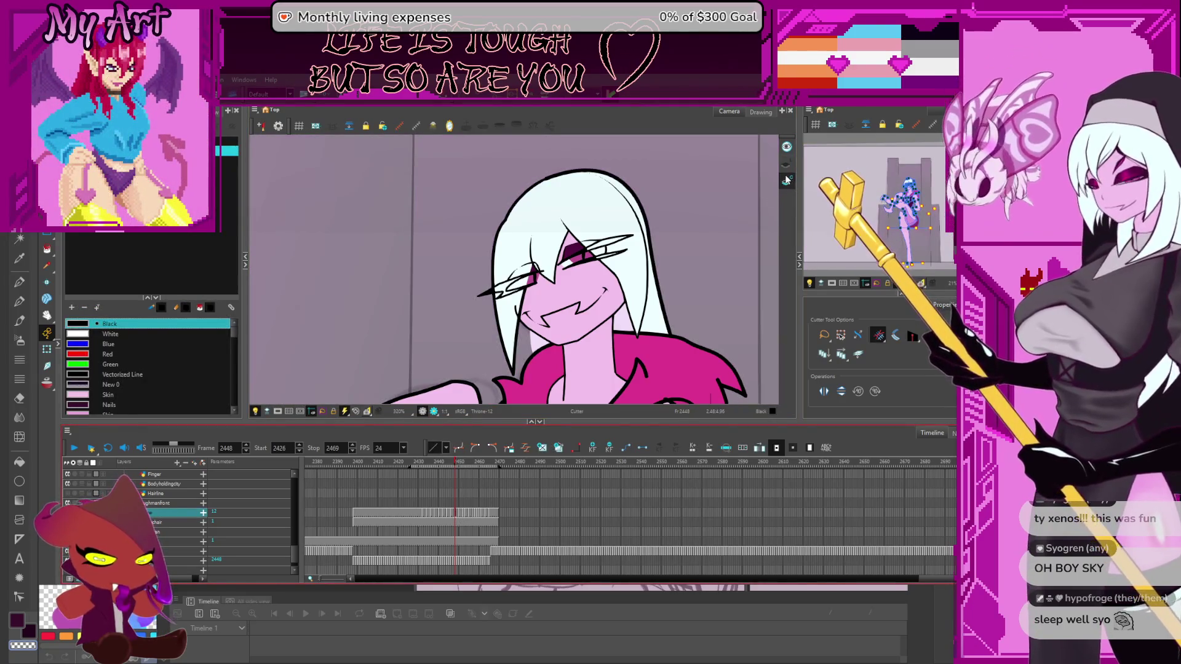
Compare the eye drawings around frames 2451–2452 with onion skin, then step back to frame 2440
key(period)
key(period)
key(period)
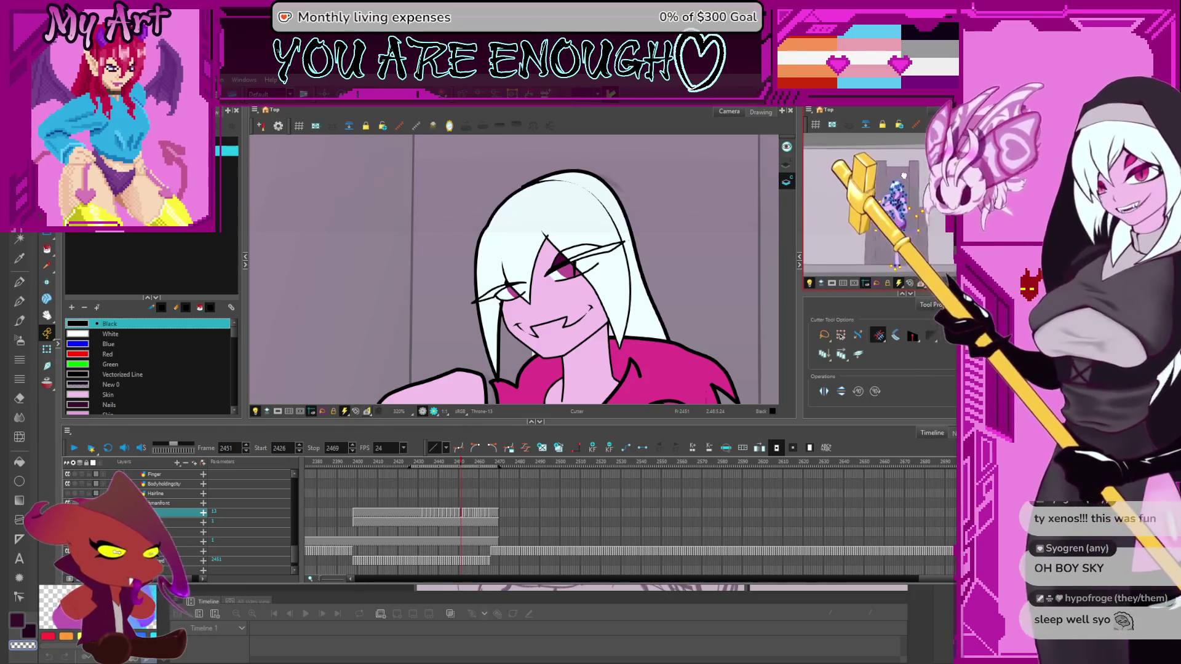
key(comma)
key(comma)
key(period)
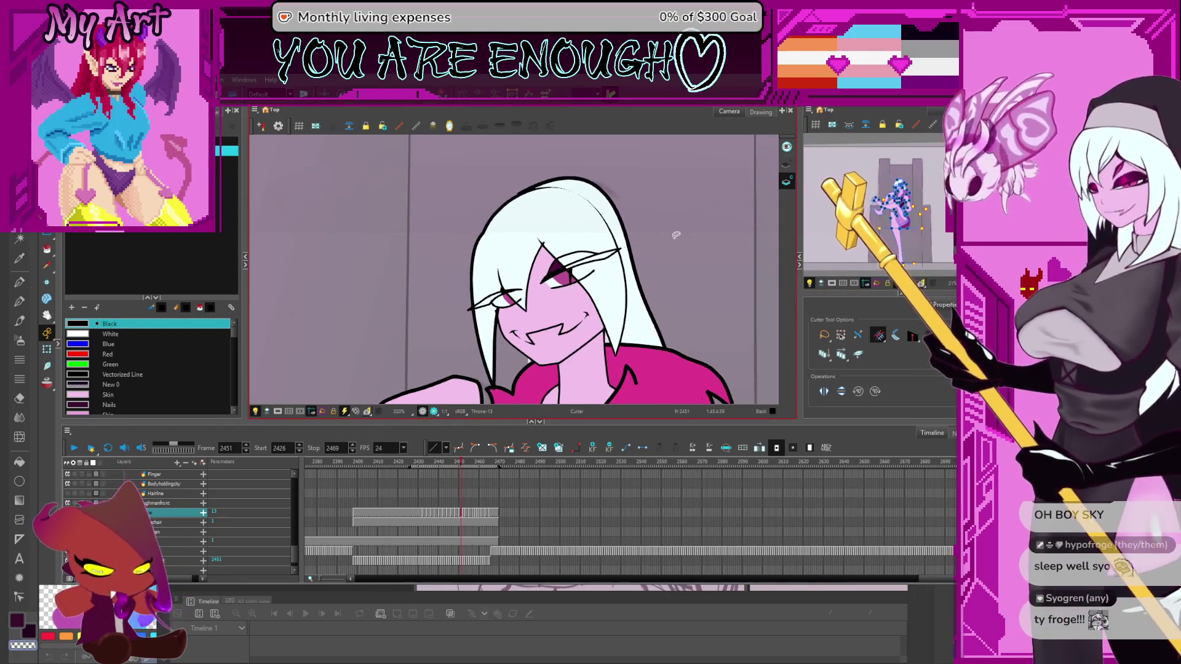
key(period)
click(785, 173)
click(786, 185)
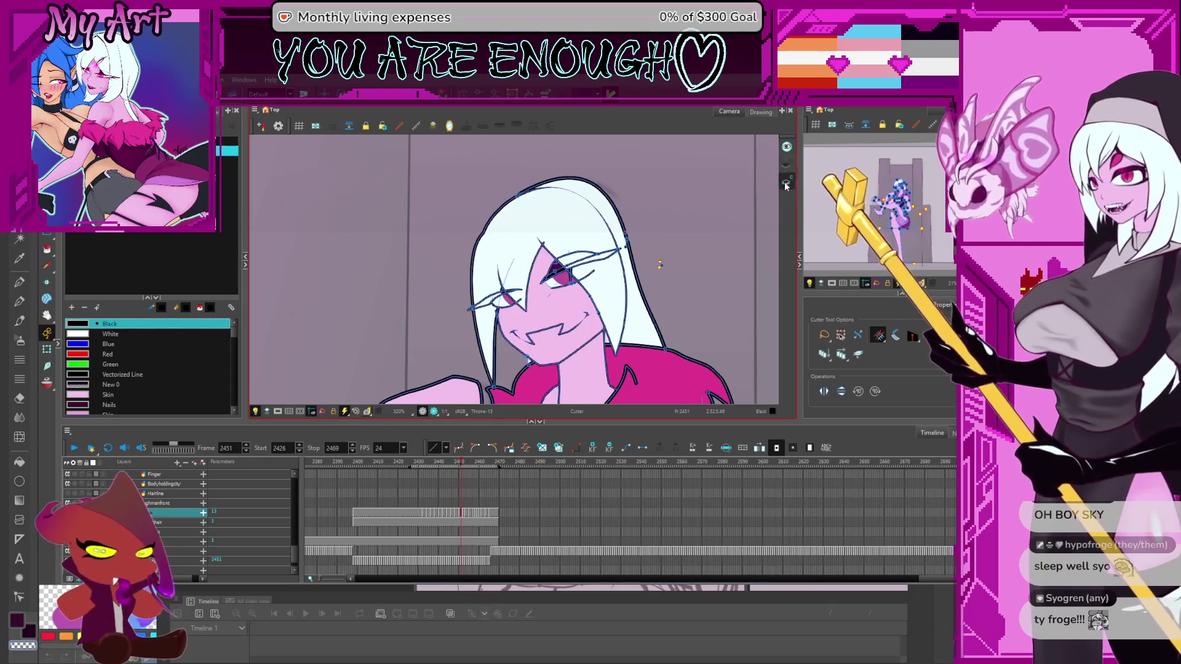
scroll(658, 247, up, 3)
scroll(609, 245, down, 5)
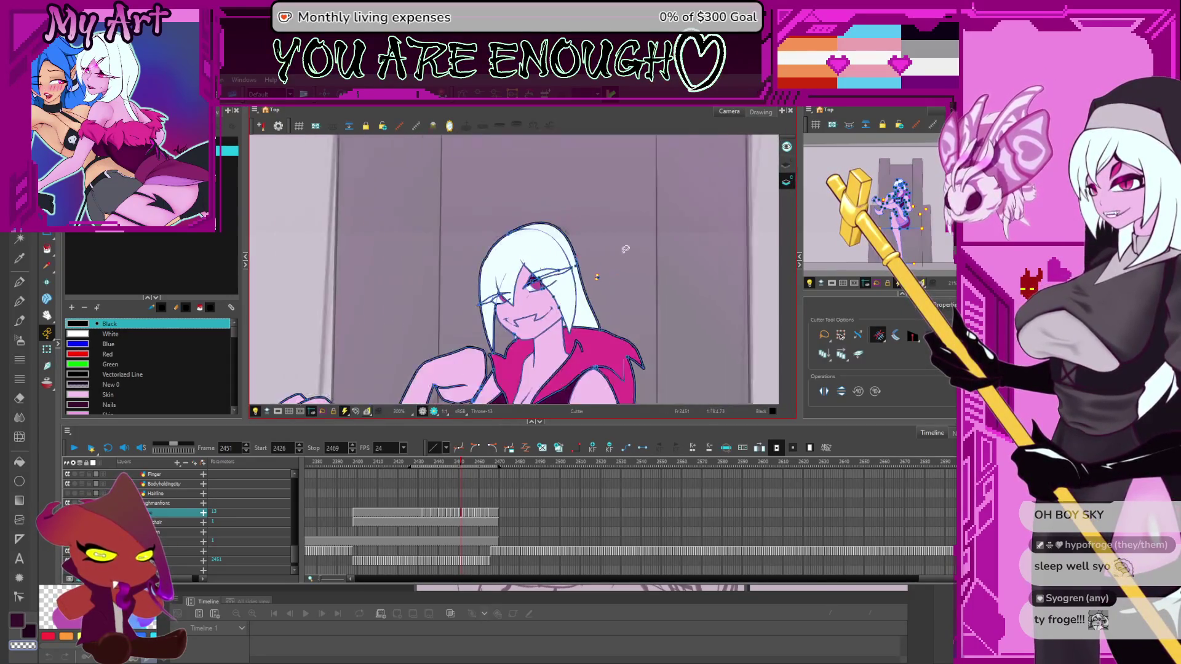
scroll(582, 243, up, 1)
scroll(581, 243, up, 5)
key(period)
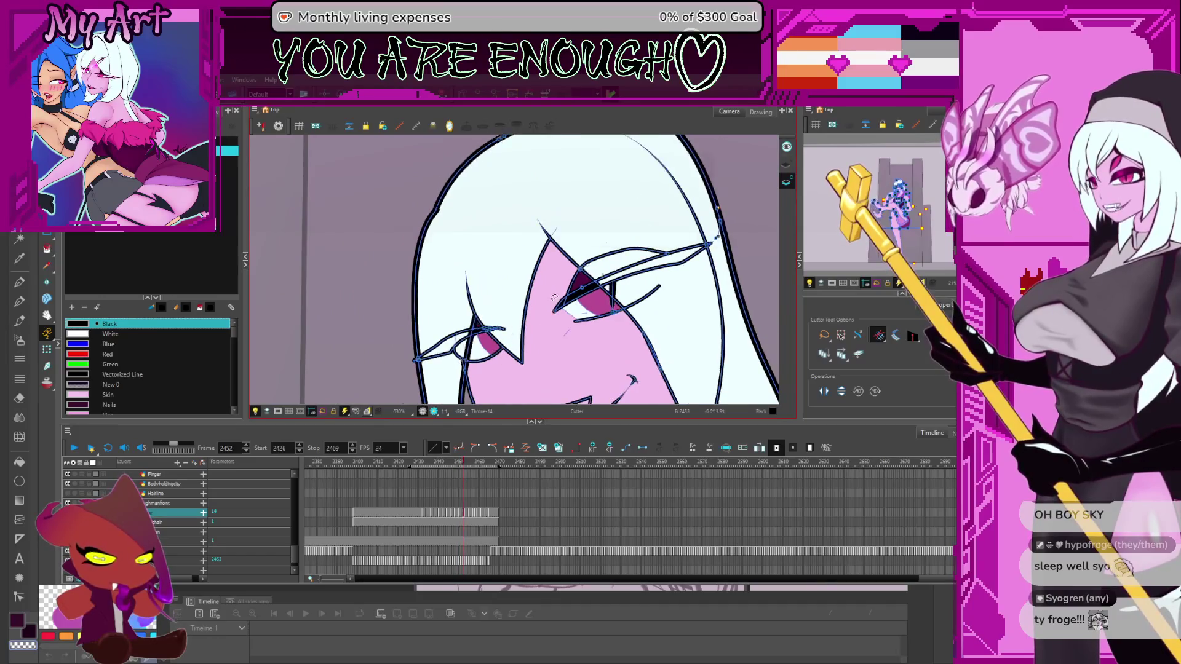
key(comma)
key(comma)
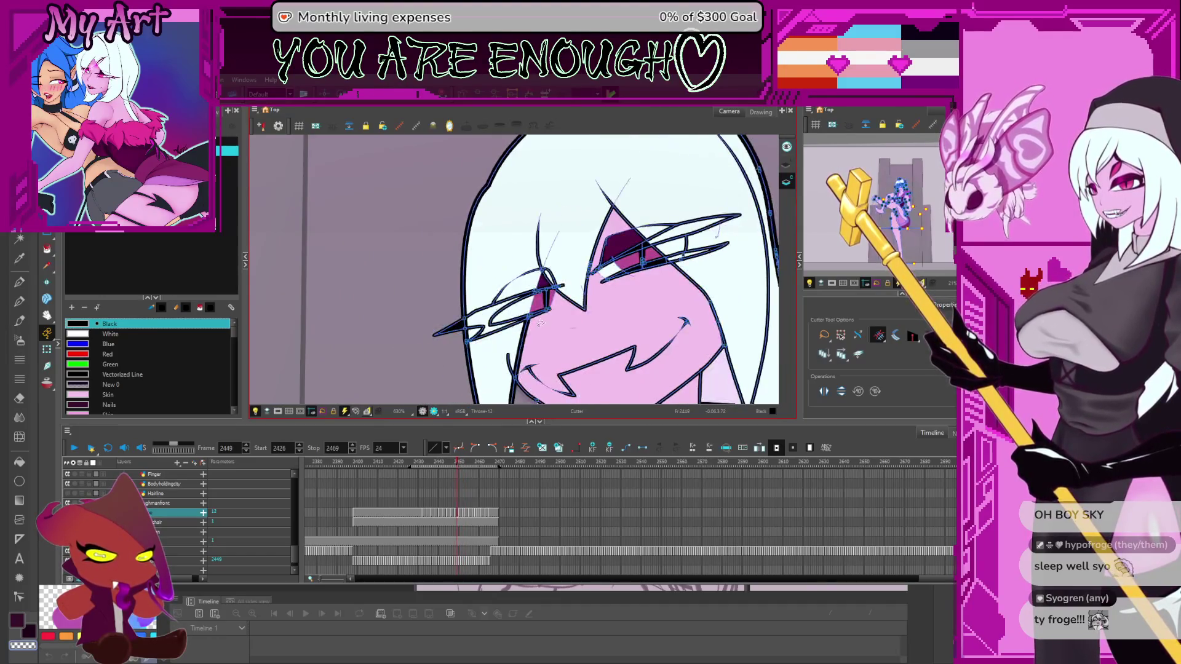
key(comma)
key(comma)
key(comma)
key(comma)
key(comma)
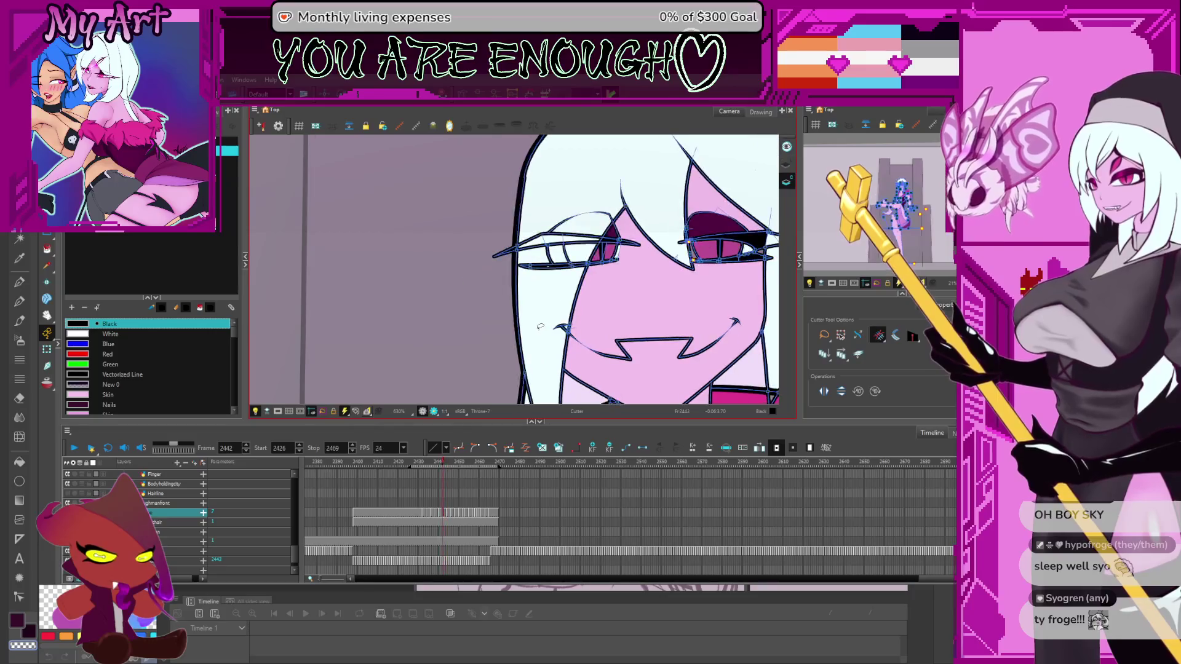
key(comma)
key(comma)
key(comma)
key(comma)
key(comma)
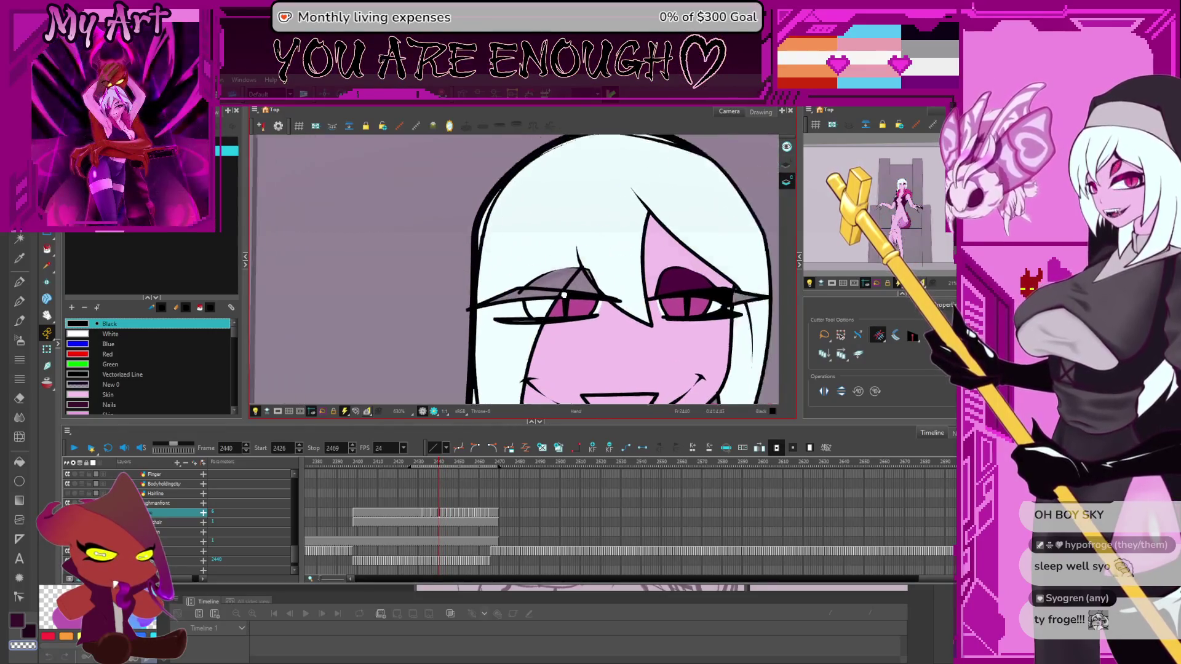
Re-centre on frame 2440's face, select all its strokes and switch to the Paint tool
mouse_move(538, 328)
mouse_down()
mouse_move(539, 248)
mouse_move(569, 237)
mouse_up()
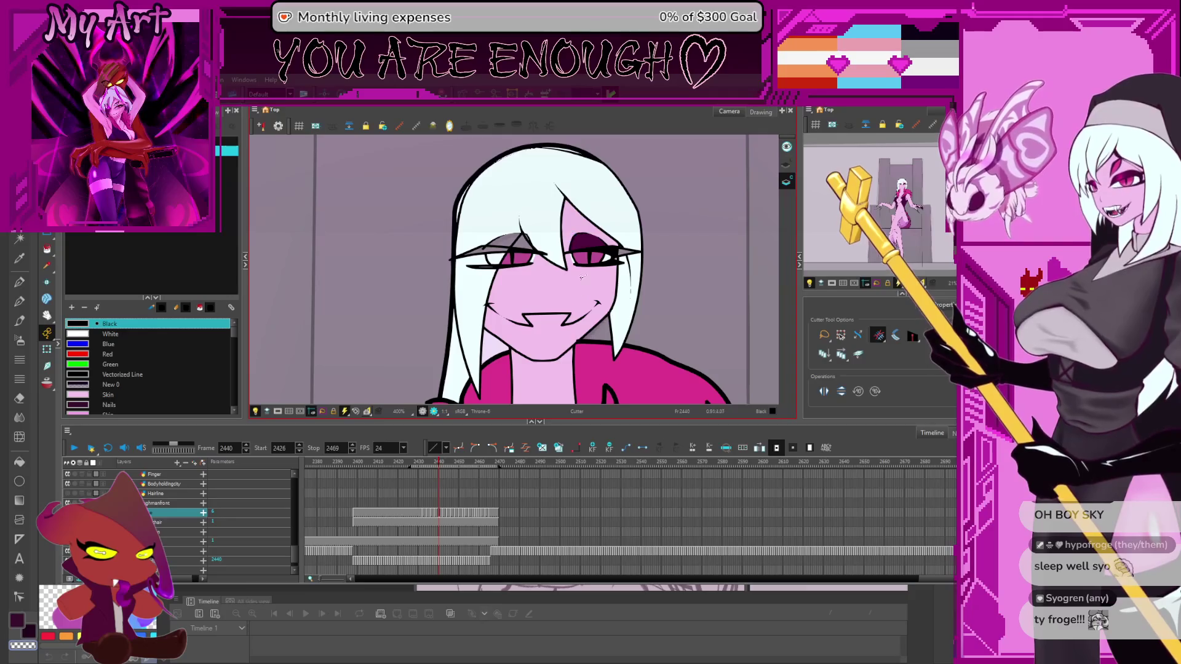
mouse_move(587, 320)
mouse_down()
mouse_move(591, 292)
mouse_move(620, 318)
mouse_up()
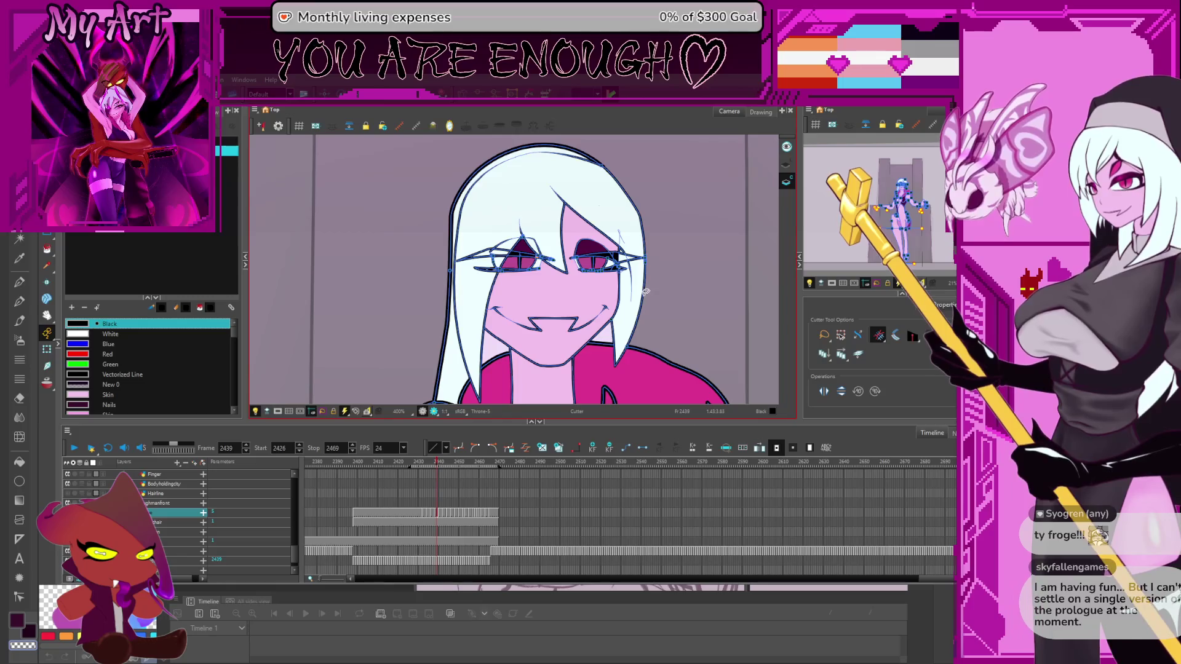
key(period)
key(comma)
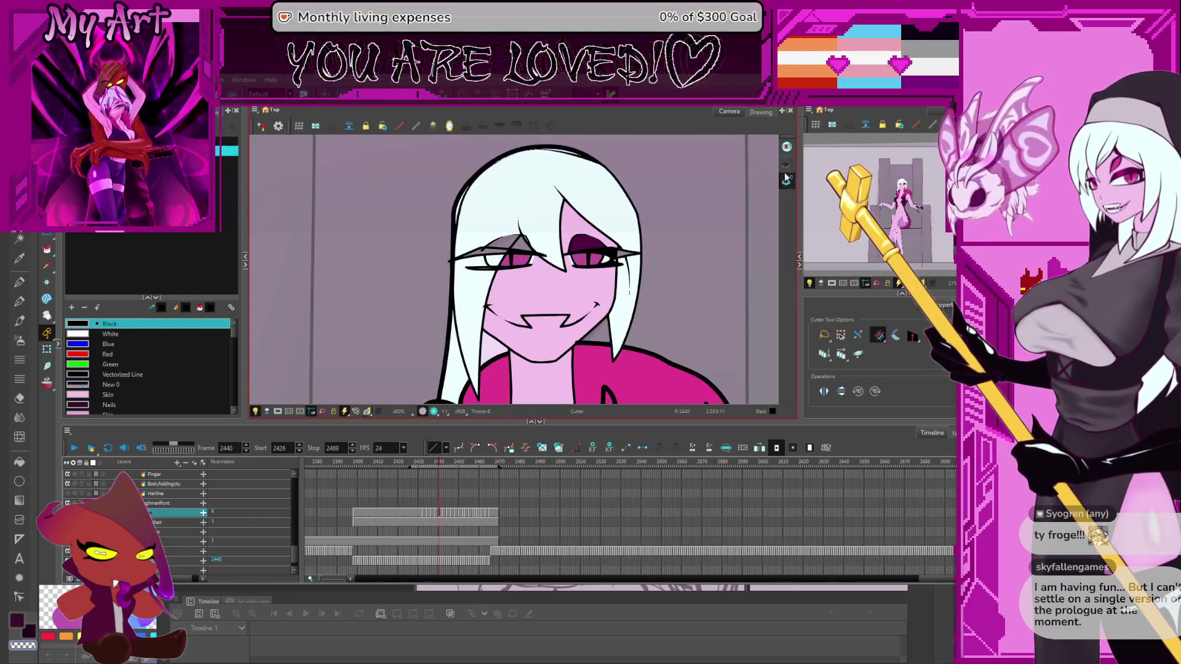
key(ctrl+a)
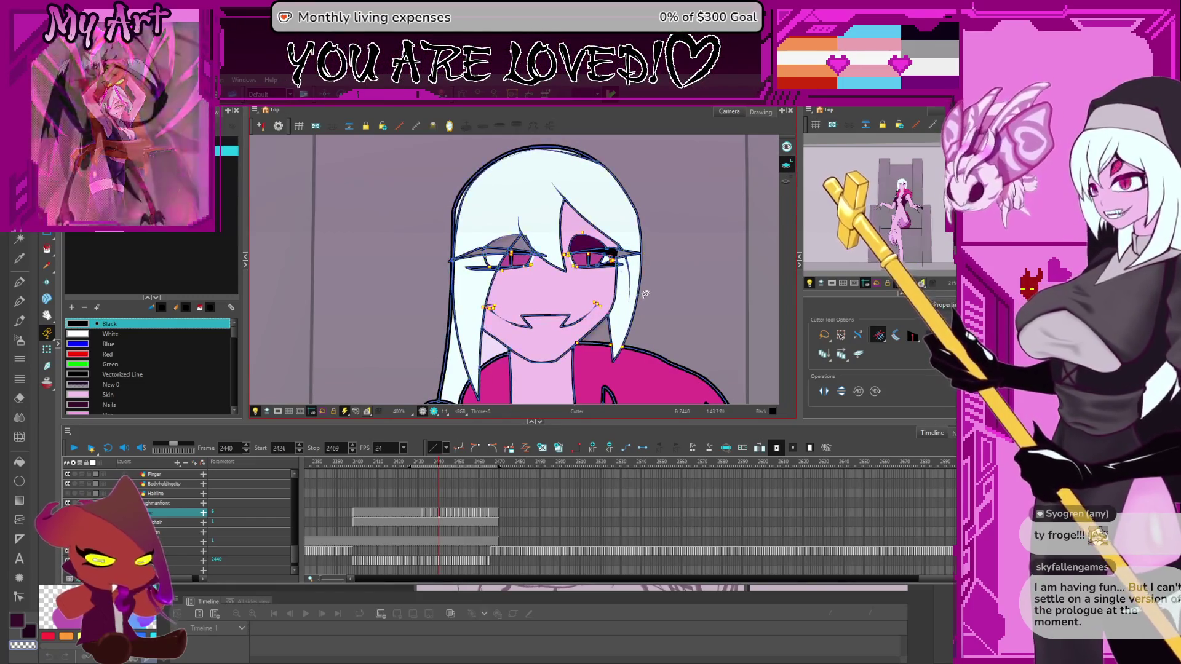
key(alt+i)
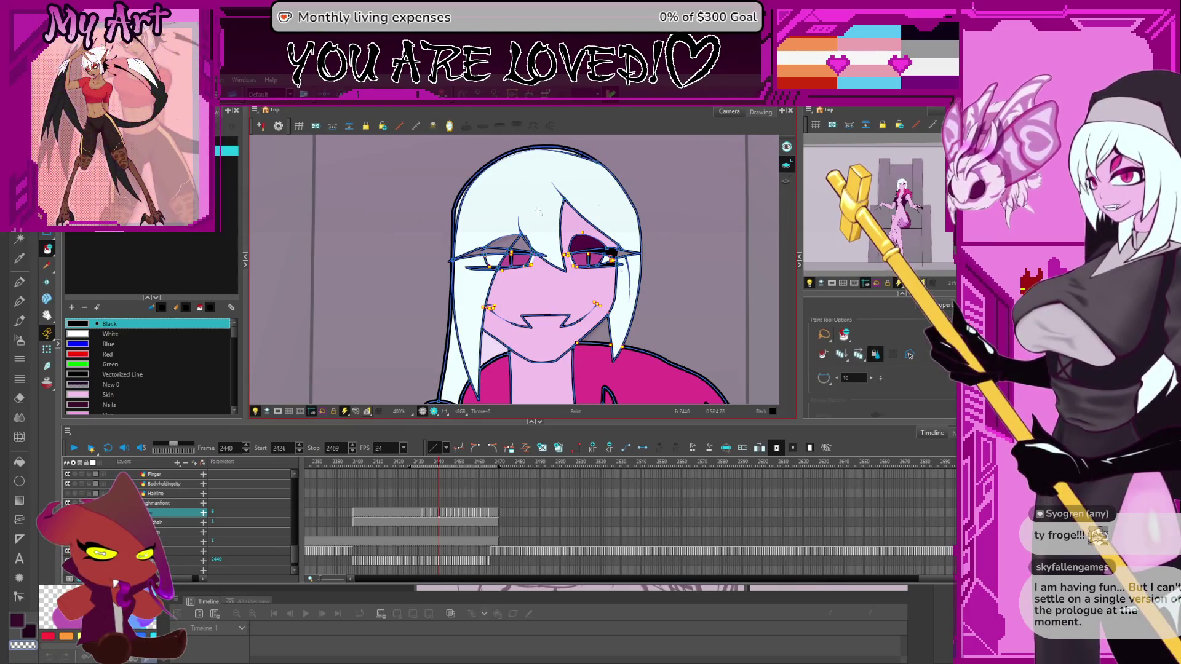
key(period)
key(ctrl+v)
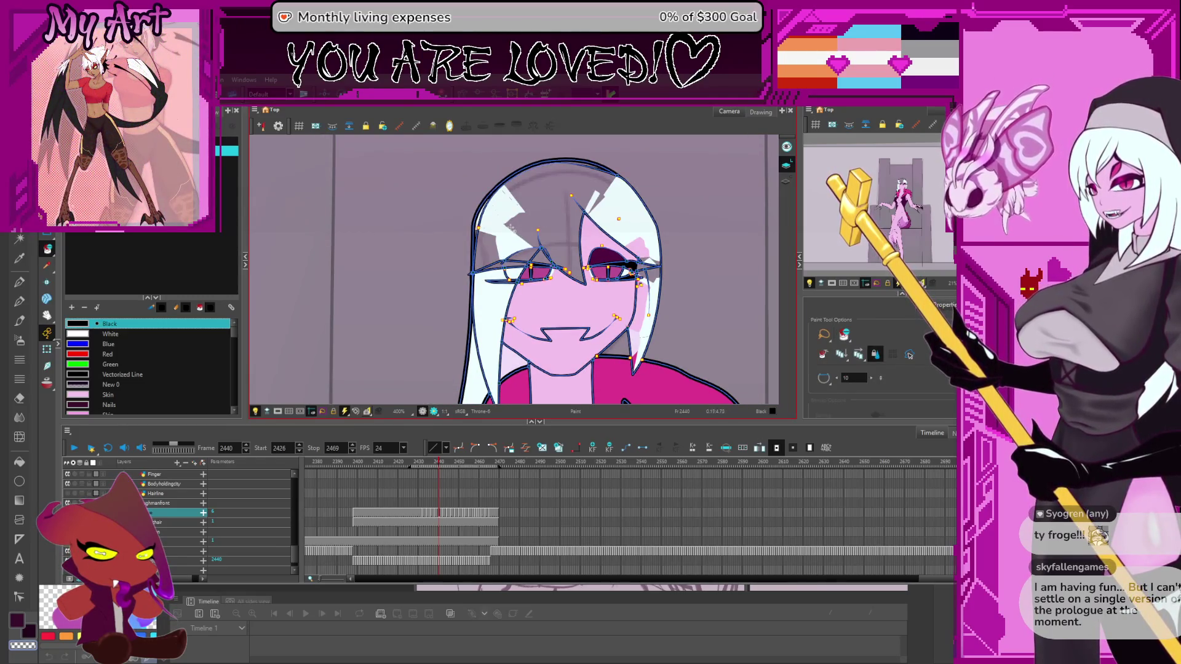
key(Escape)
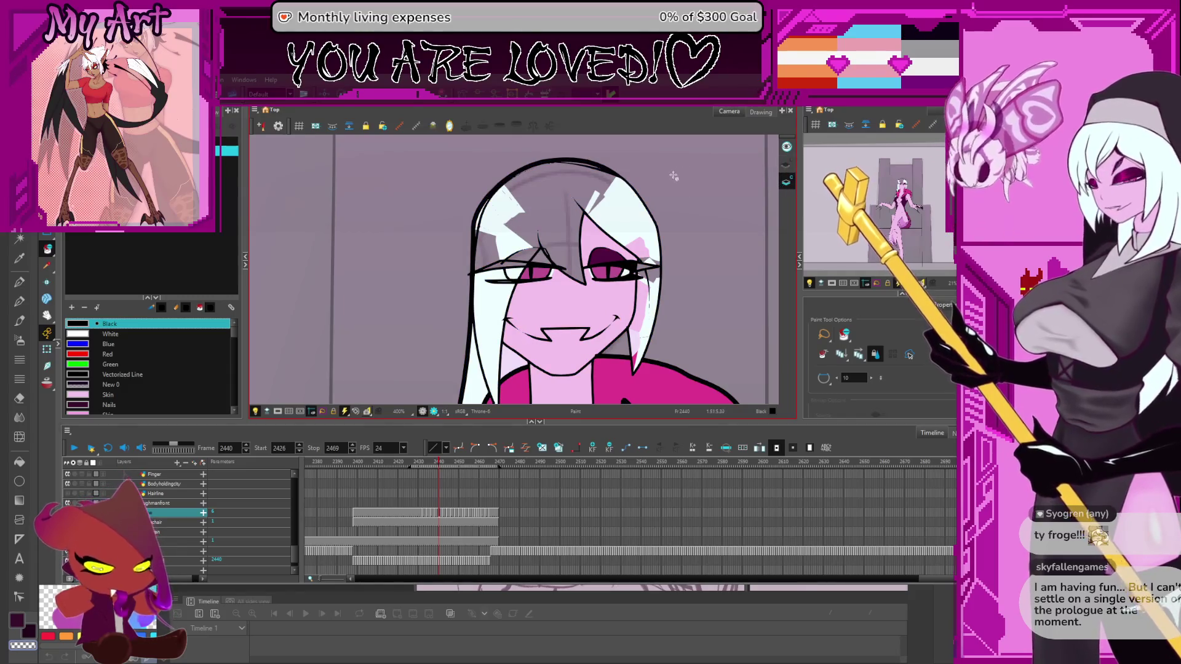
key(period)
key(comma)
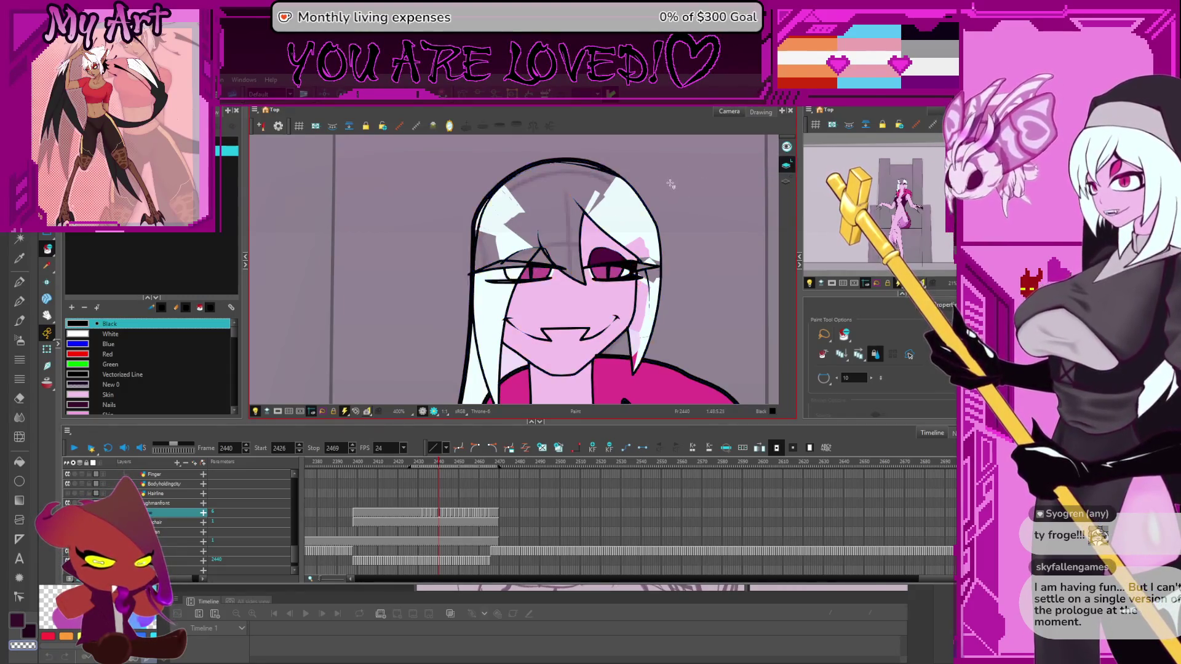
key(2)
key(ctrl+a)
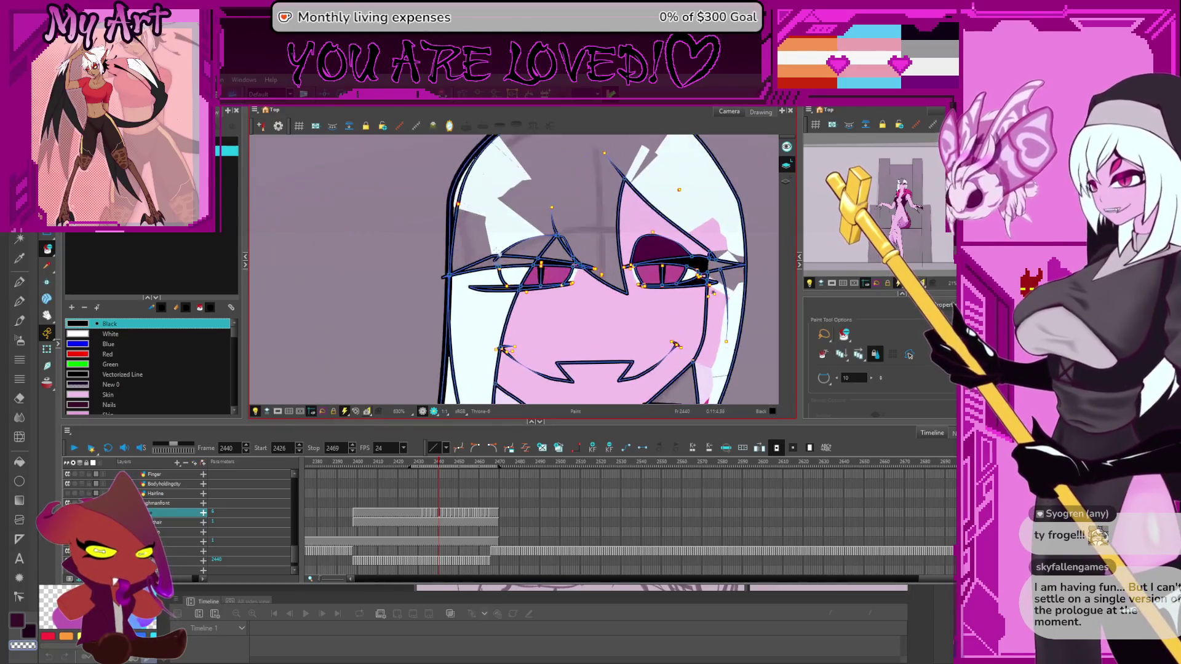
key(1)
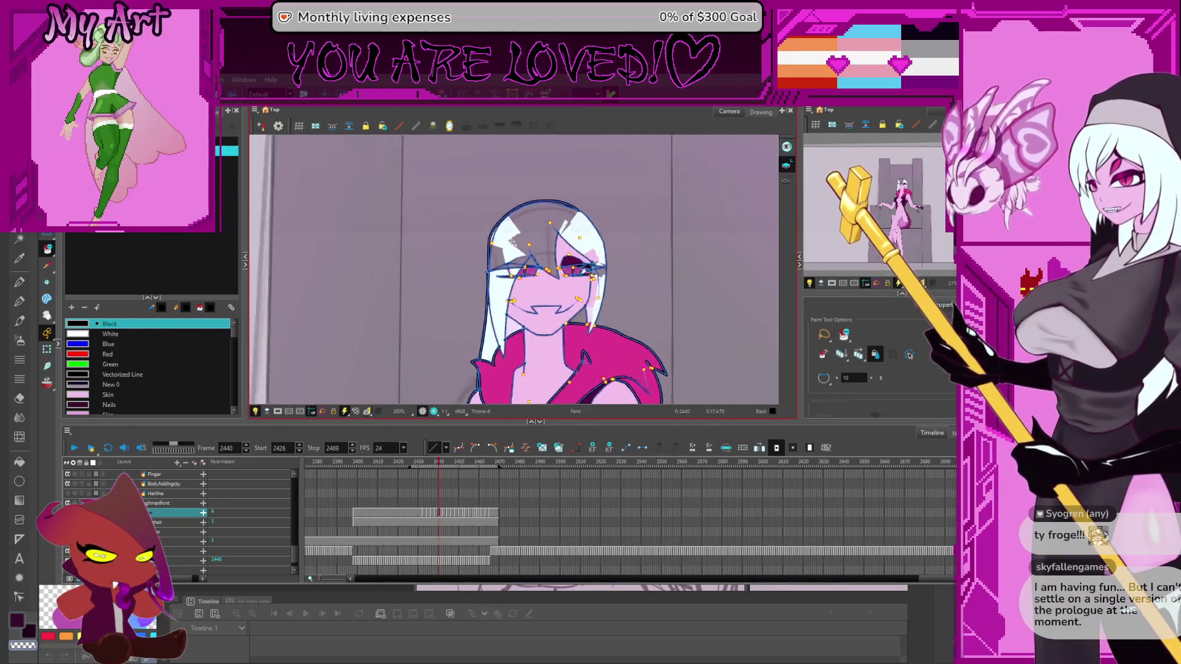
key(2)
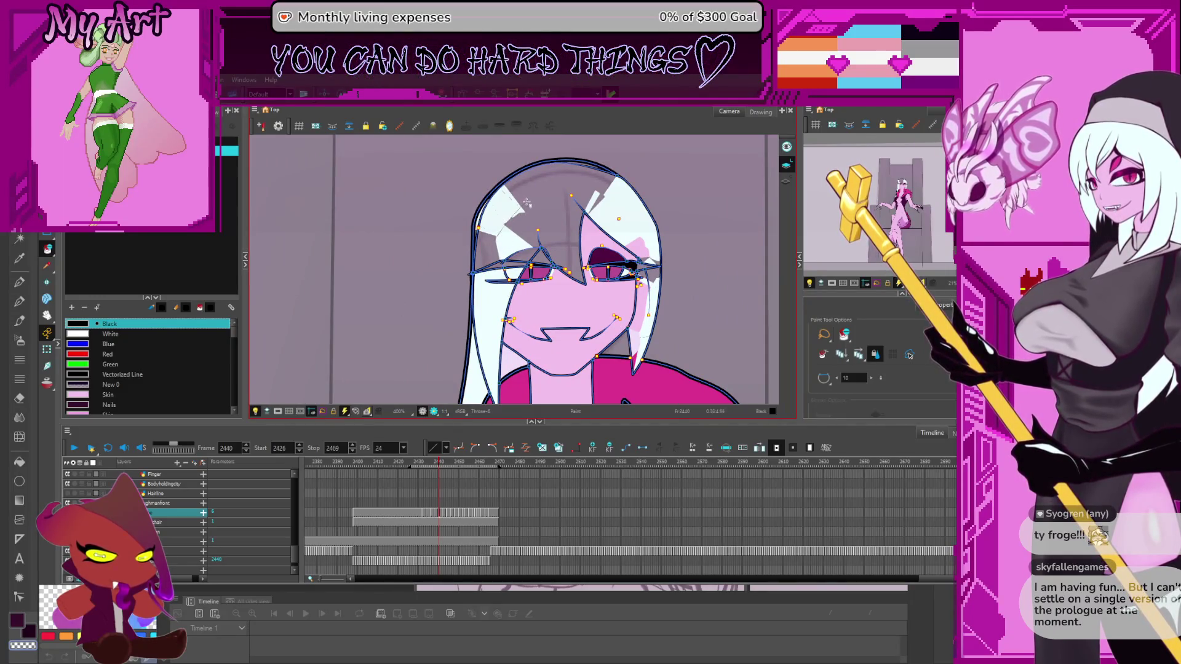
key(Escape)
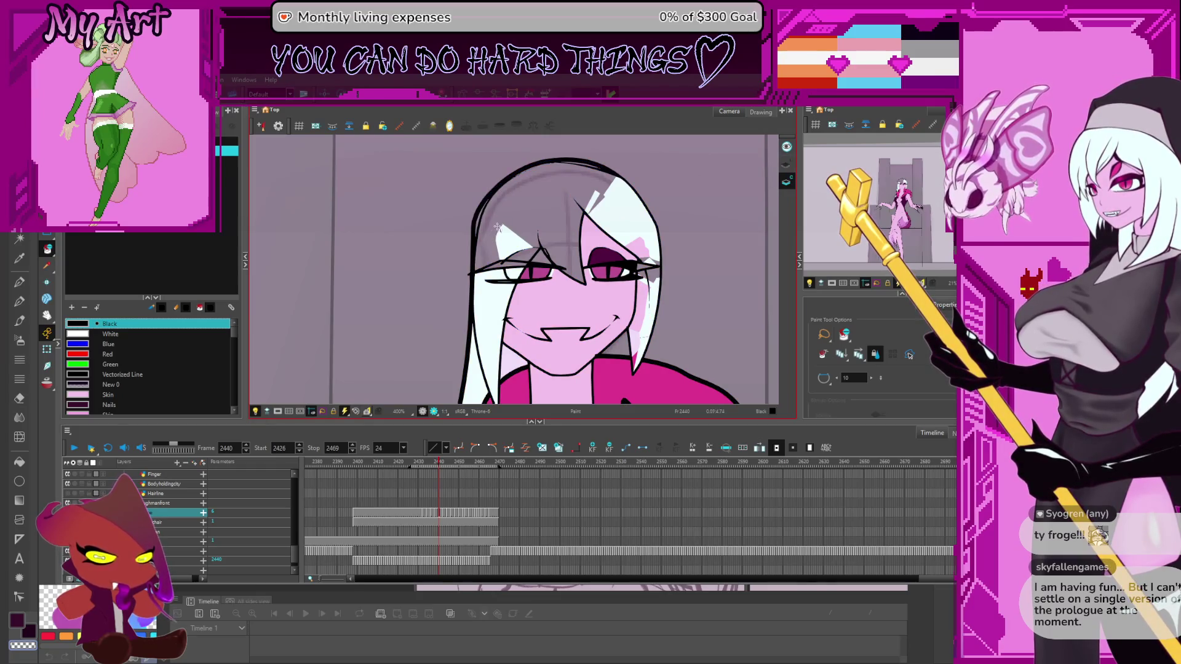
scroll(487, 298, down, 2)
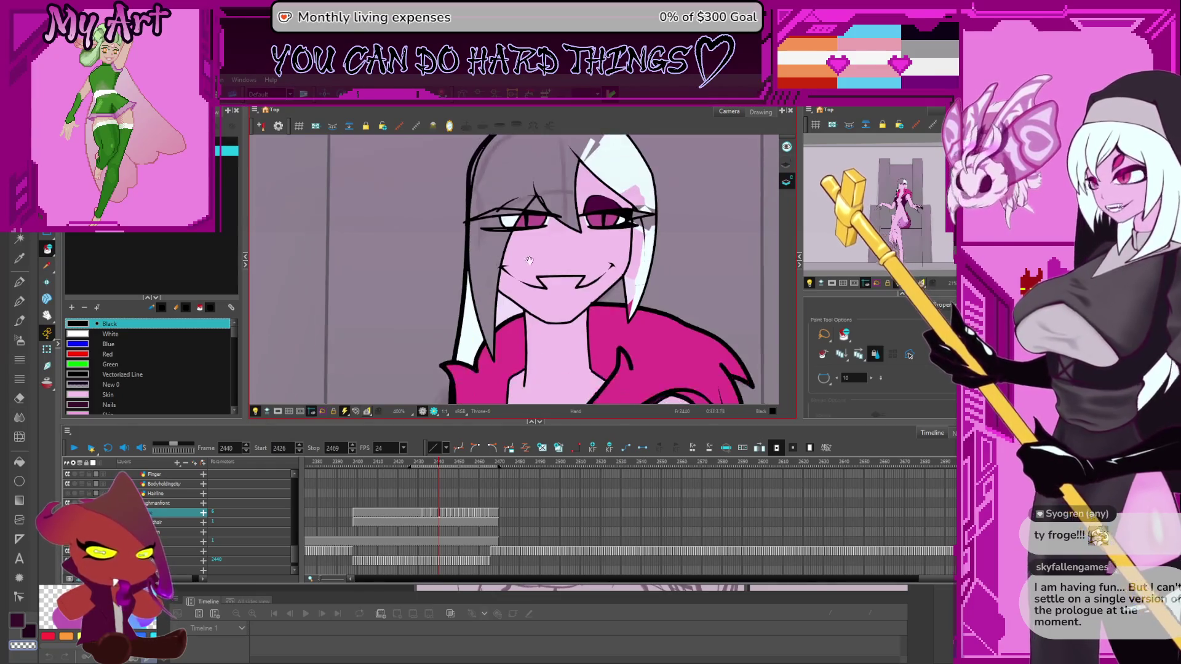
scroll(489, 297, down, 3)
scroll(497, 296, up, 2)
click(577, 265)
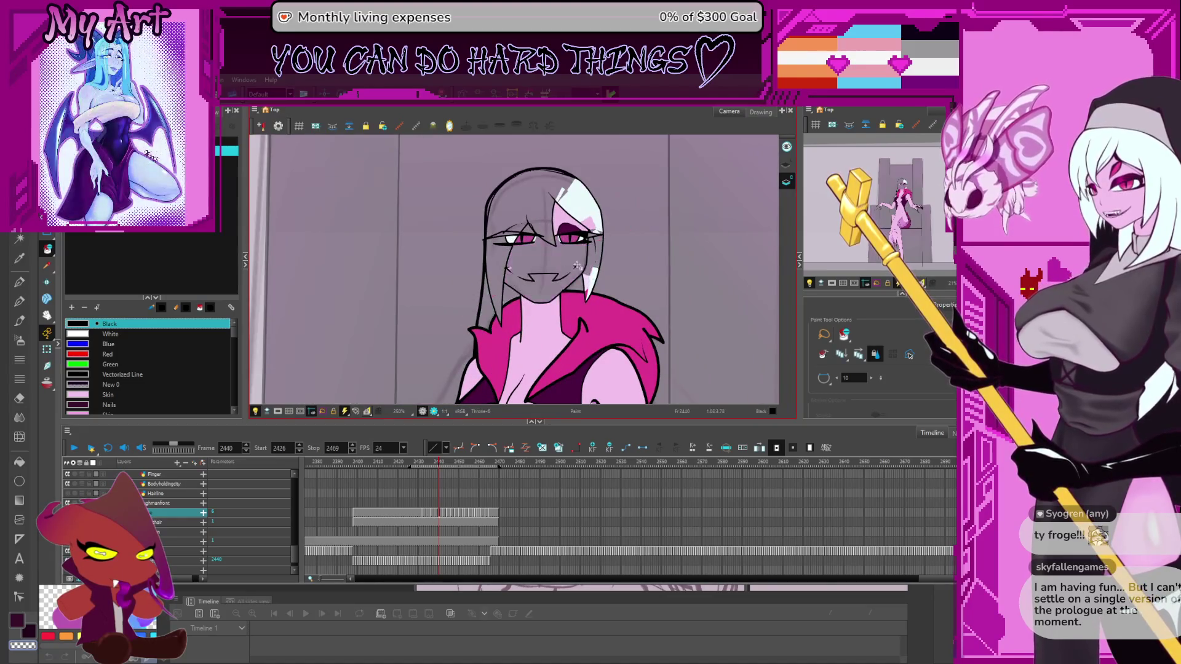
scroll(573, 287, up, 3)
scroll(575, 286, up, 2)
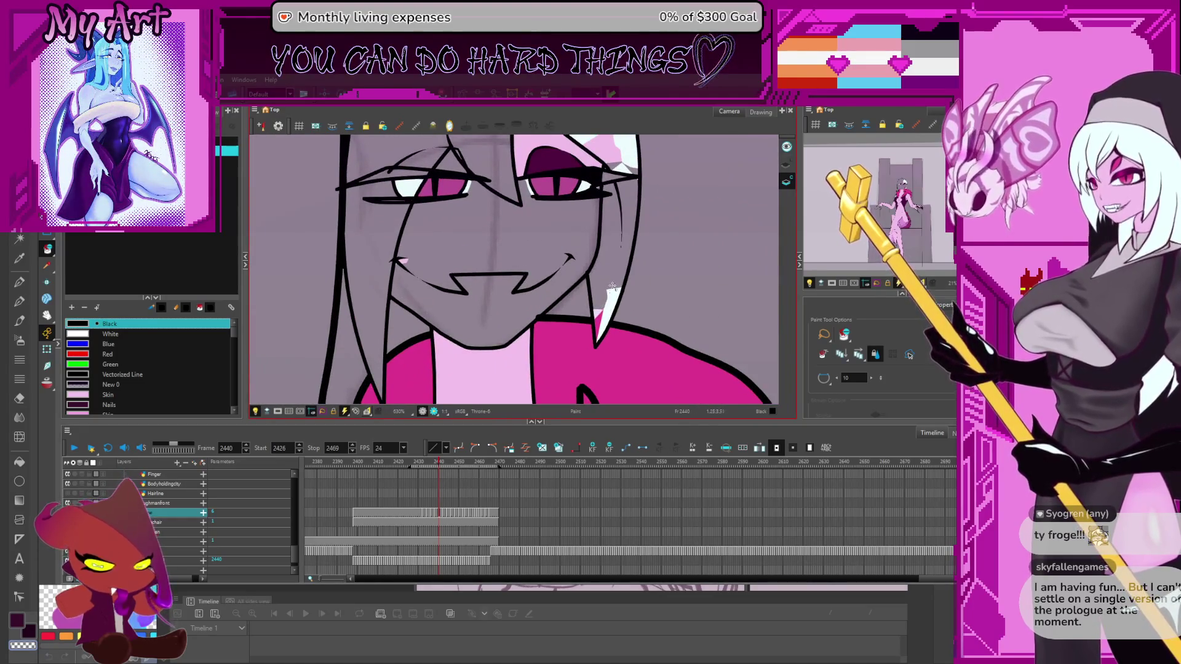
key(comma)
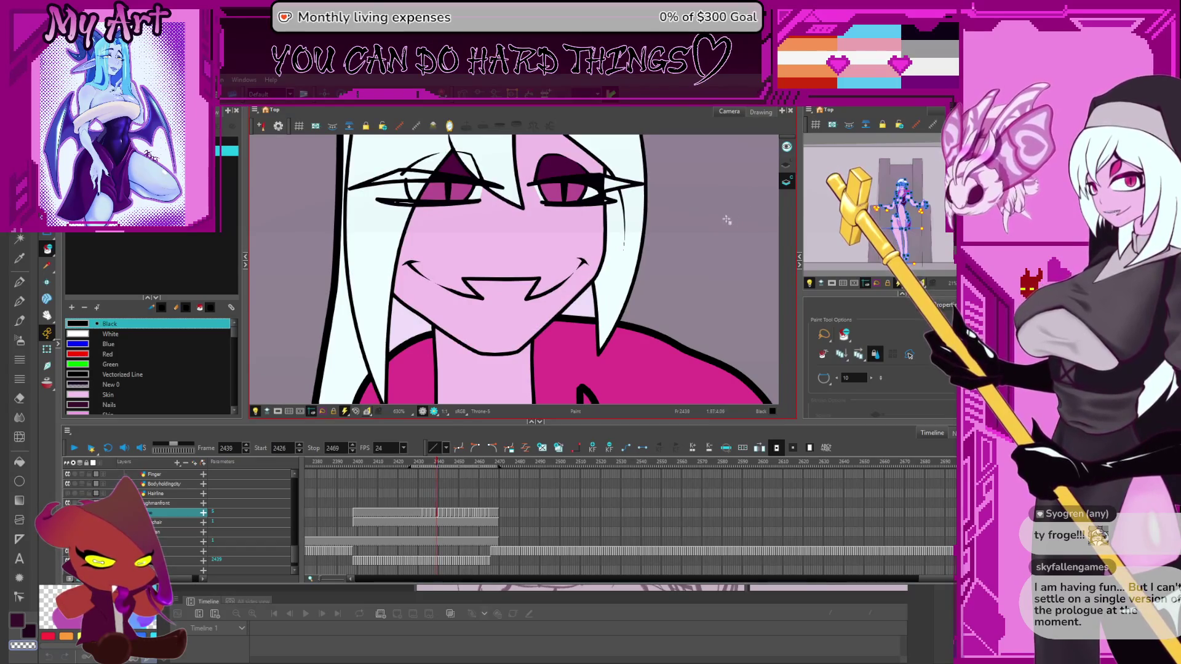
key(period)
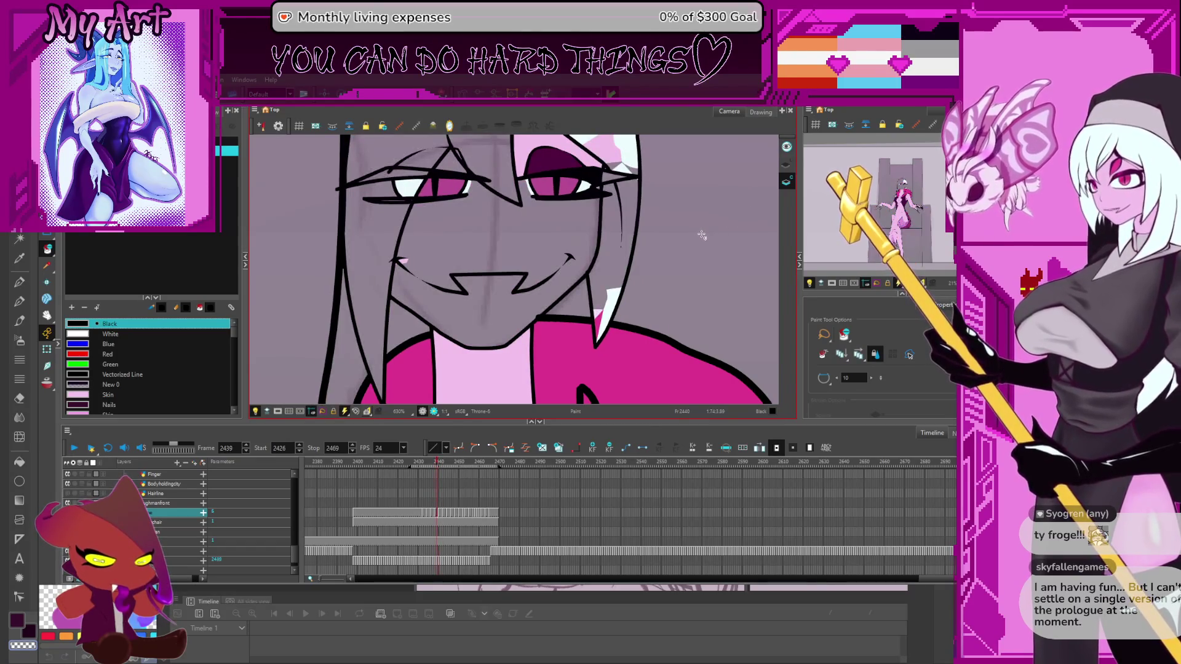
key(comma)
key(period)
key(comma)
key(period)
key(comma)
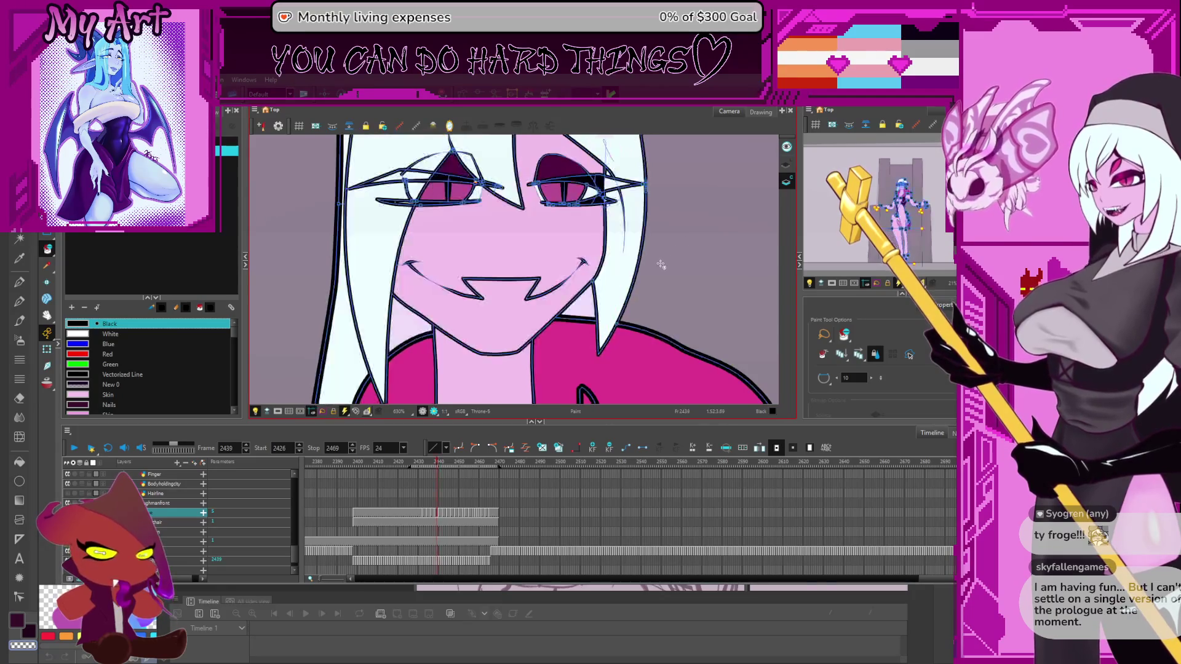
key(period)
scroll(529, 272, down, 3)
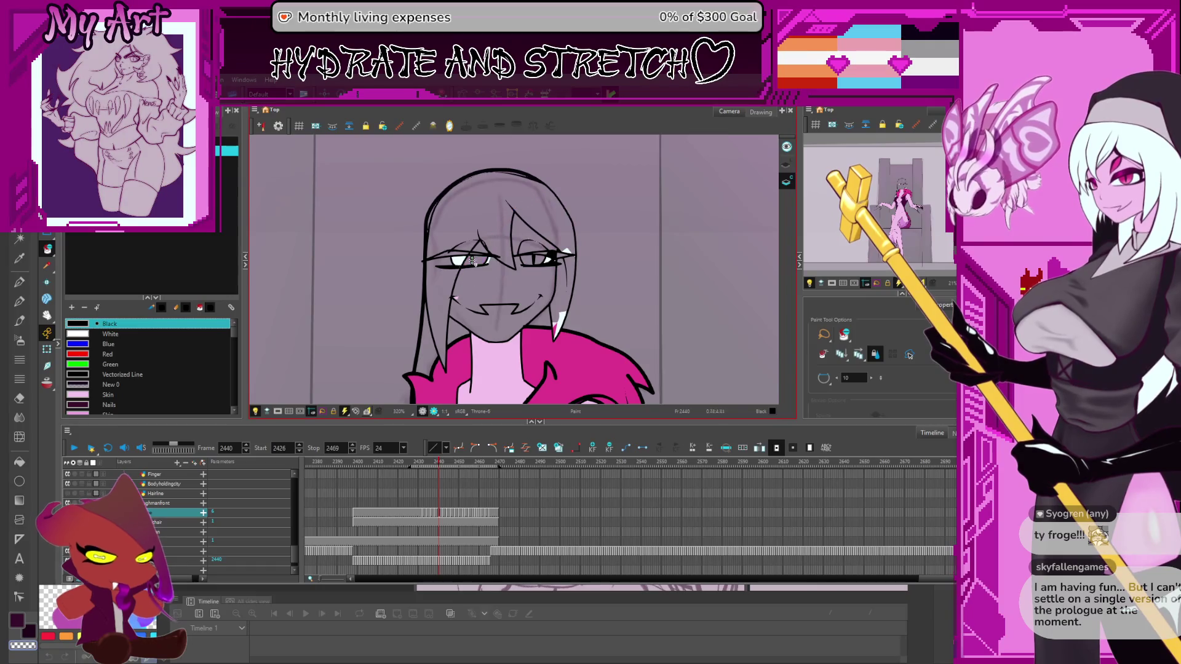
scroll(471, 259, down, 1)
Fill the collar's right side with light pink in place of magenta
drag(611, 200, 455, 296)
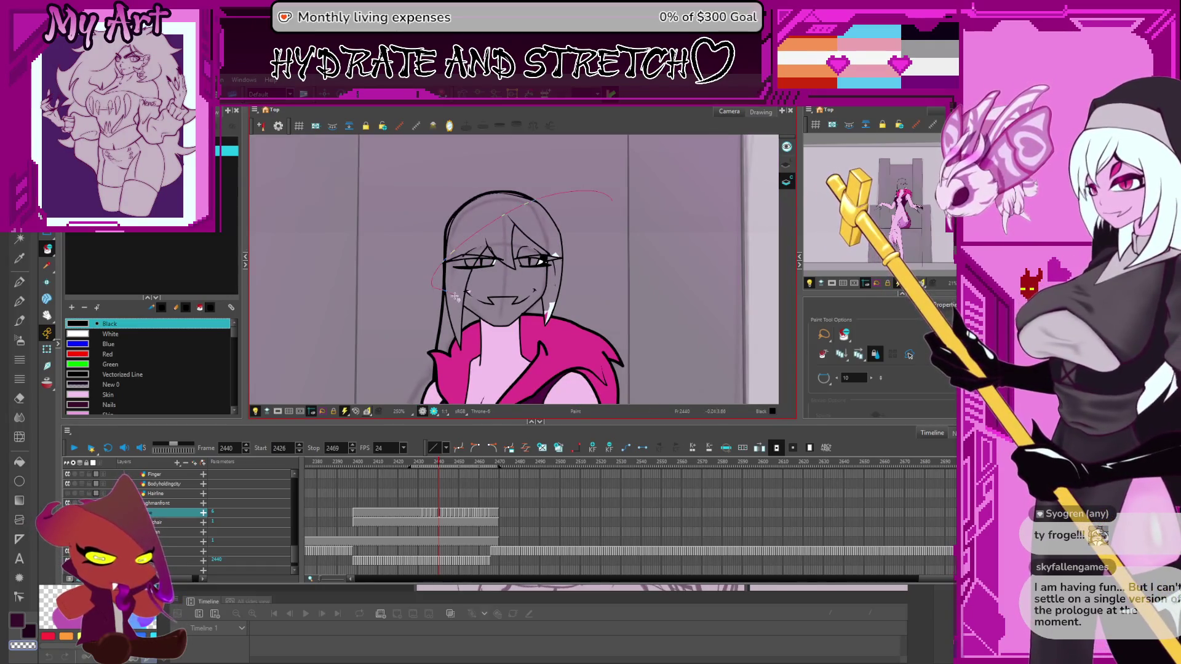
click(547, 311)
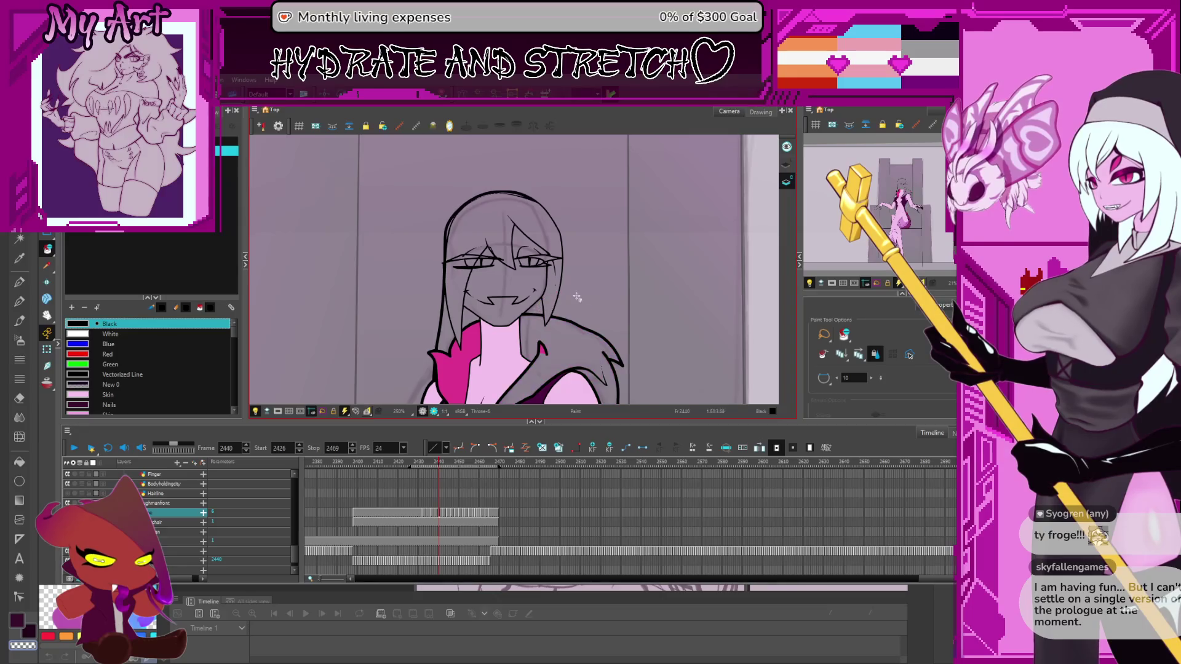
scroll(553, 305, down, 5)
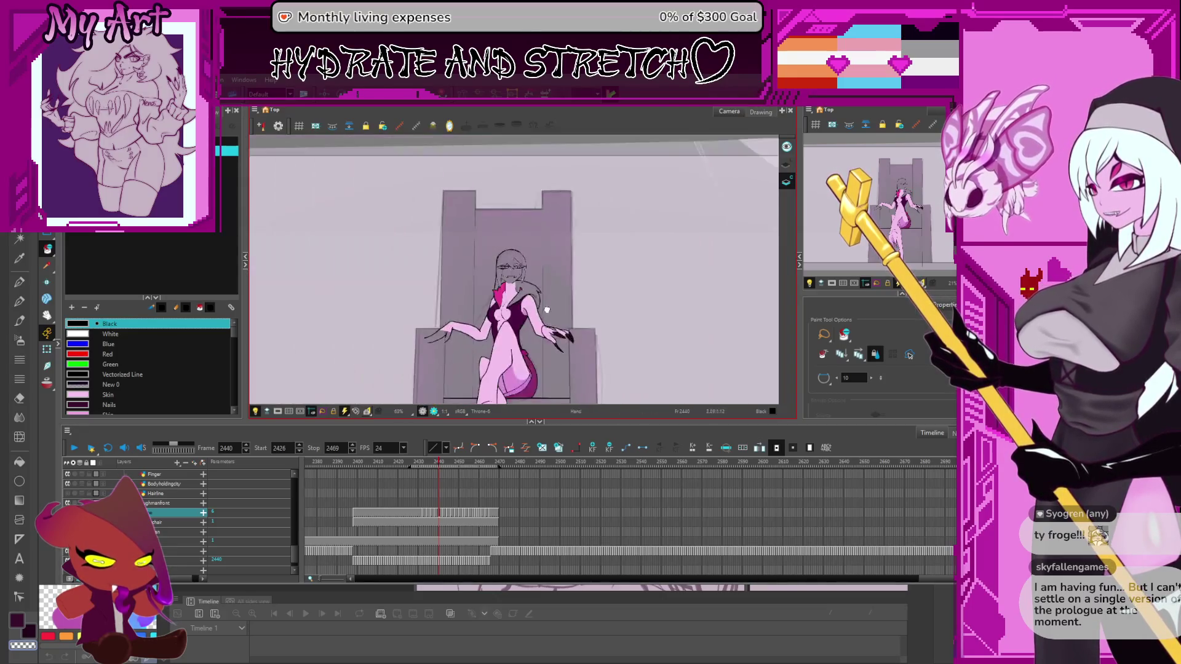
drag(553, 289, 549, 217)
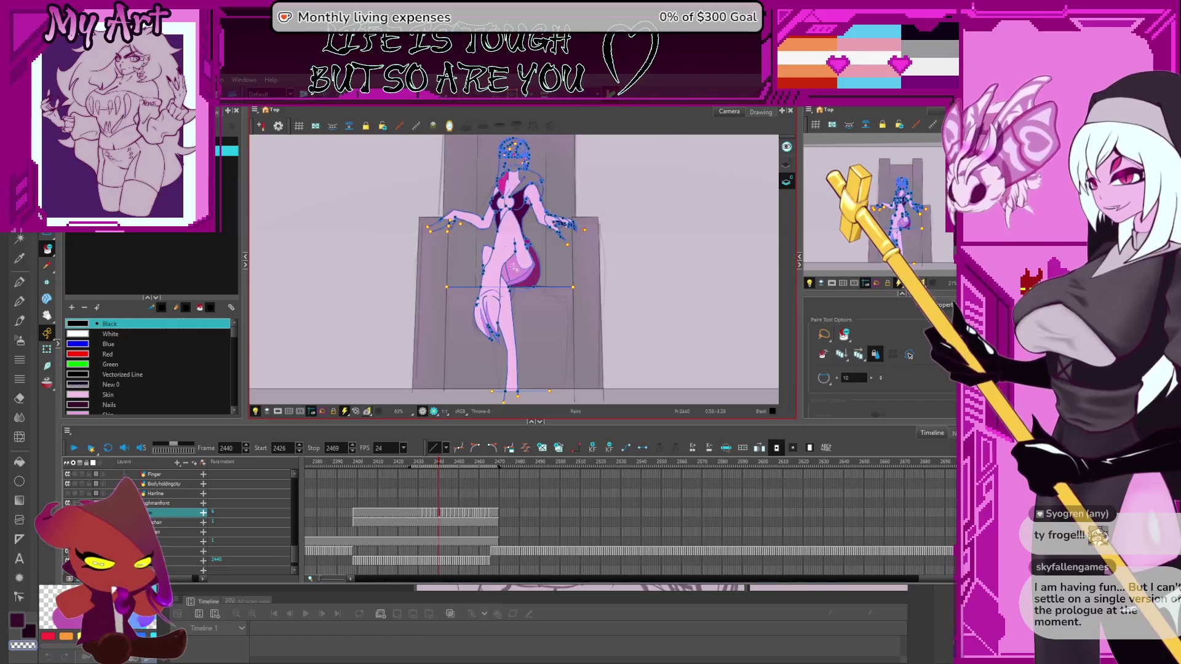
scroll(551, 217, up, 2)
scroll(527, 241, up, 2)
scroll(500, 269, up, 1)
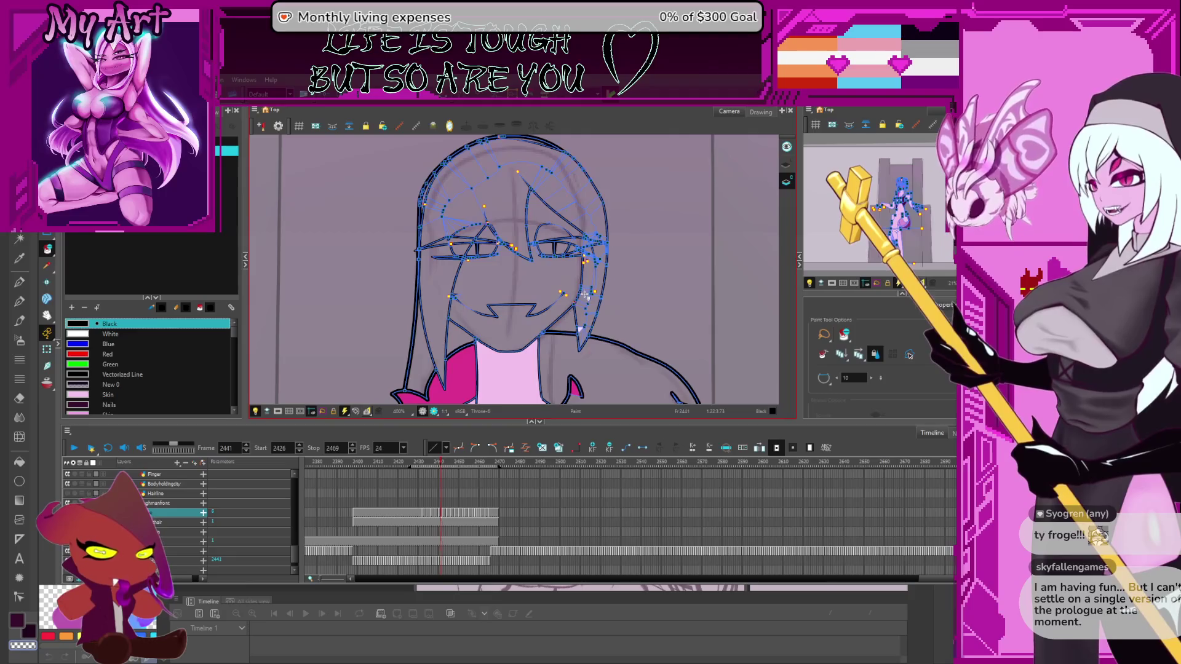
Flip between frames 2440 and 2441 to compare, then select all strokes of the drawing
key(comma)
key(comma)
key(period)
key(comma)
key(period)
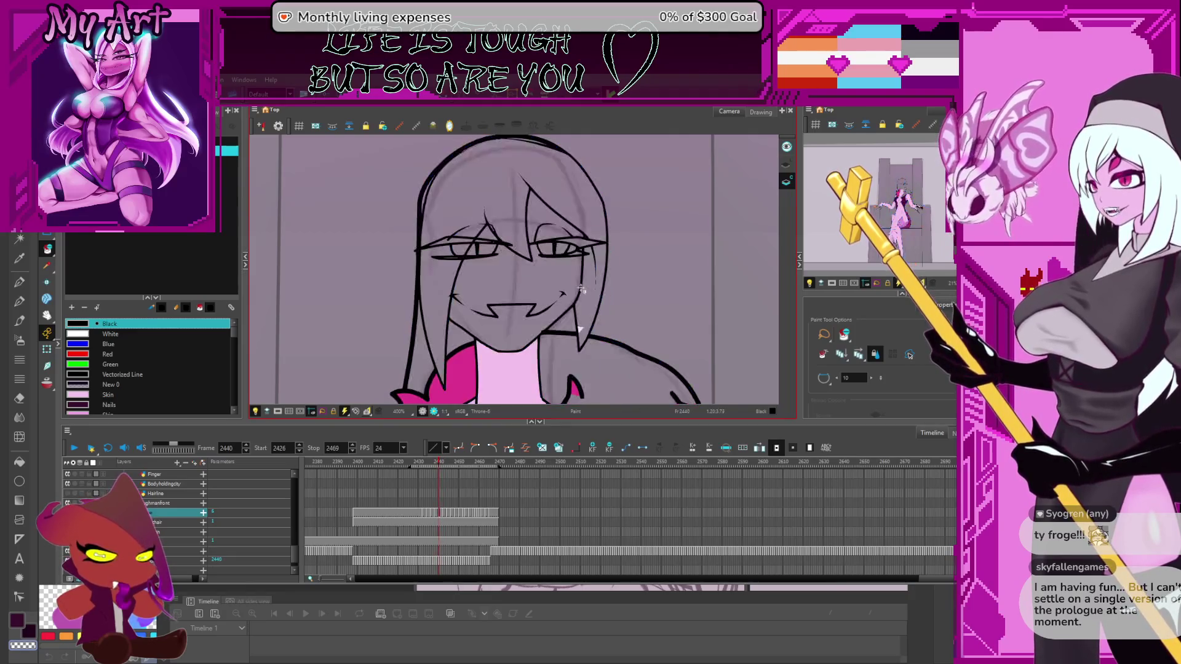
scroll(628, 280, down, 2)
scroll(572, 288, down, 2)
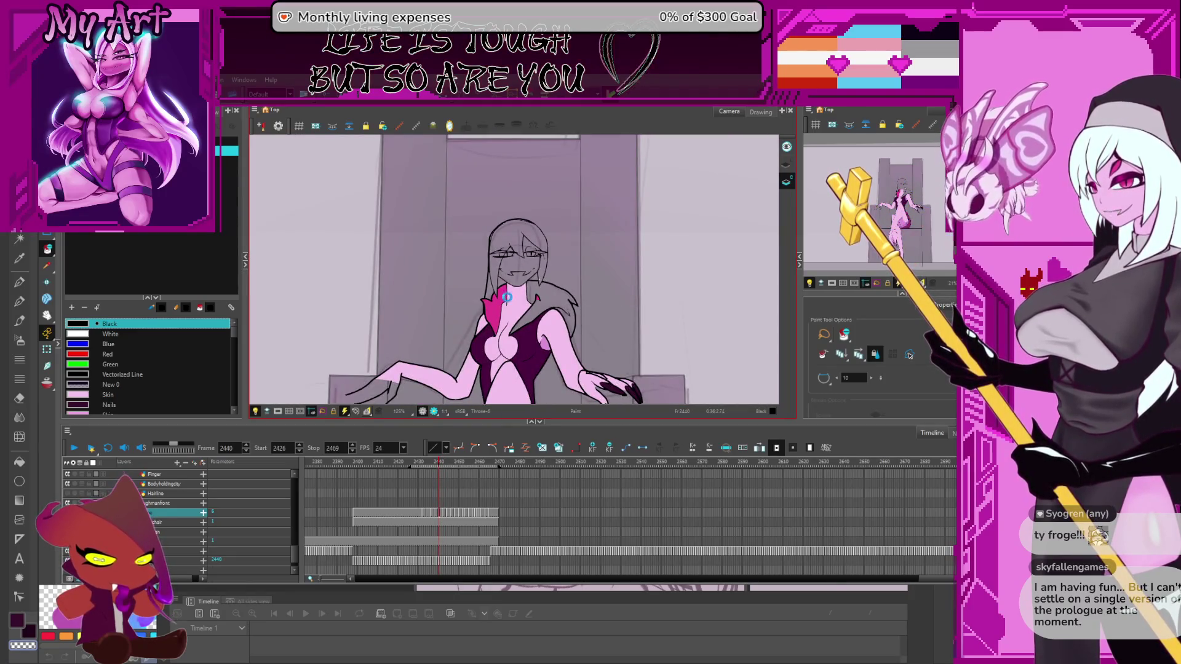
scroll(556, 256, up, 3)
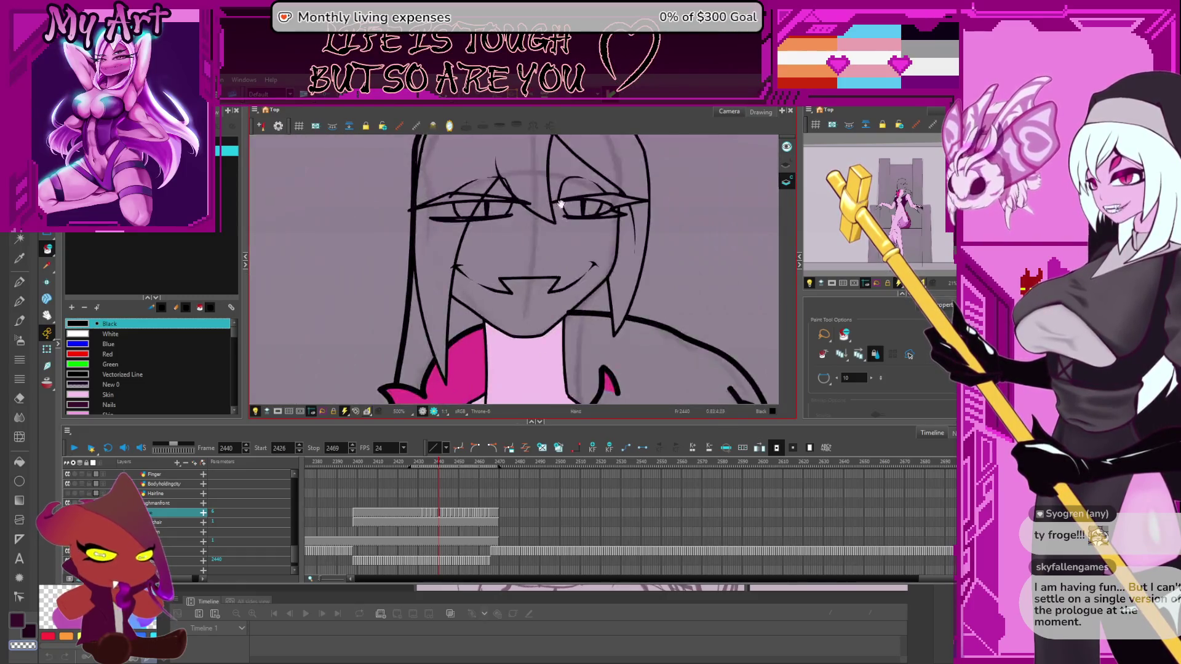
scroll(556, 256, down, 1)
scroll(556, 256, down, 2)
key(period)
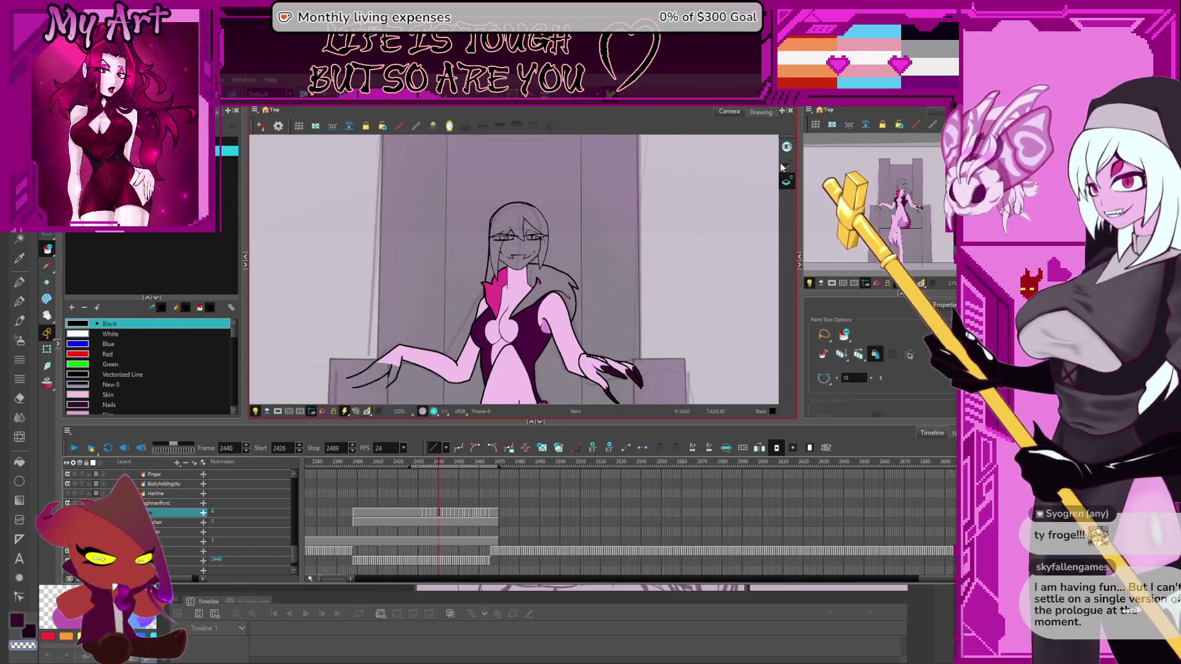
key(ctrl+a)
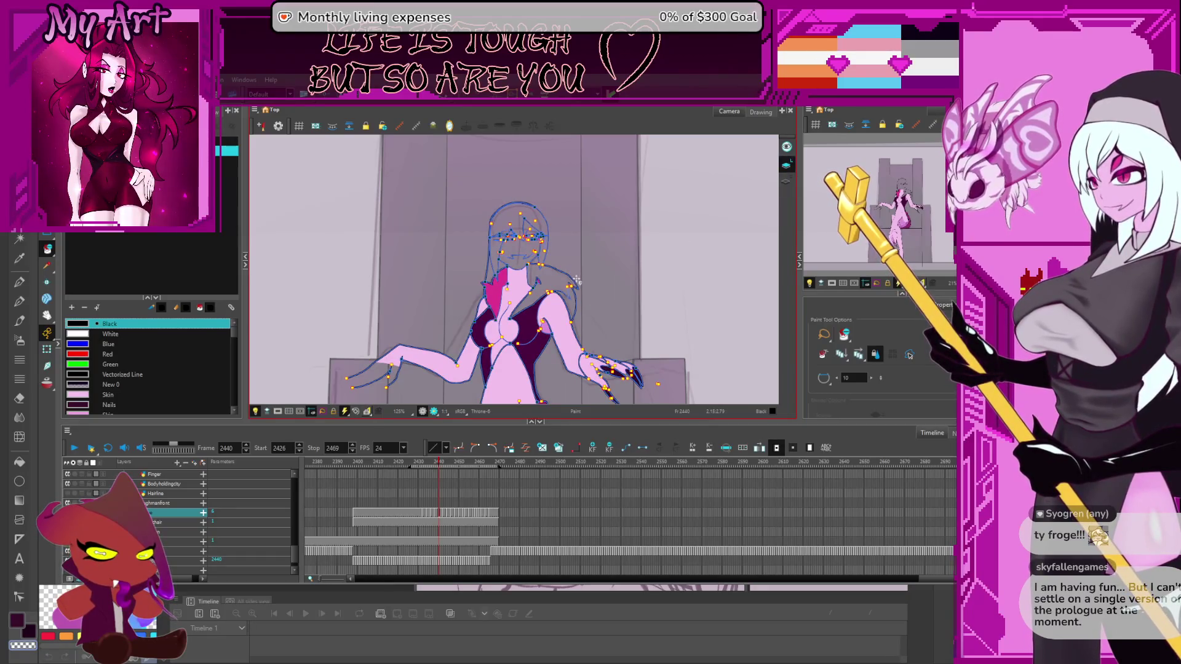
scroll(688, 199, up, 3)
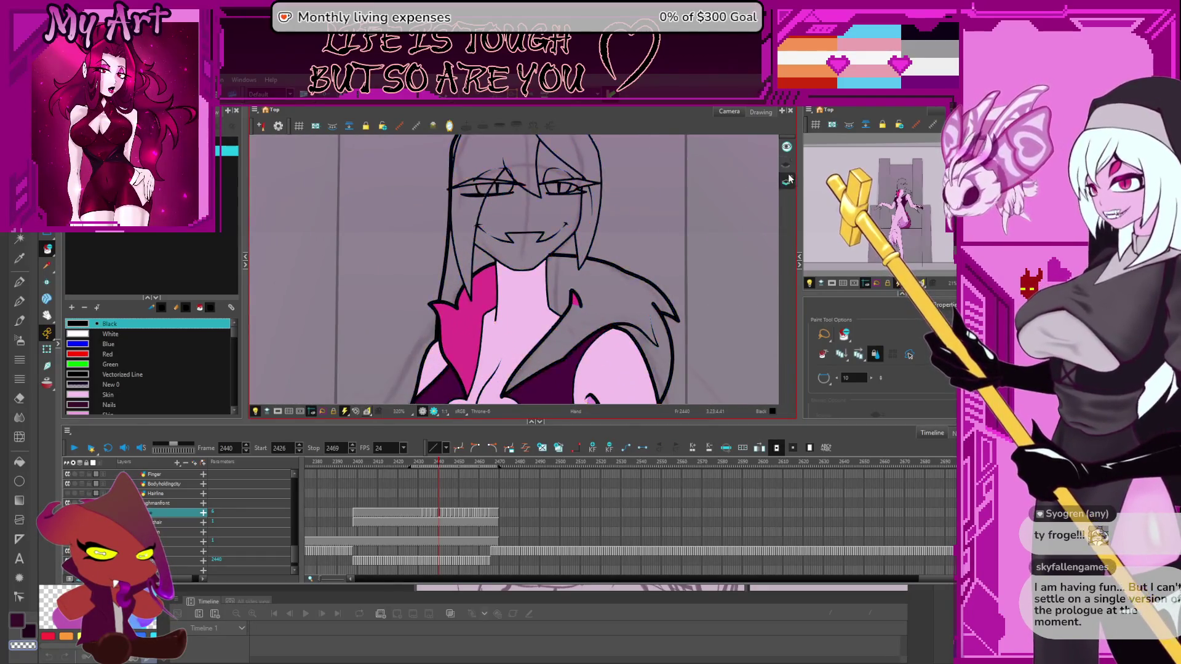
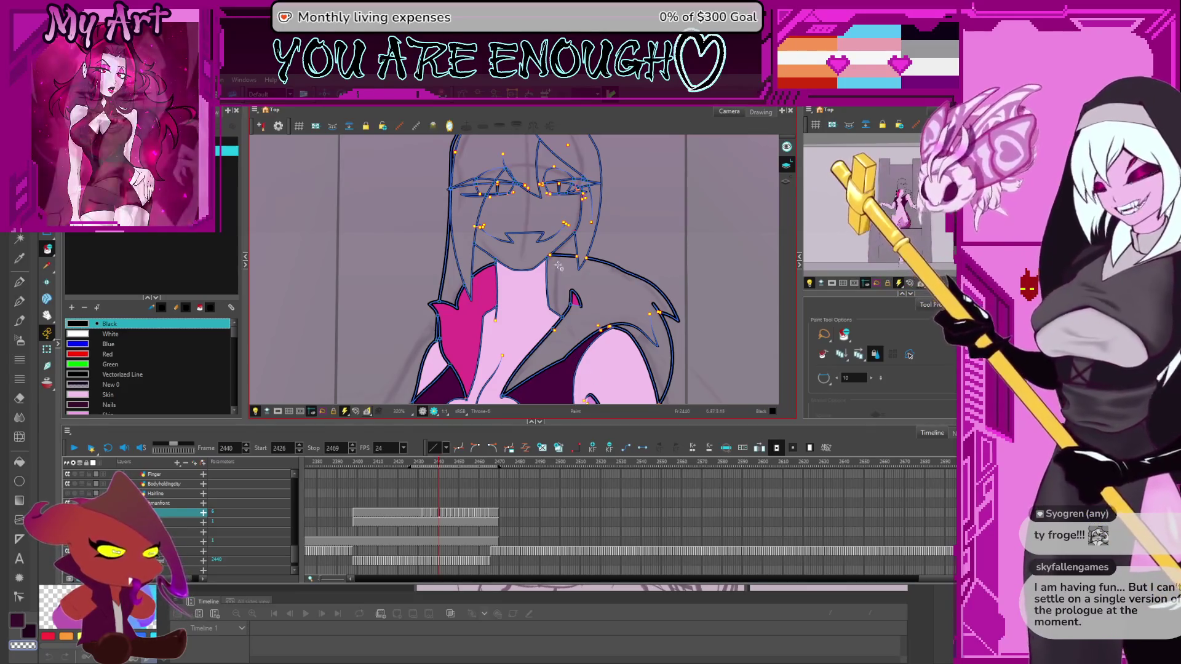
scroll(557, 266, down, 2)
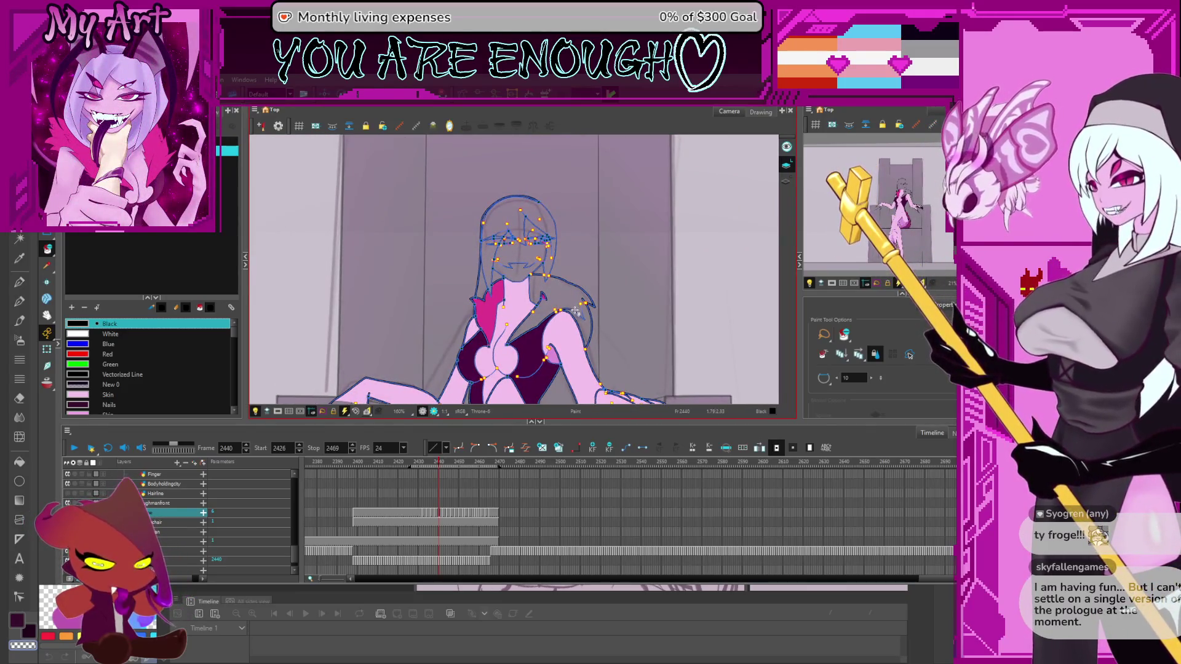
Flip between neighbouring drawings to compare, then frame the head and body in view
key(period)
key(period)
key(comma)
key(period)
key(comma)
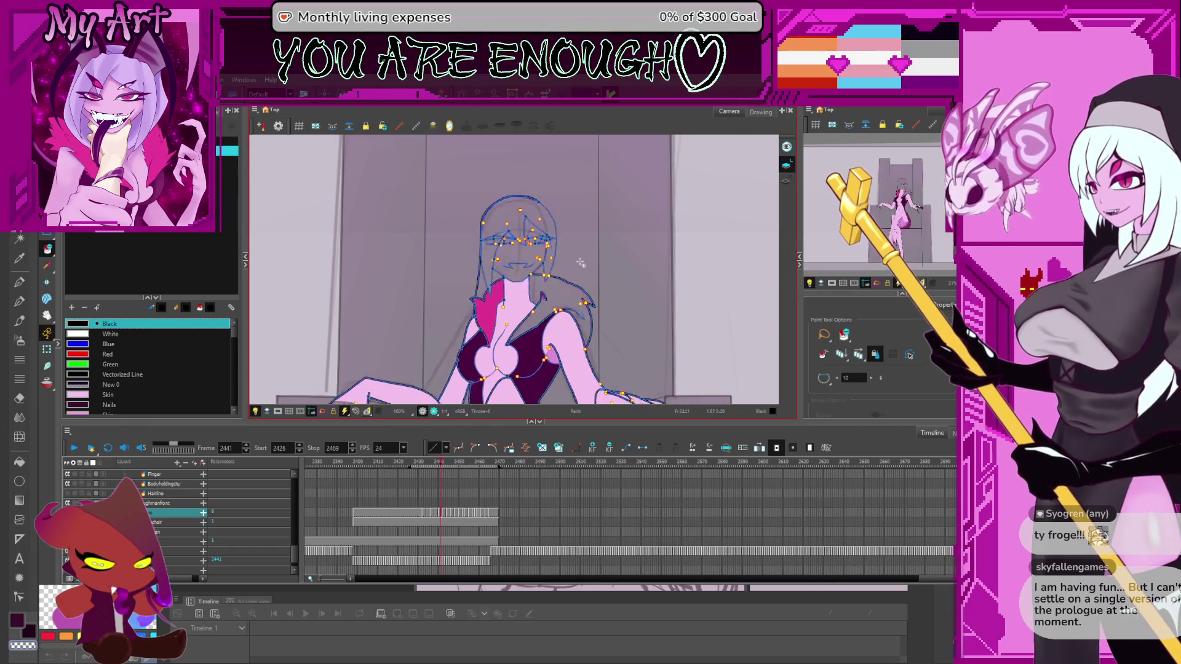
scroll(581, 263, up, 3)
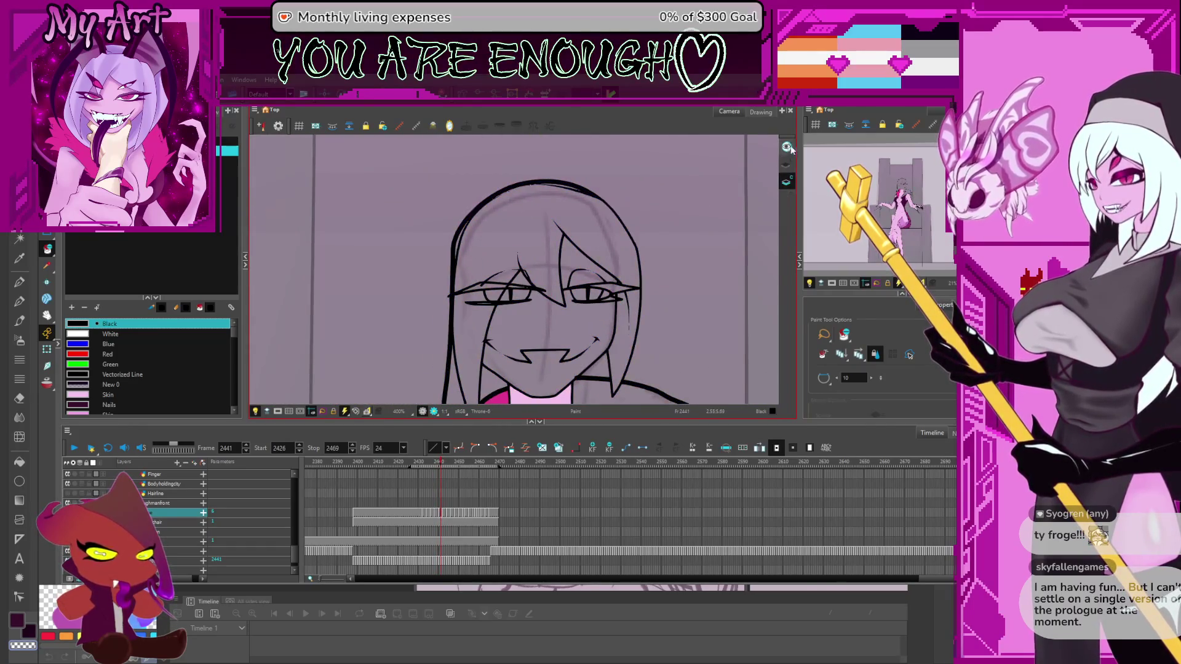
drag(533, 291, 535, 165)
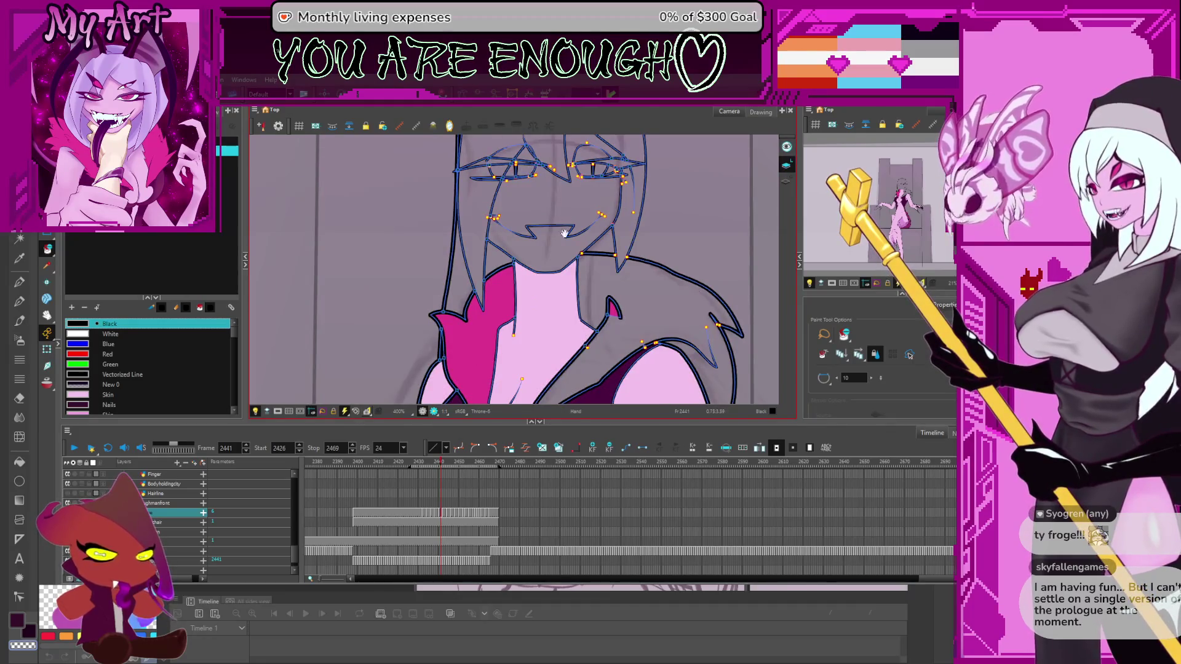
drag(565, 233, 557, 373)
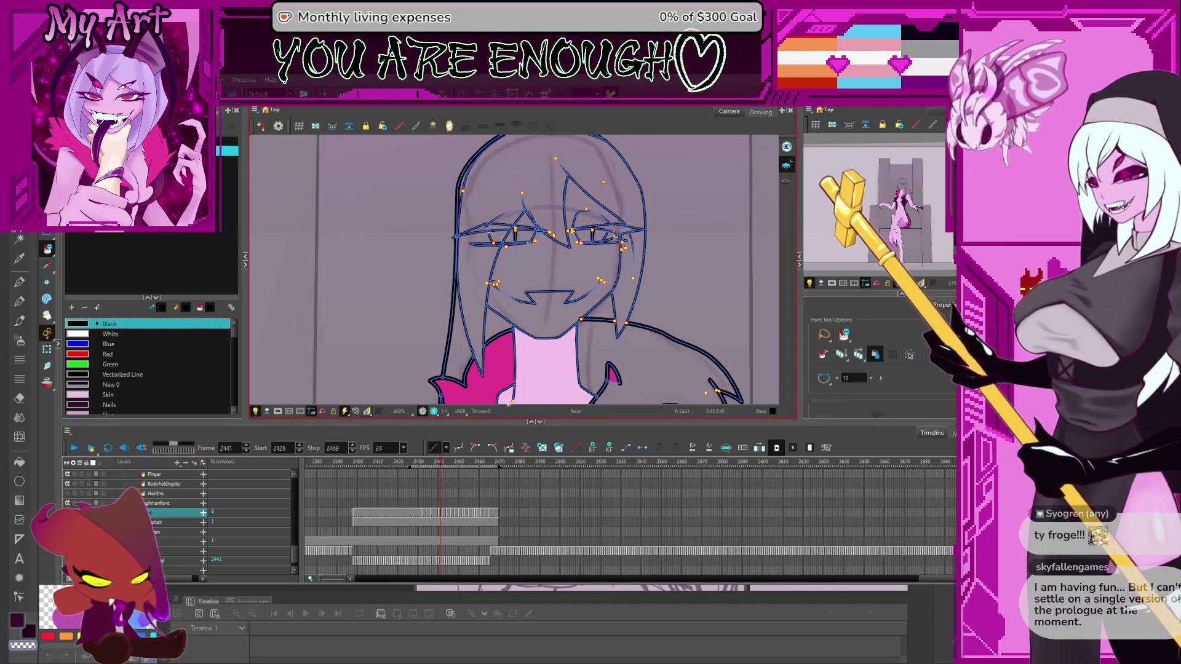
click(602, 347)
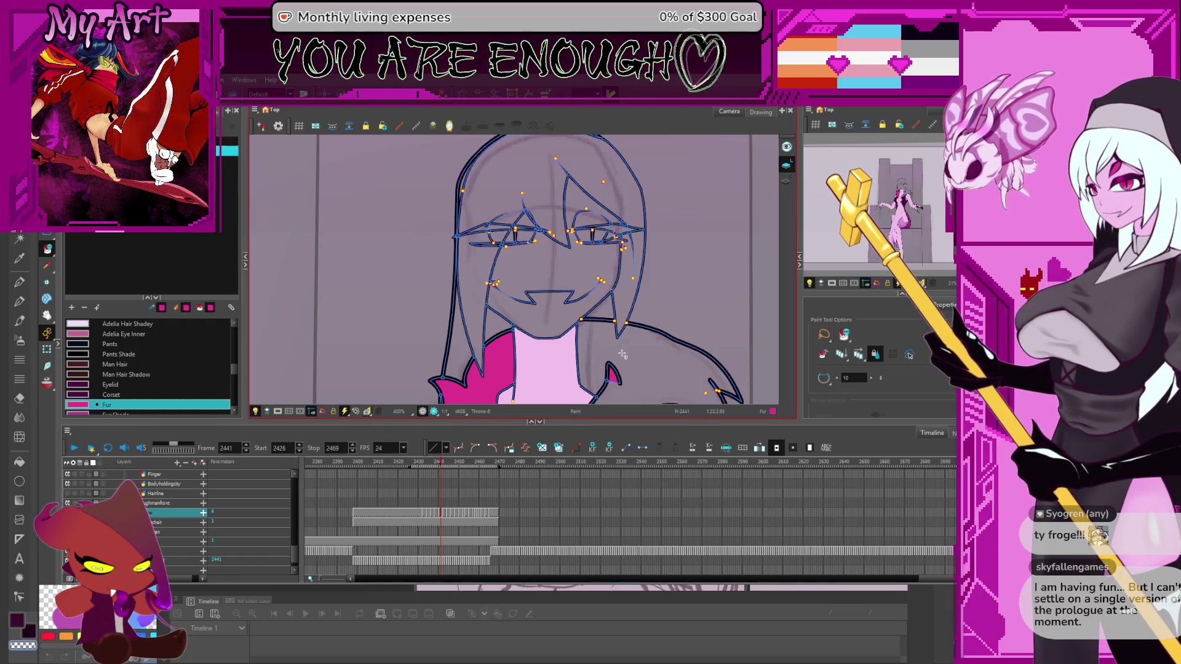
Try magenta and Skin fills on the head, undo both, and return to the coloured frame 2439
mouse_move(625, 348)
mouse_down()
mouse_move(583, 268)
mouse_move(596, 392)
mouse_up()
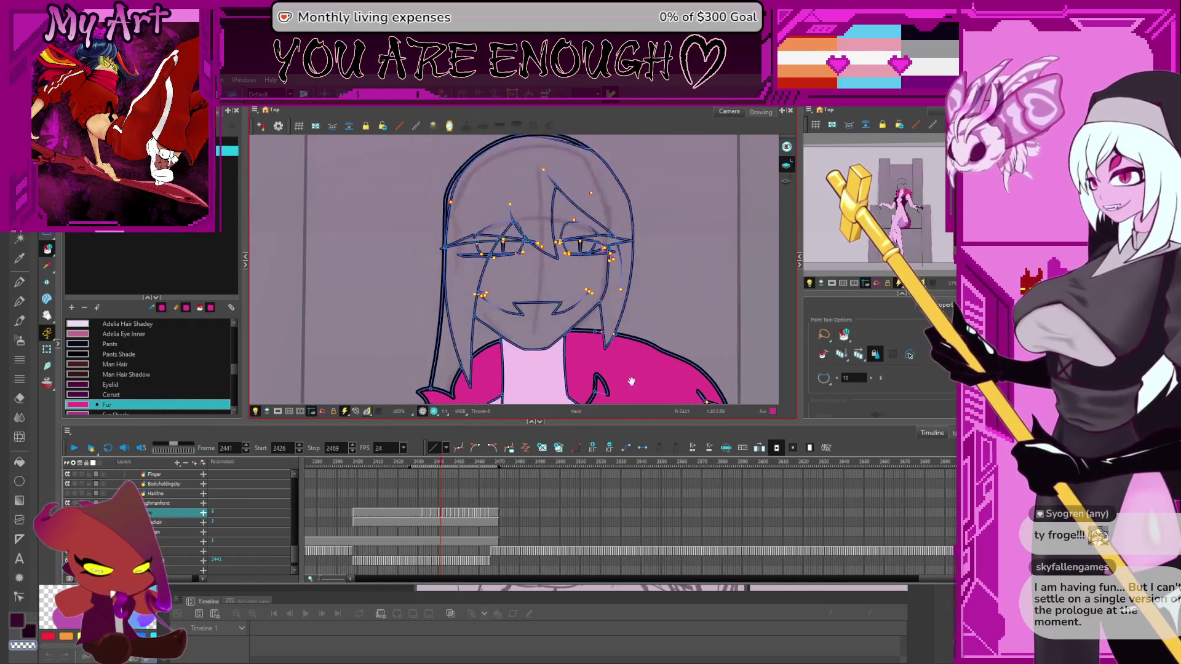
click(588, 238)
key(ctrl+z)
scroll(582, 312, down, 2)
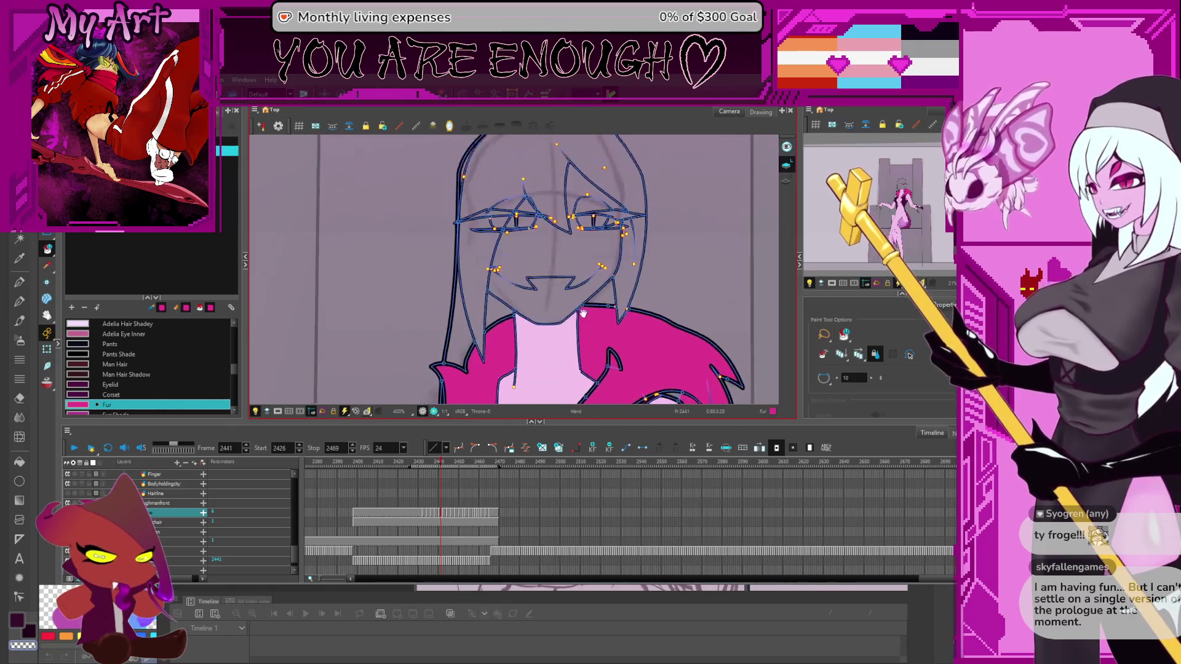
click(554, 342)
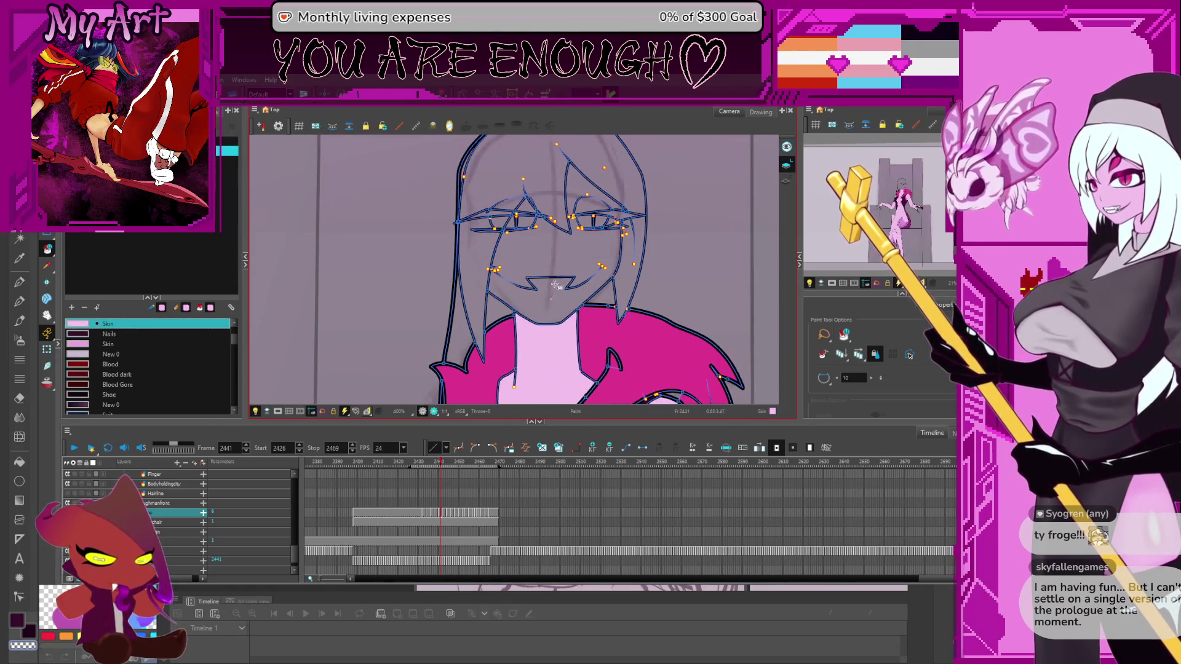
click(556, 286)
scroll(591, 286, up, 2)
key(ctrl+z)
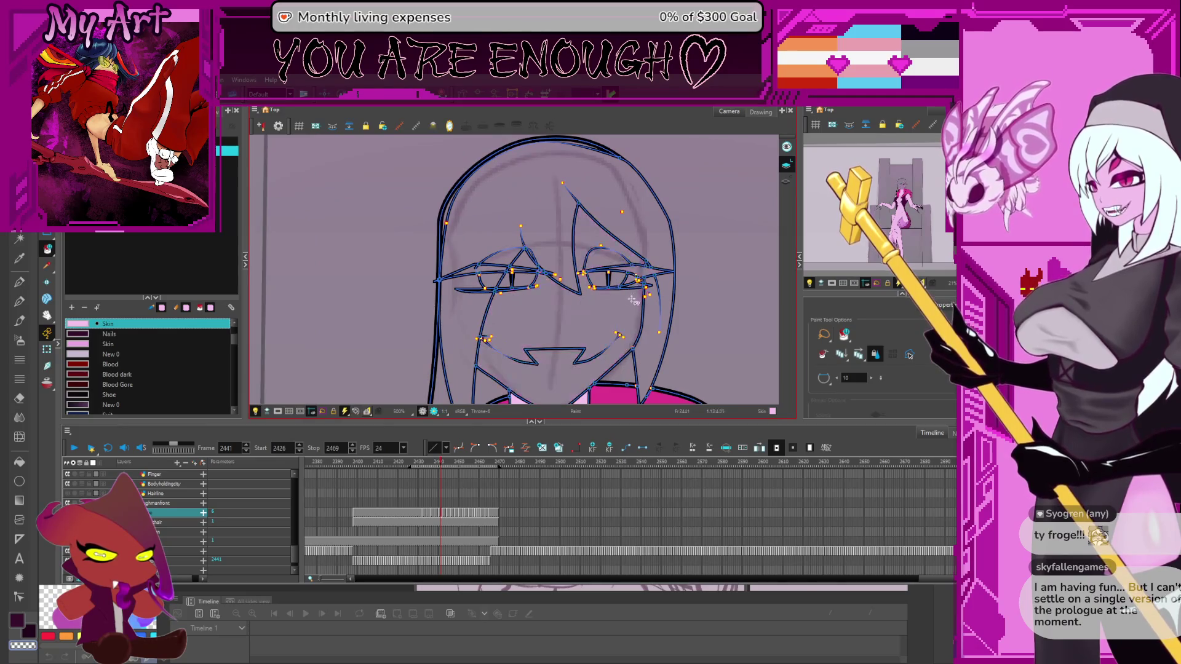
scroll(780, 196, right, 2)
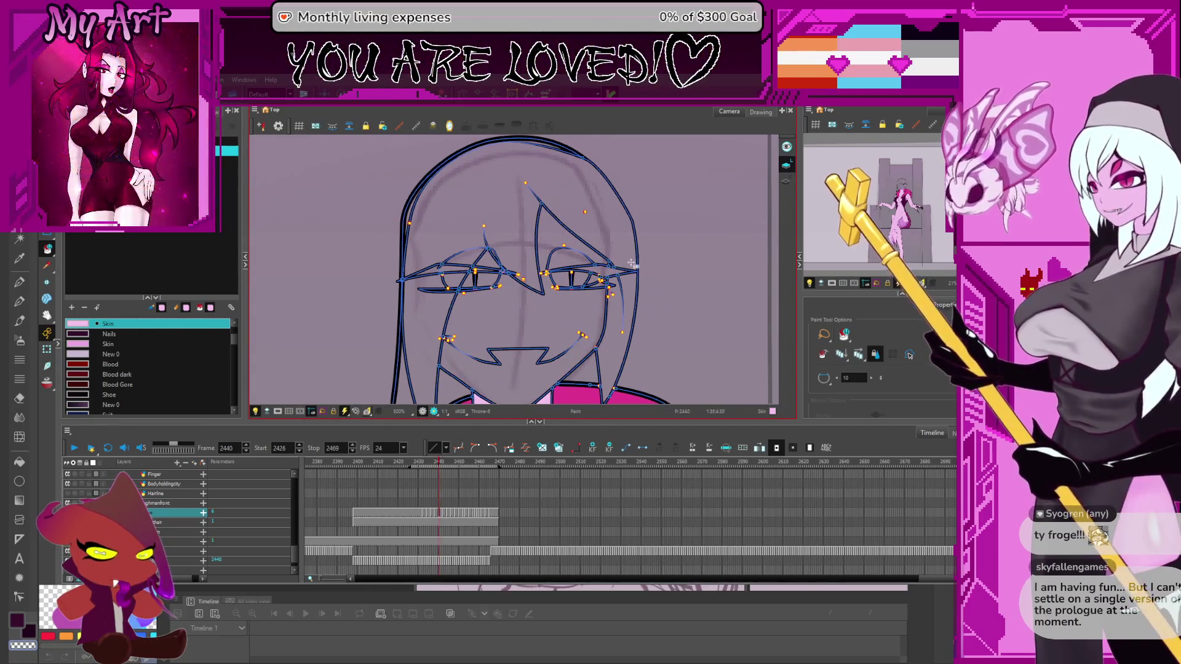
key(comma)
key(comma)
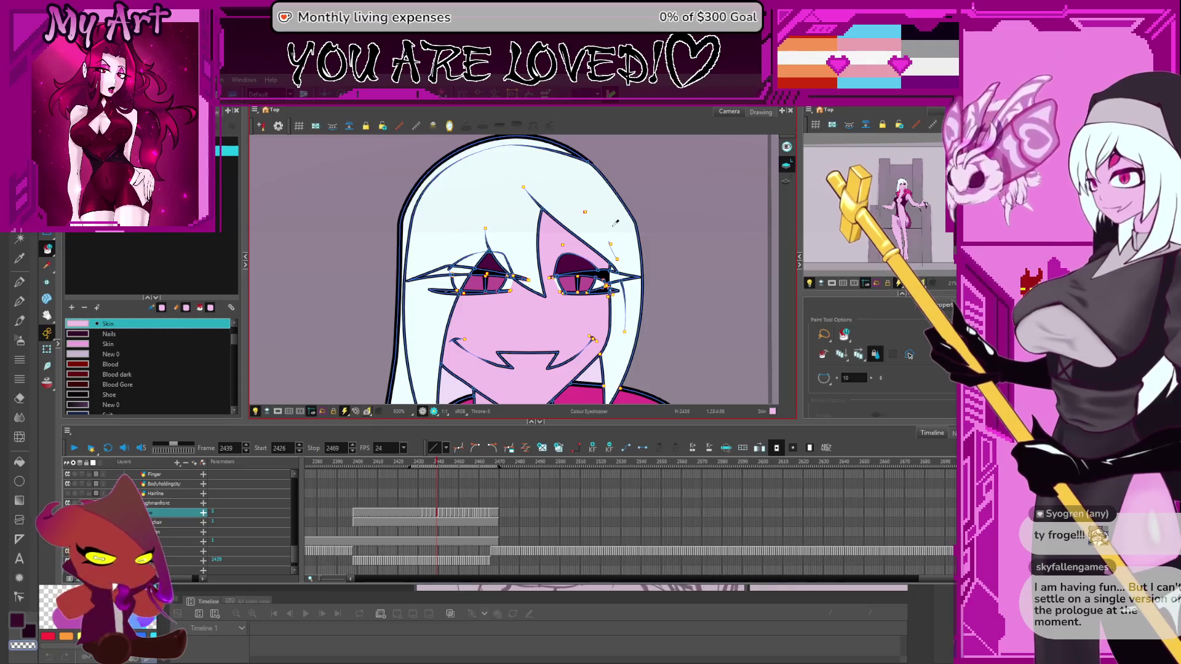
Step to the uncoloured frame, check the coloured one for reference and pick the hair shadow colour
key(period)
drag(608, 270, 667, 222)
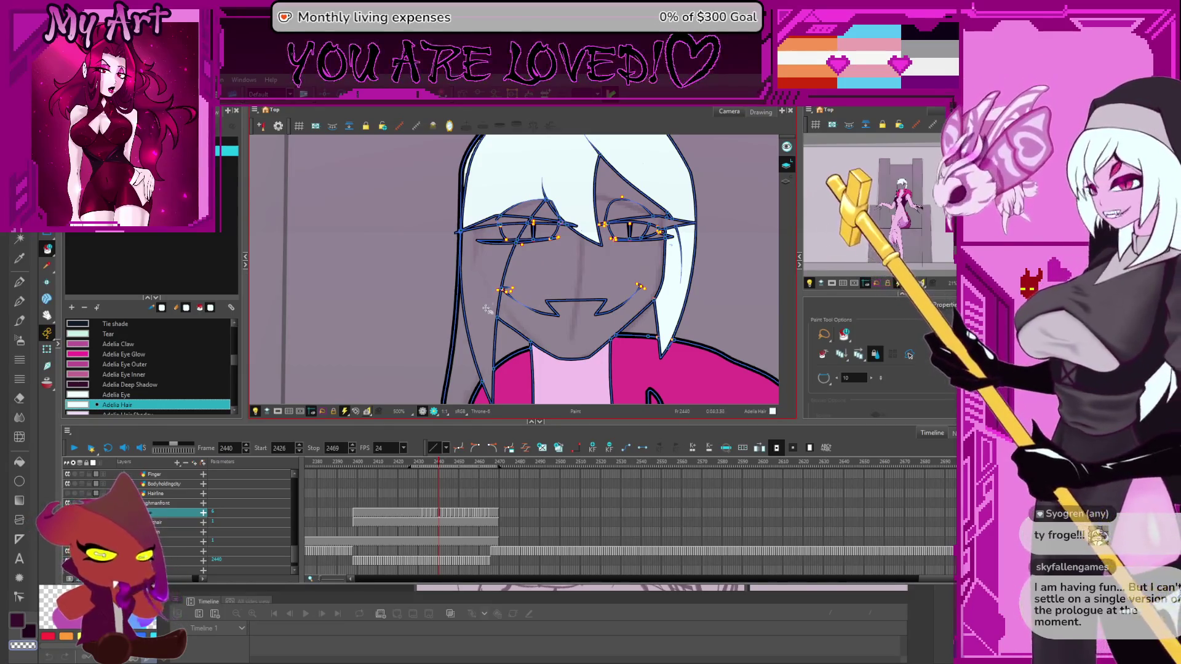
key(comma)
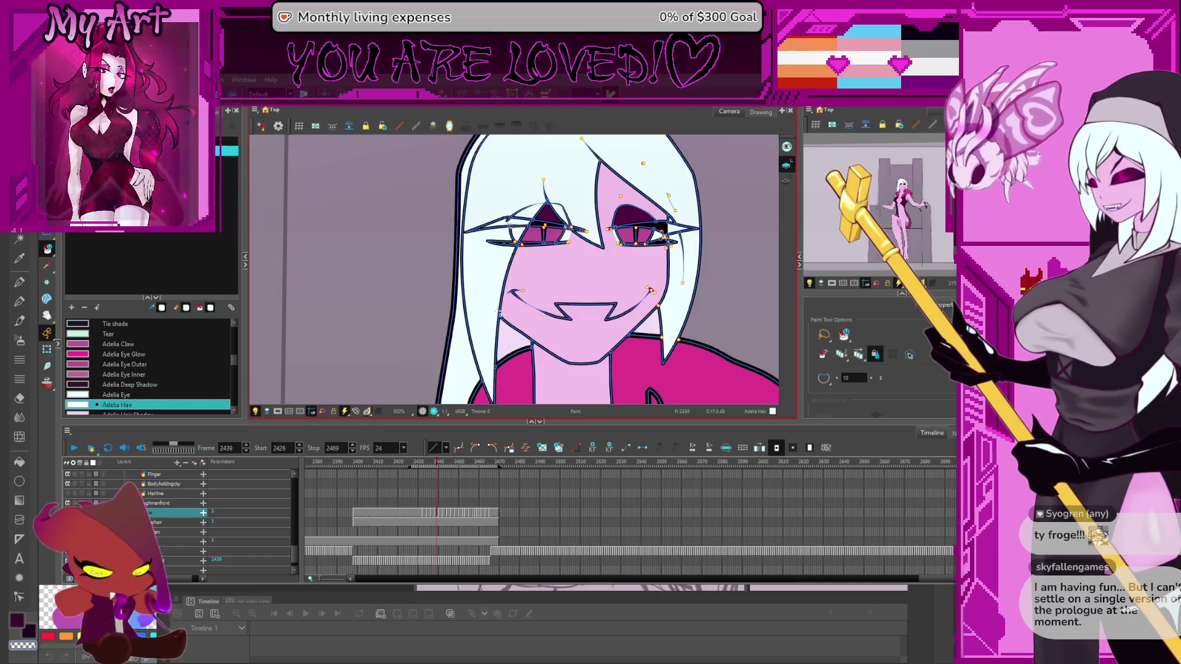
alt+click(513, 345)
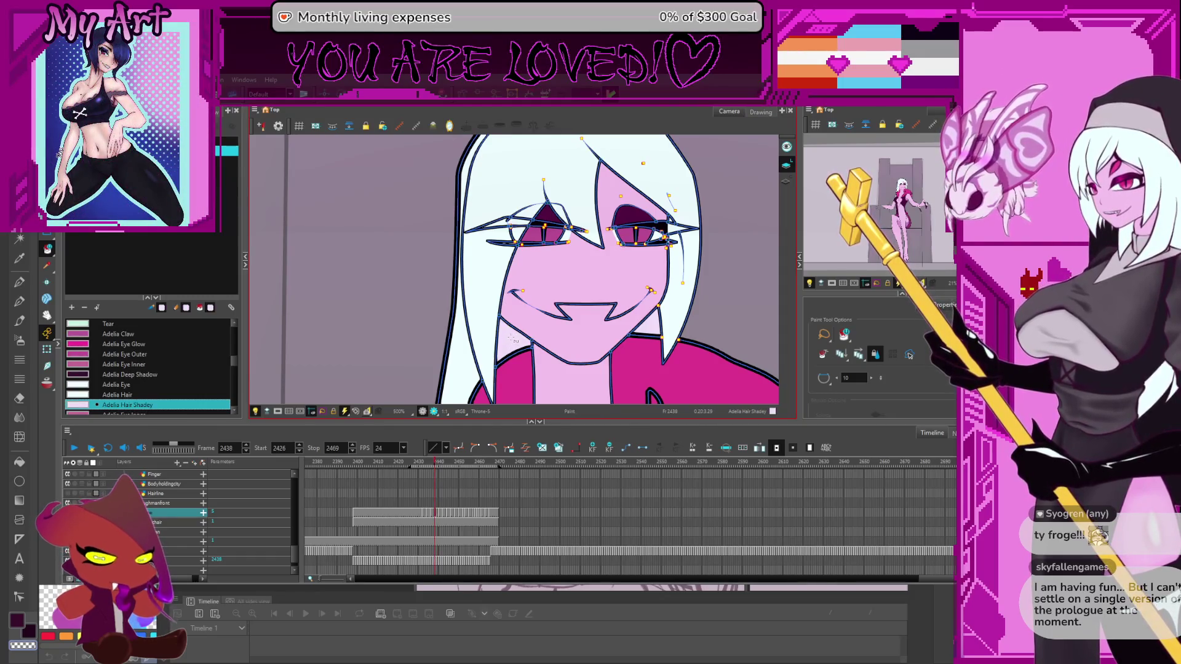
key(period)
key(period)
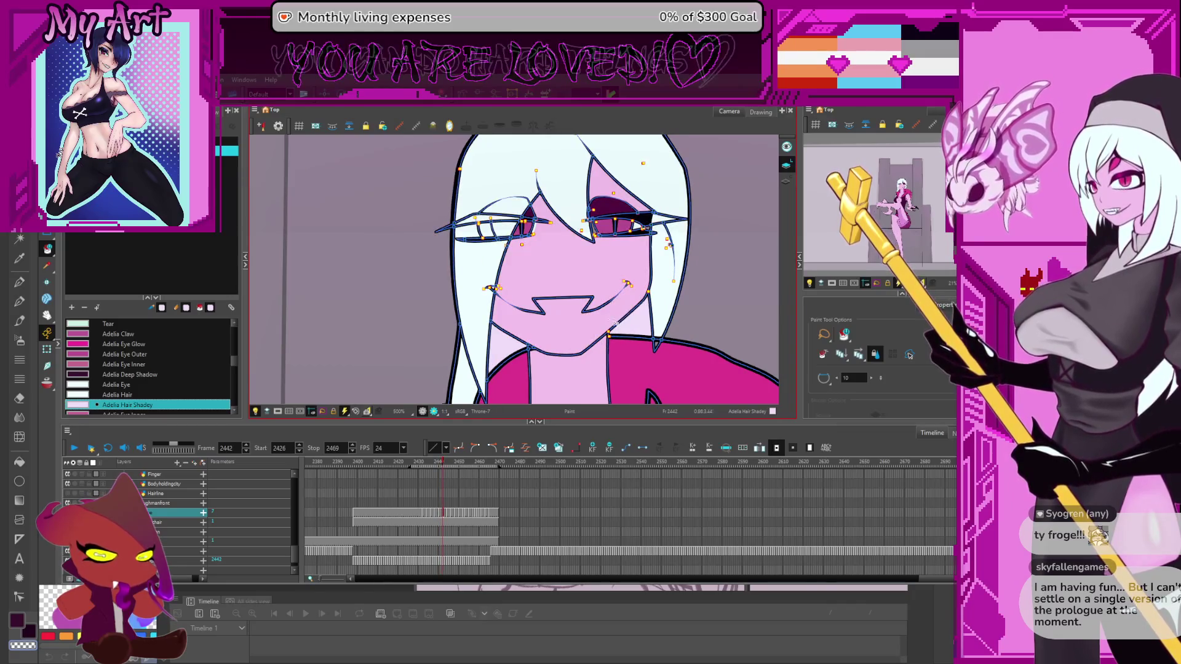
Recentre the face, pick the Adelia Hair colour and get ready to cut stray line pieces
key(space)
drag(596, 237, 619, 277)
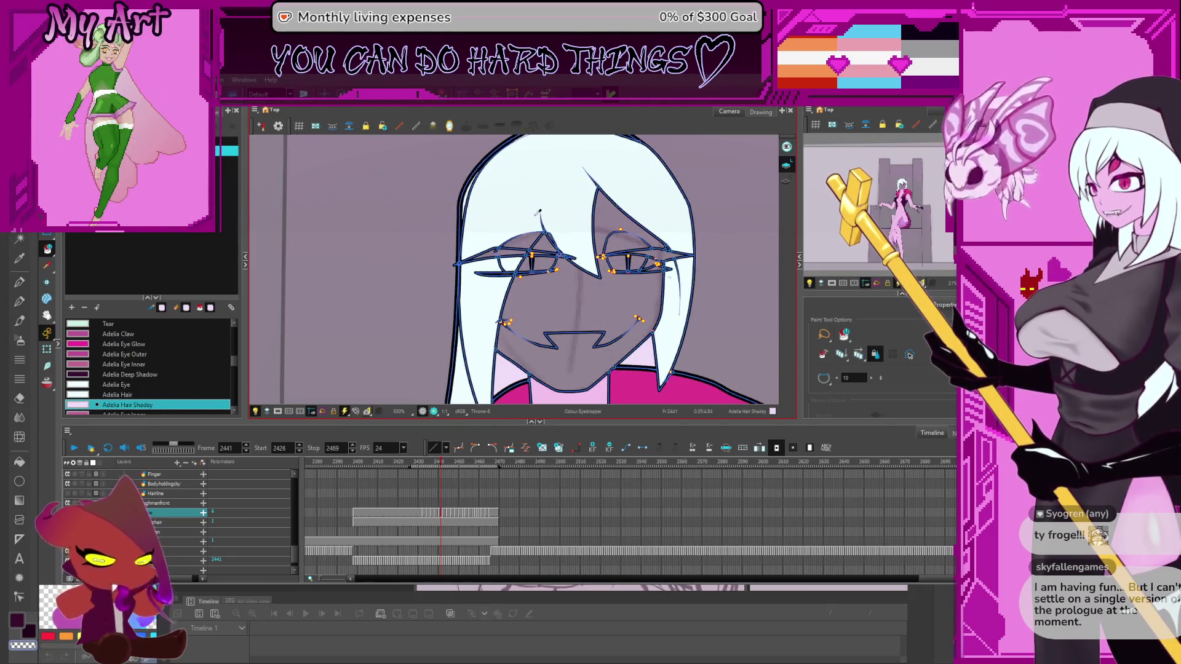
alt+click(510, 251)
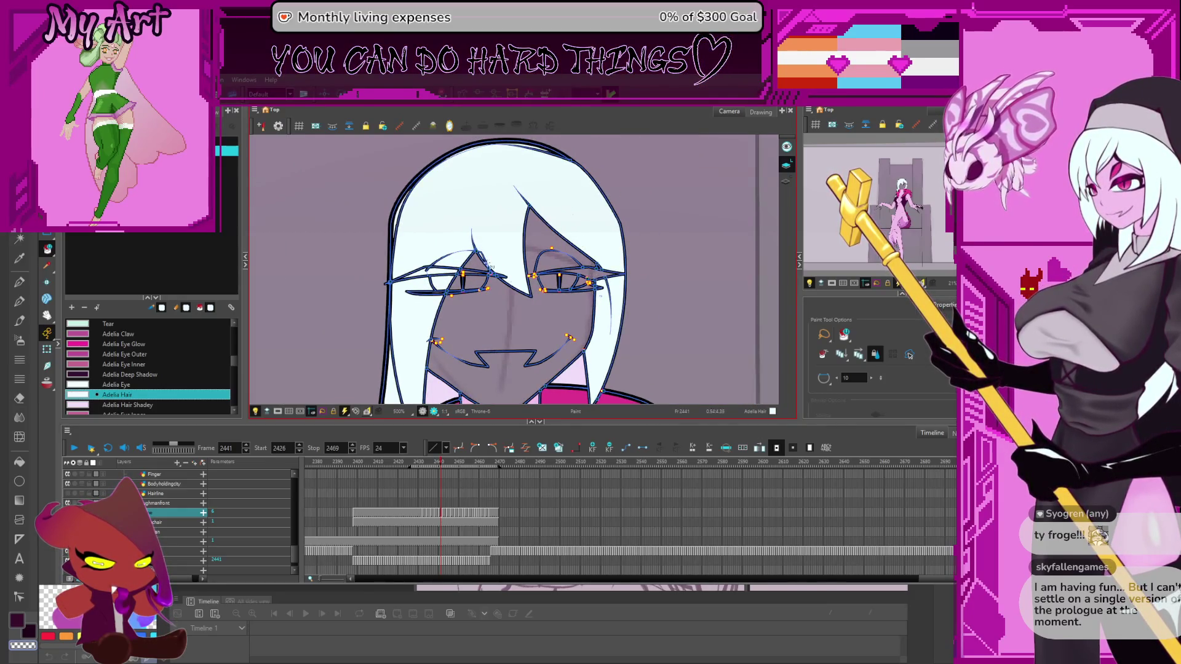
scroll(490, 266, up, 2)
key(alt+t)
scroll(505, 254, up, 2)
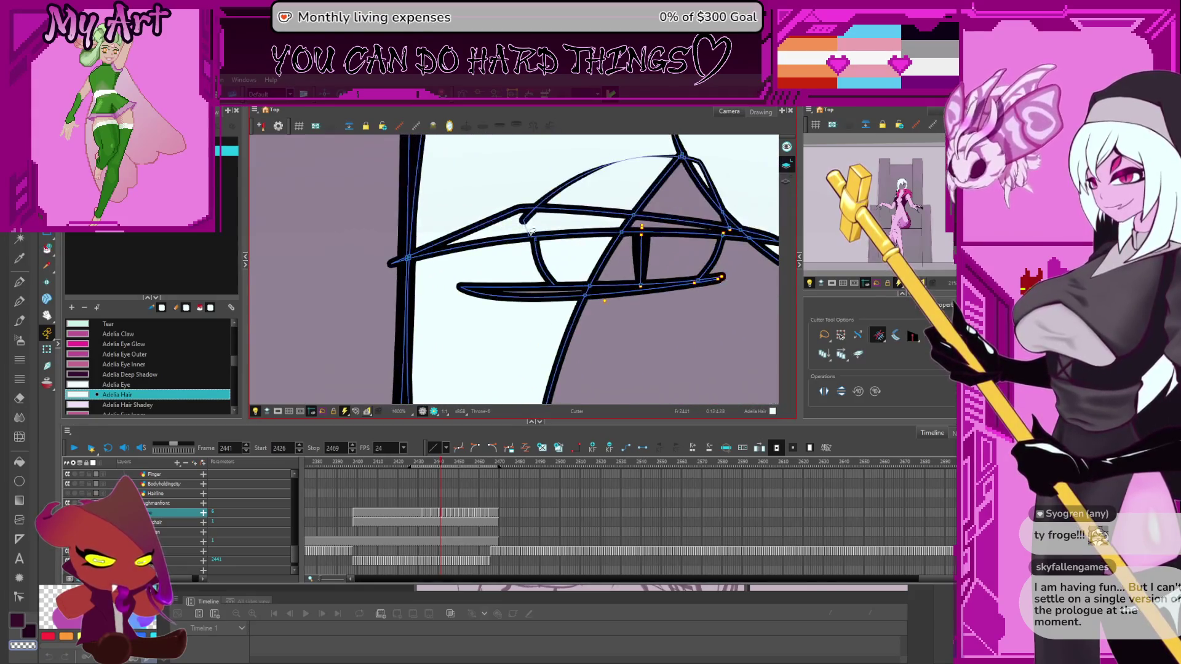
Pick the Eyelid colour while stepping frames and bring the right eye into view on frame 2441
drag(553, 213, 548, 251)
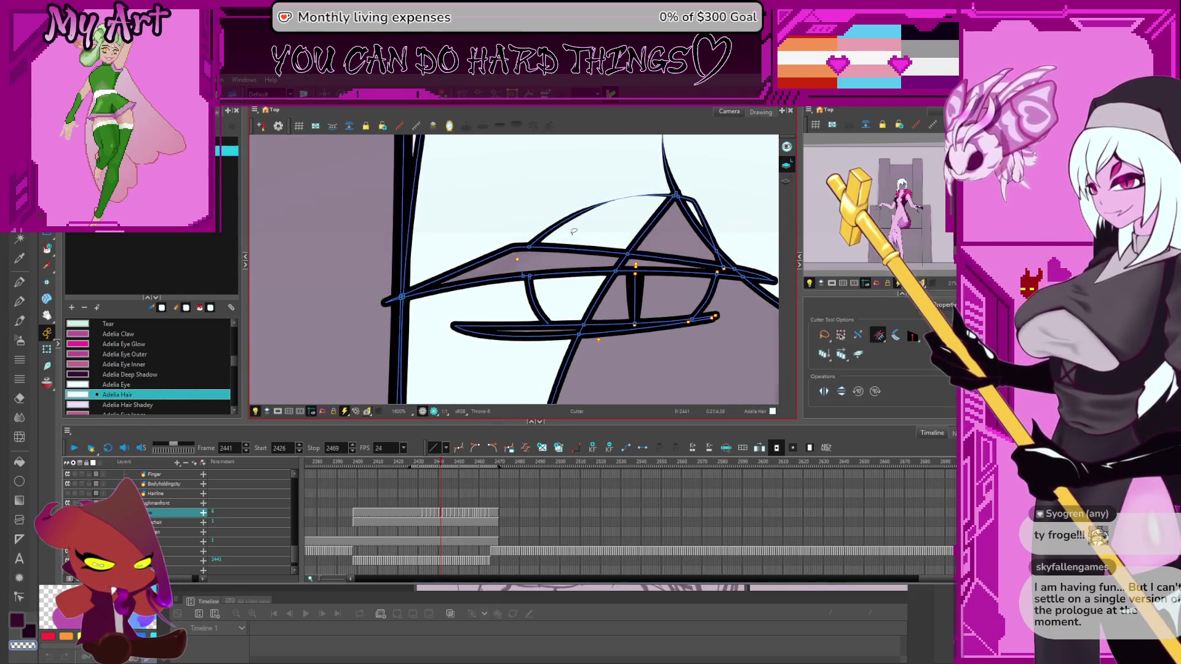
key(alt+i)
scroll(569, 273, down, 5)
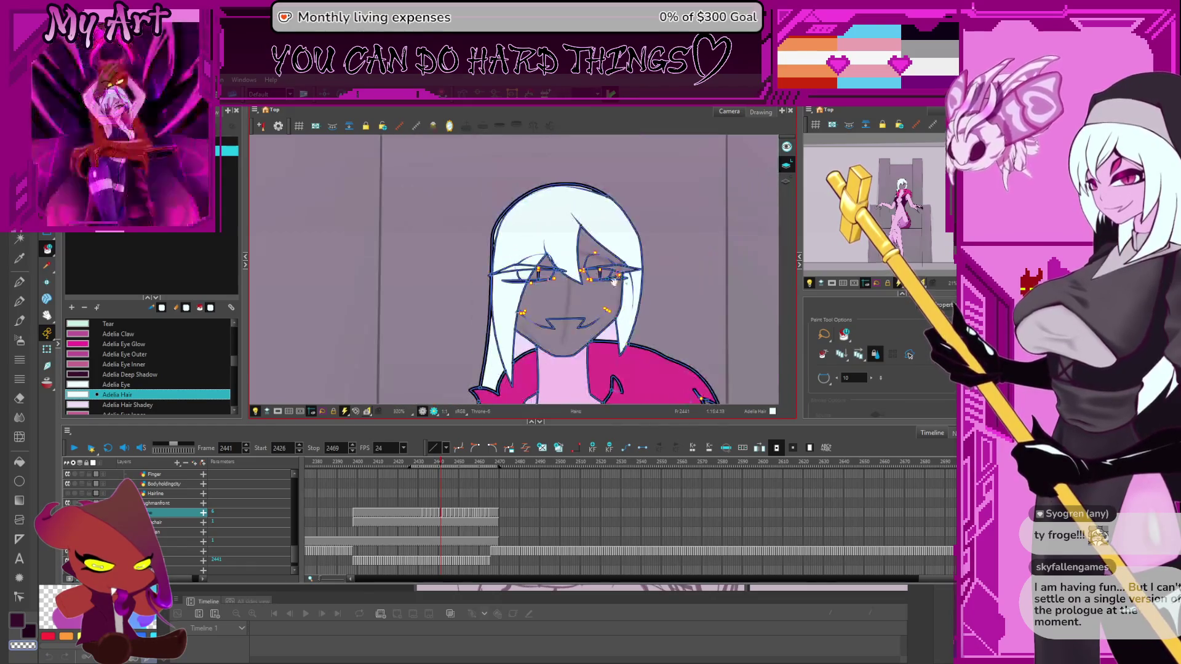
scroll(577, 266, up, 2)
scroll(581, 272, up, 2)
scroll(591, 291, up, 2)
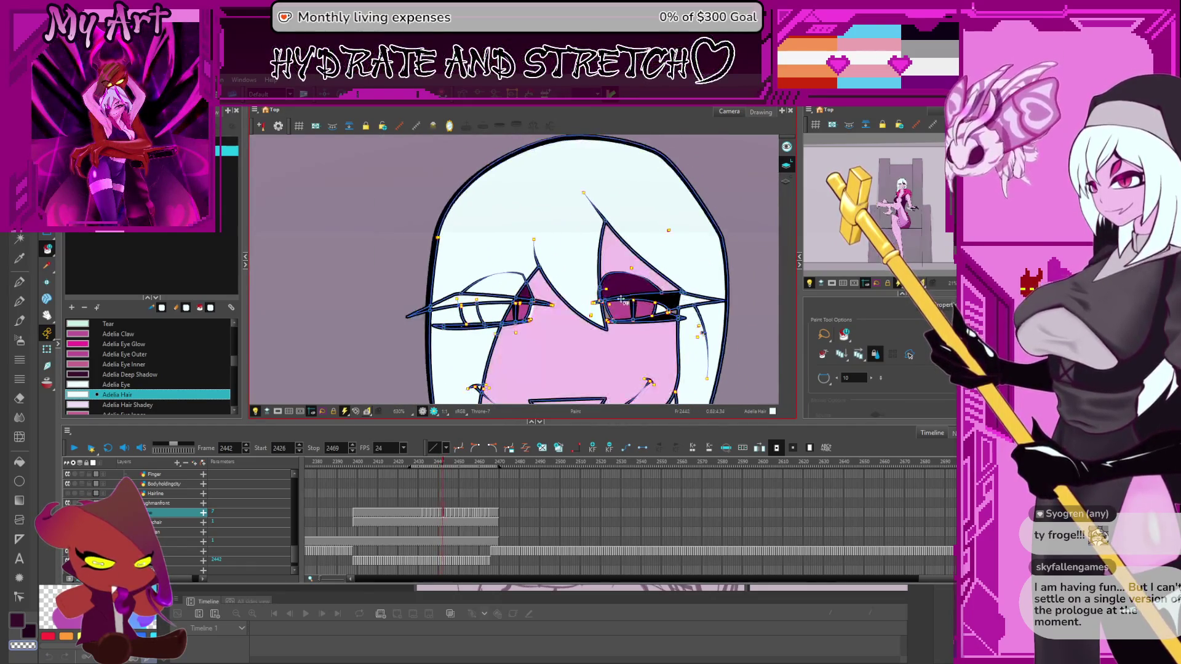
scroll(596, 298, down, 1)
key(period)
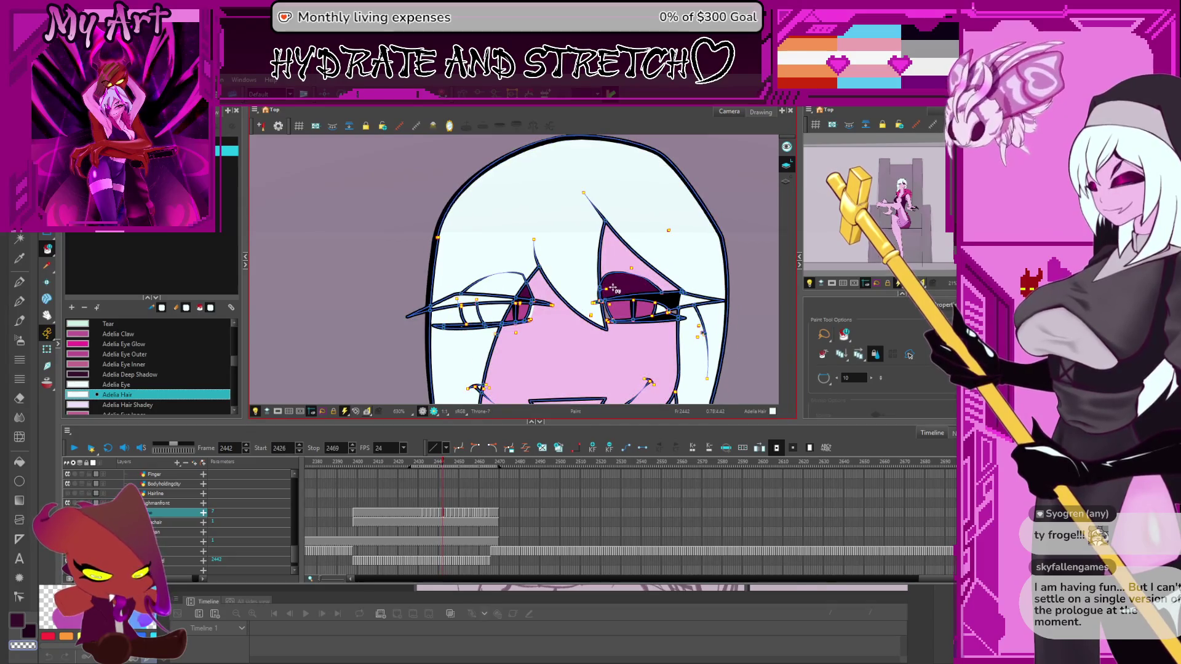
click(620, 283)
key(comma)
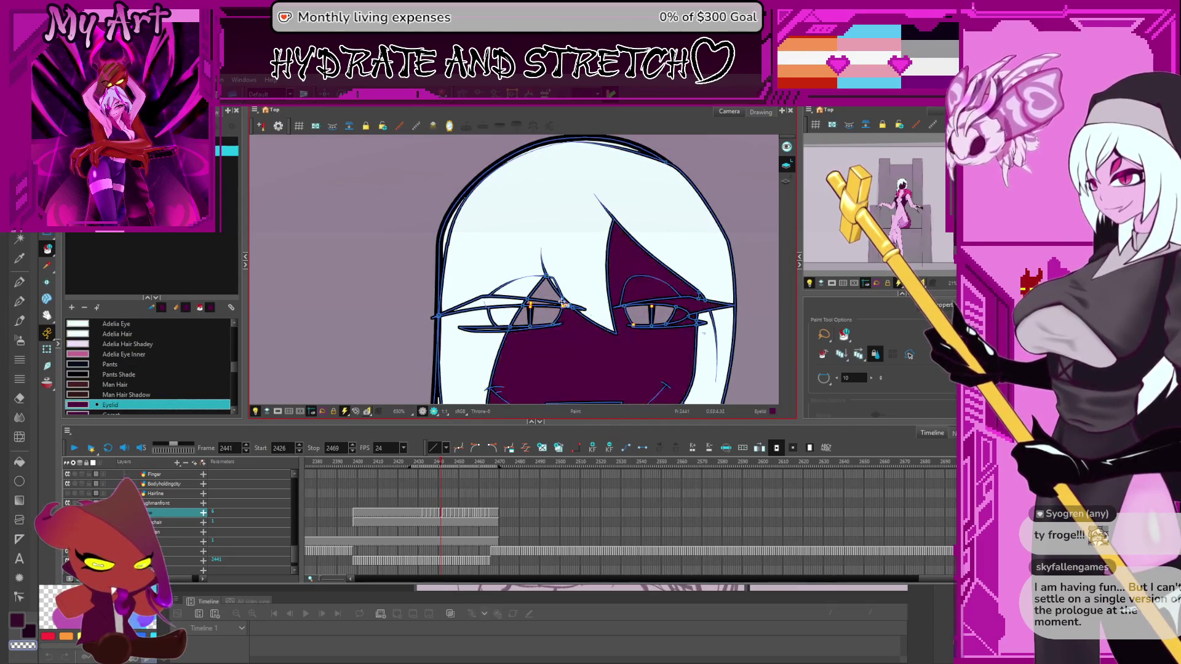
key(alt+i)
scroll(613, 272, up, 3)
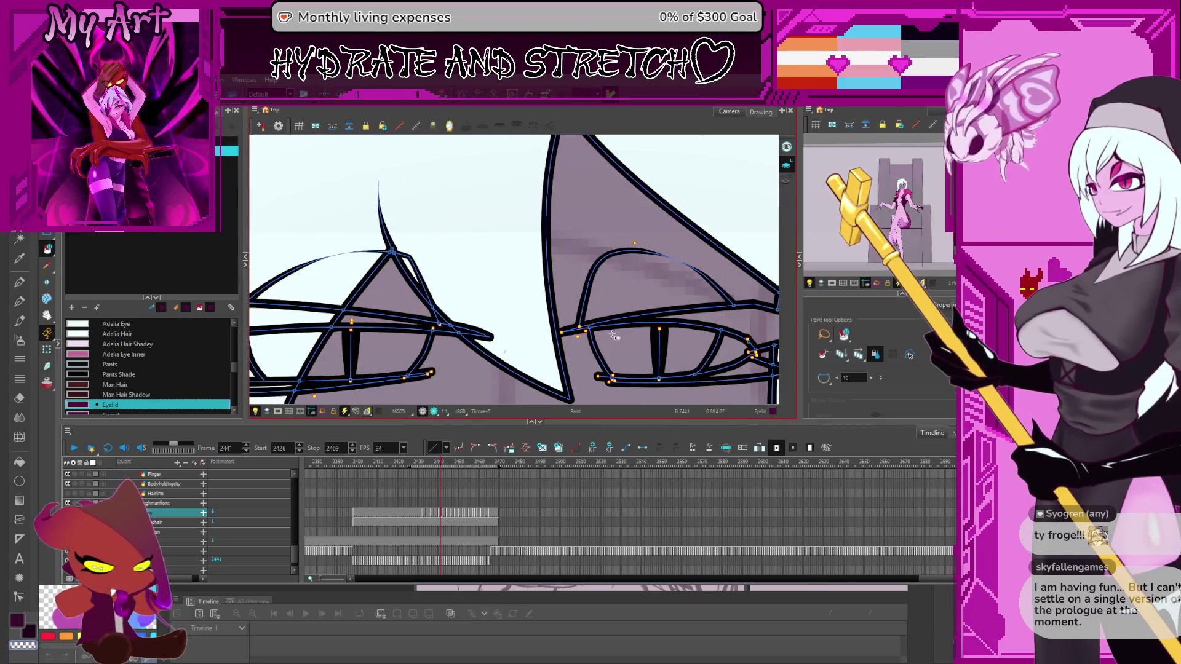
key(alt+v)
drag(585, 318, 559, 290)
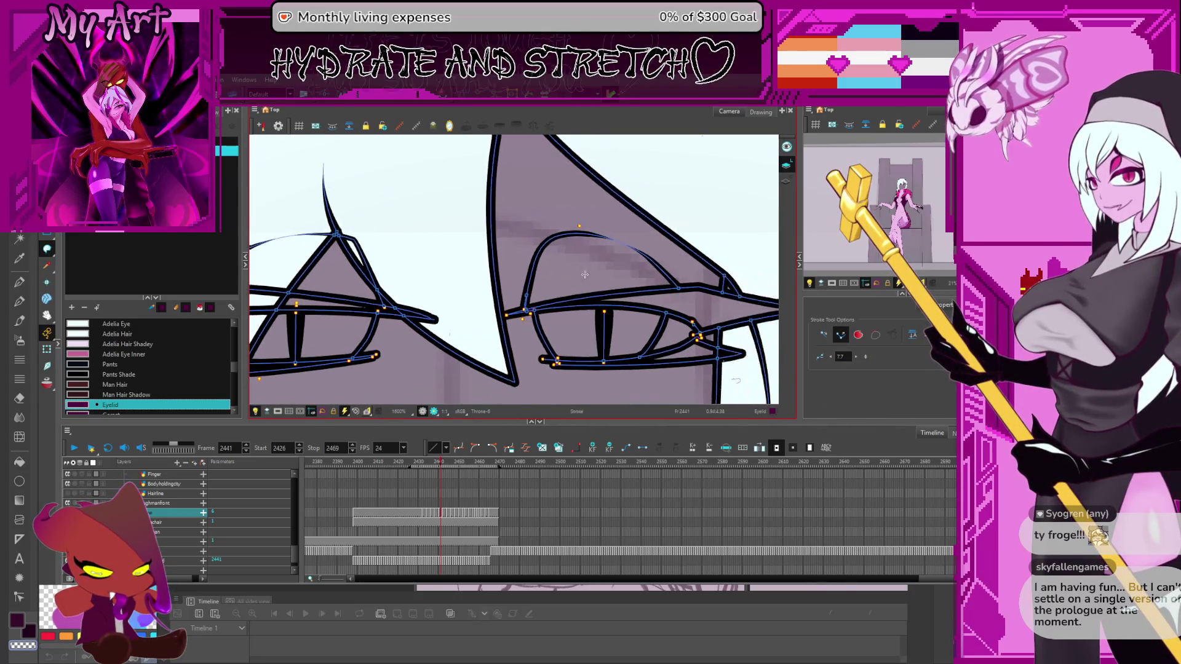
Fill both eyelids dark purple, sample the skin pink and move along the eye outline to refine strokes
key(alt+i)
click(600, 272)
mouse_move(476, 268)
mouse_down()
mouse_move(548, 263)
mouse_move(525, 251)
mouse_up()
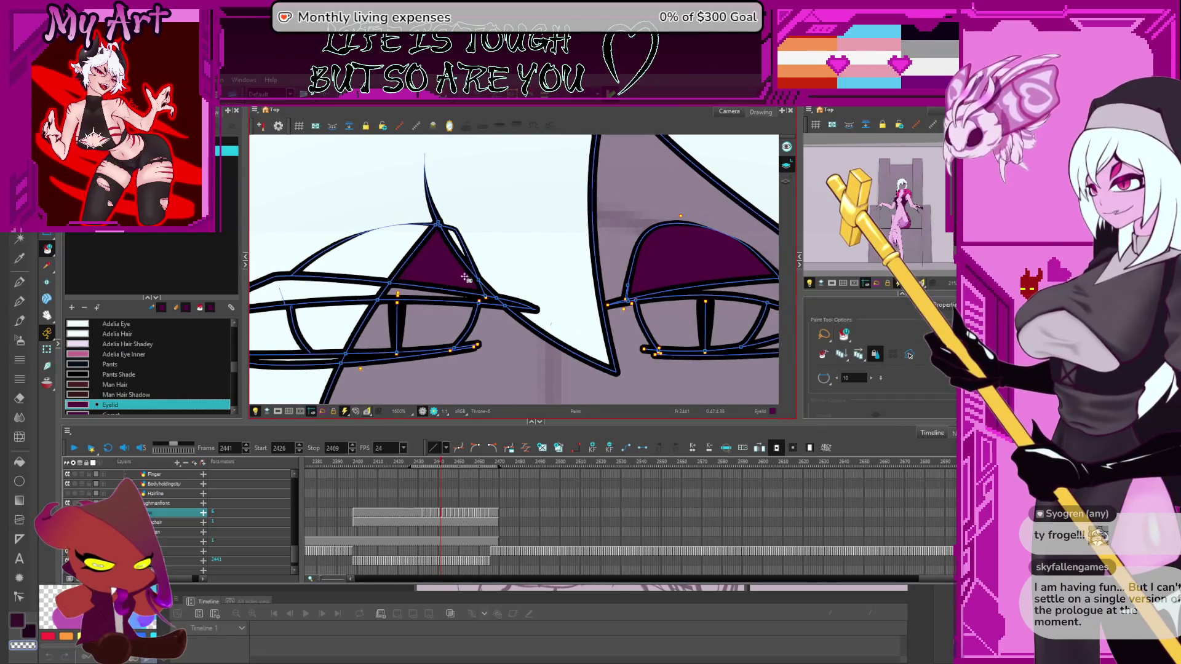
click(614, 284)
alt+click(555, 381)
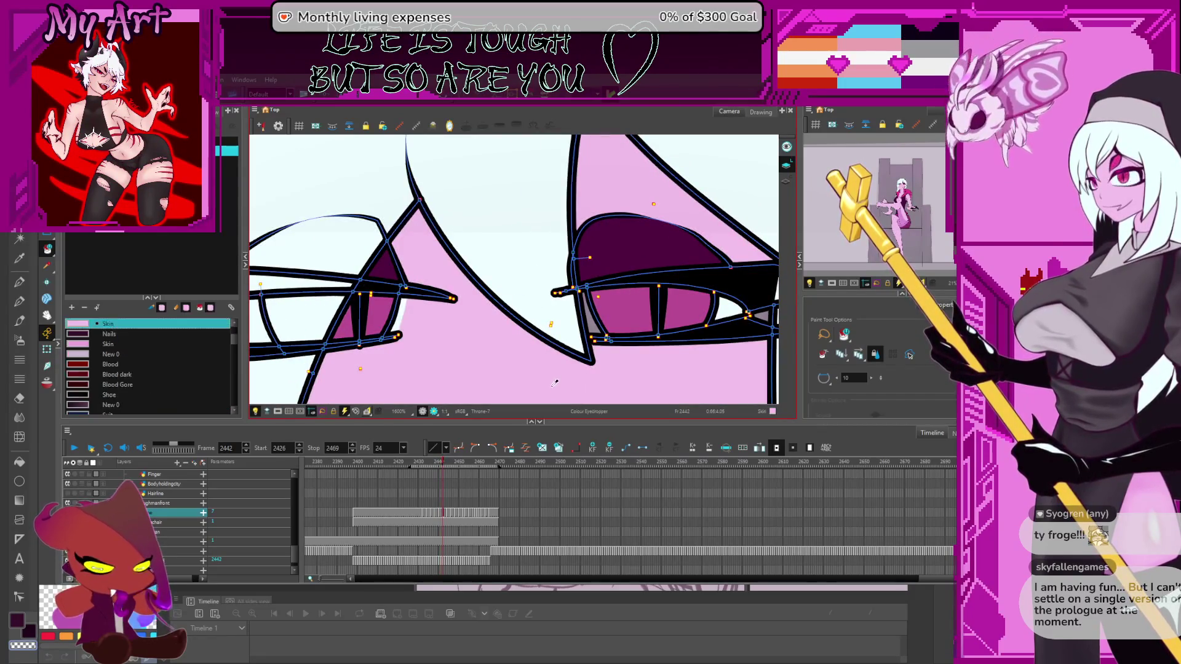
scroll(551, 376, down, 4)
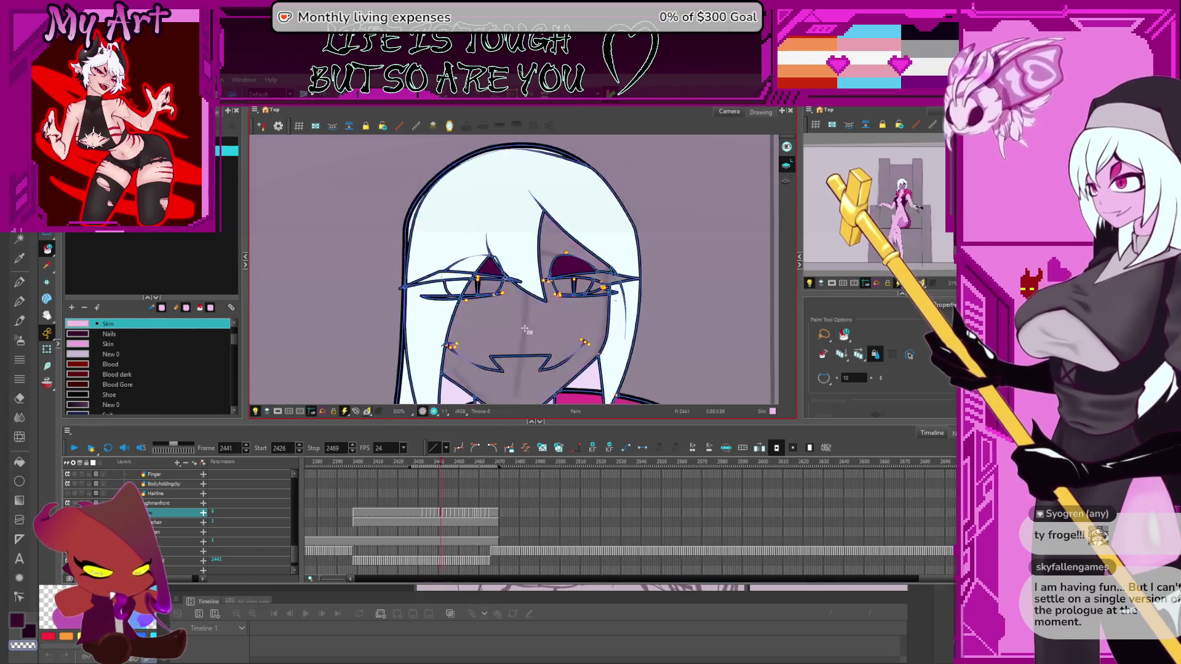
key(comma)
scroll(539, 326, up, 2)
scroll(553, 321, up, 1)
scroll(601, 318, up, 2)
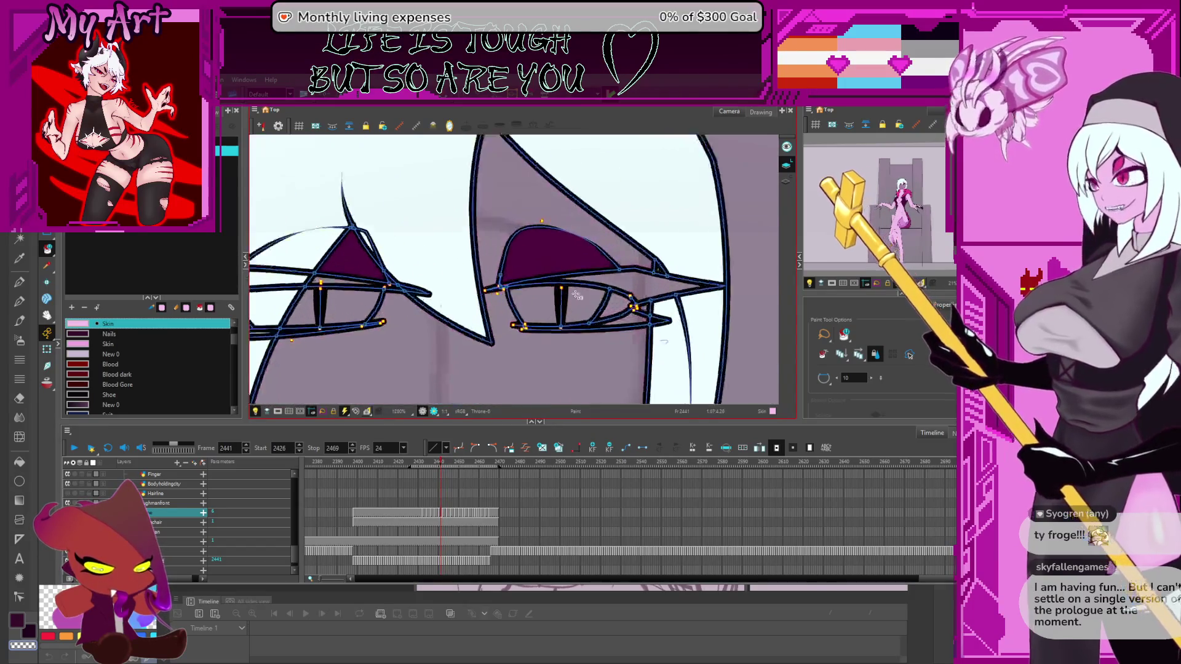
scroll(646, 313, up, 1)
key(alt+v)
scroll(656, 313, up, 1)
scroll(472, 298, up, 1)
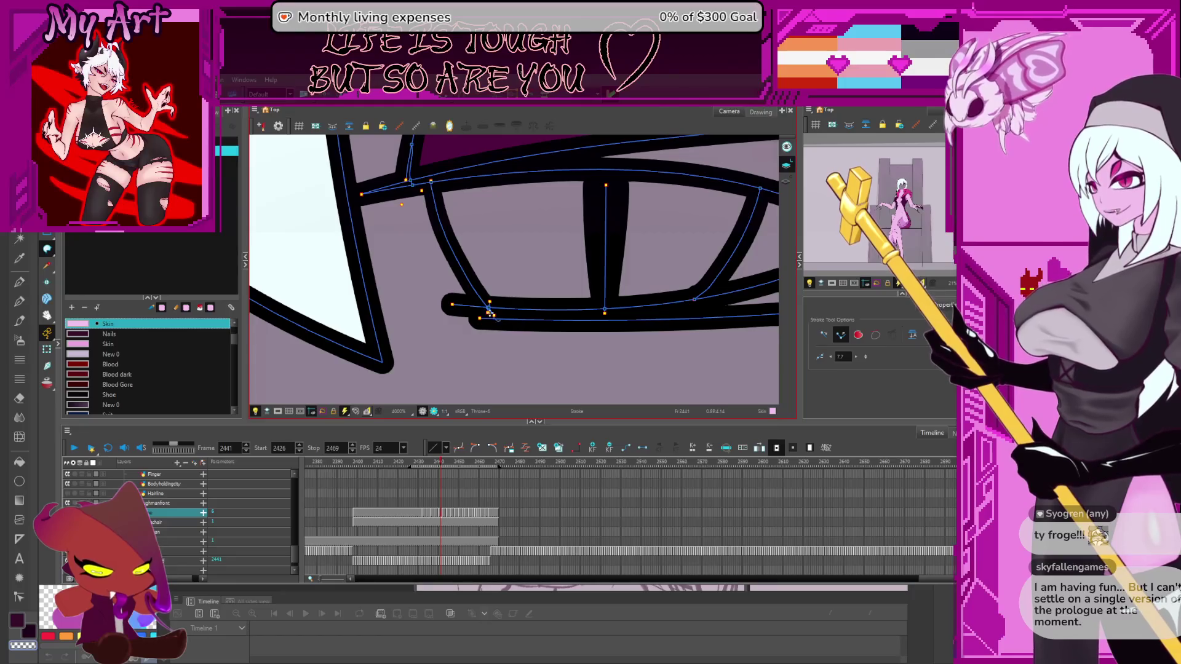
drag(671, 287, 449, 328)
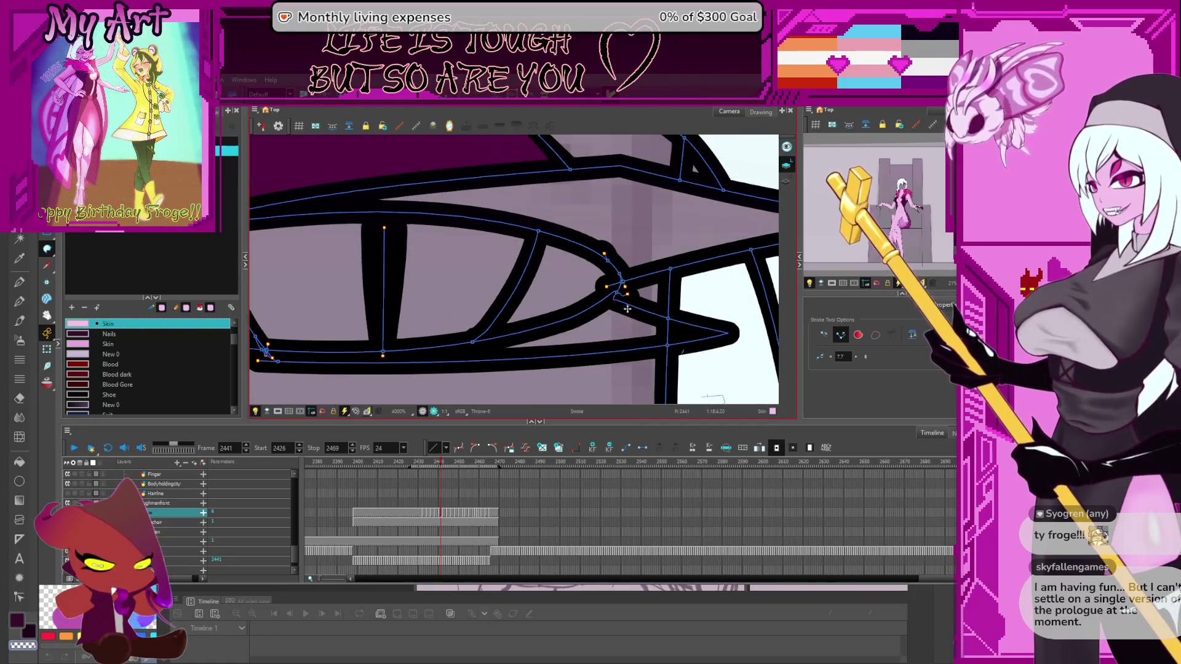
scroll(626, 307, down, 5)
scroll(616, 291, down, 1)
scroll(607, 277, down, 1)
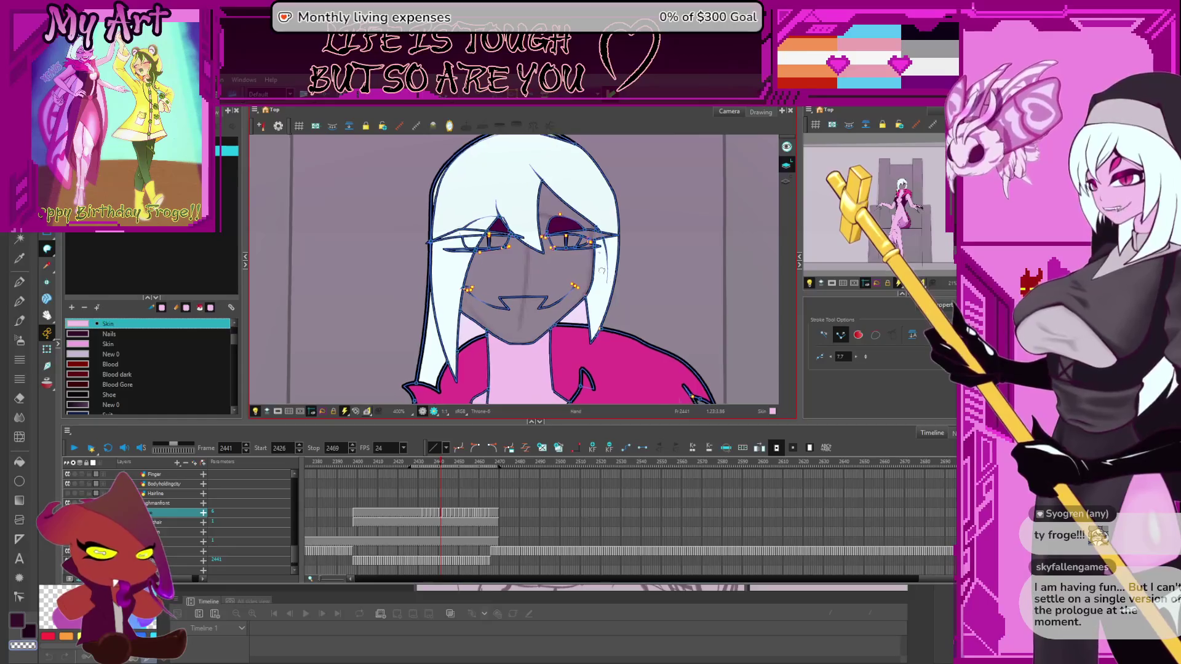
scroll(600, 271, up, 2)
scroll(601, 271, down, 2)
scroll(572, 323, up, 1)
scroll(552, 390, down, 1)
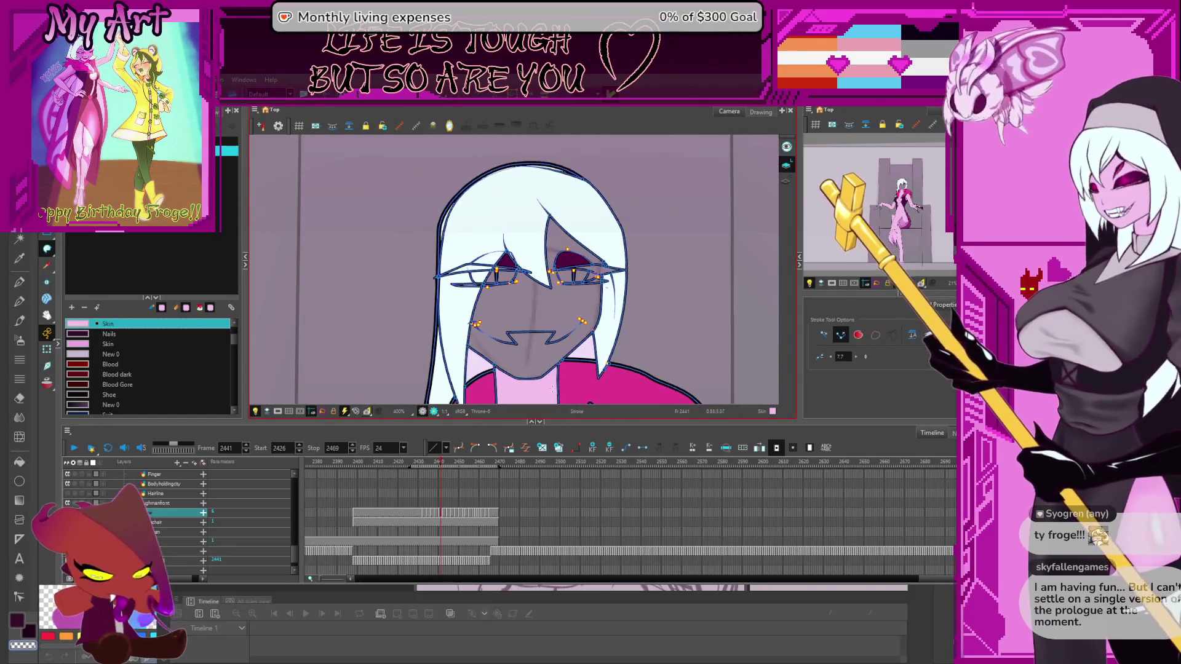
Sample colours from the drawing and step through frames to settle on frame 2441
key(d)
key(comma)
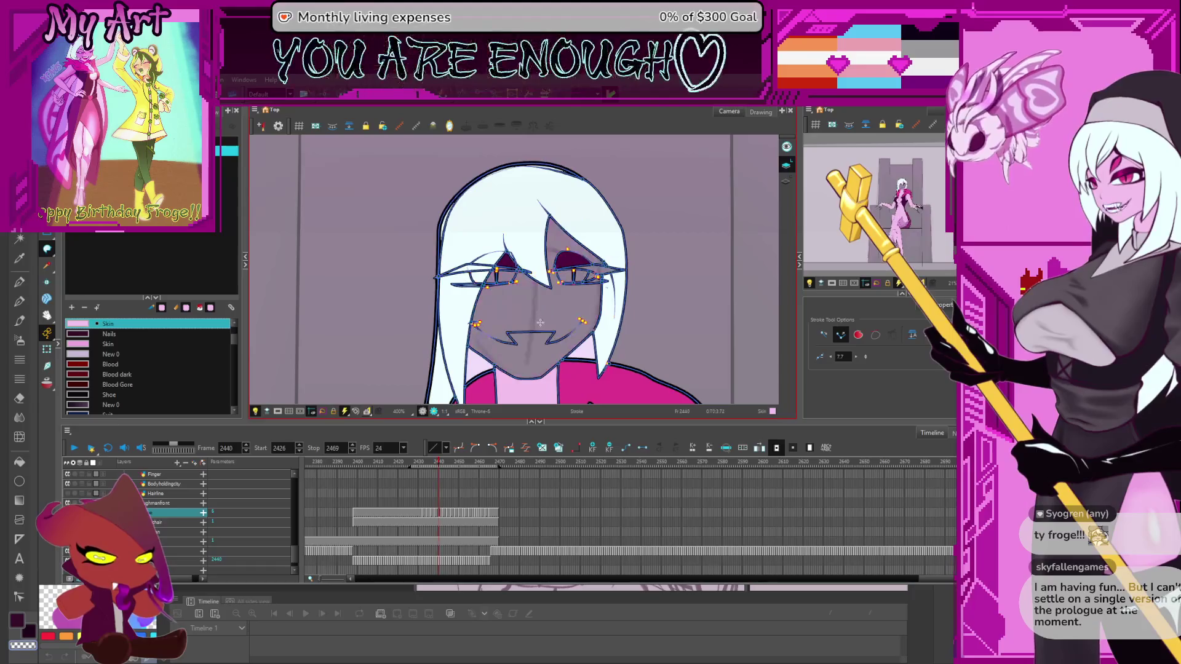
key(alt+t)
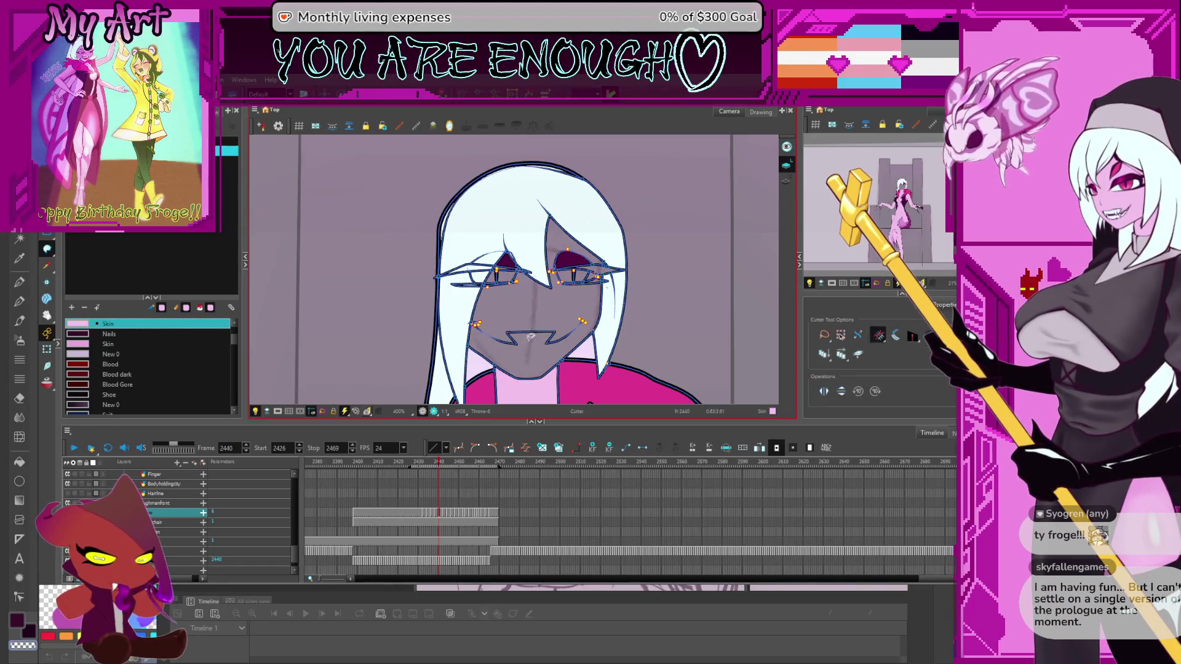
key(period)
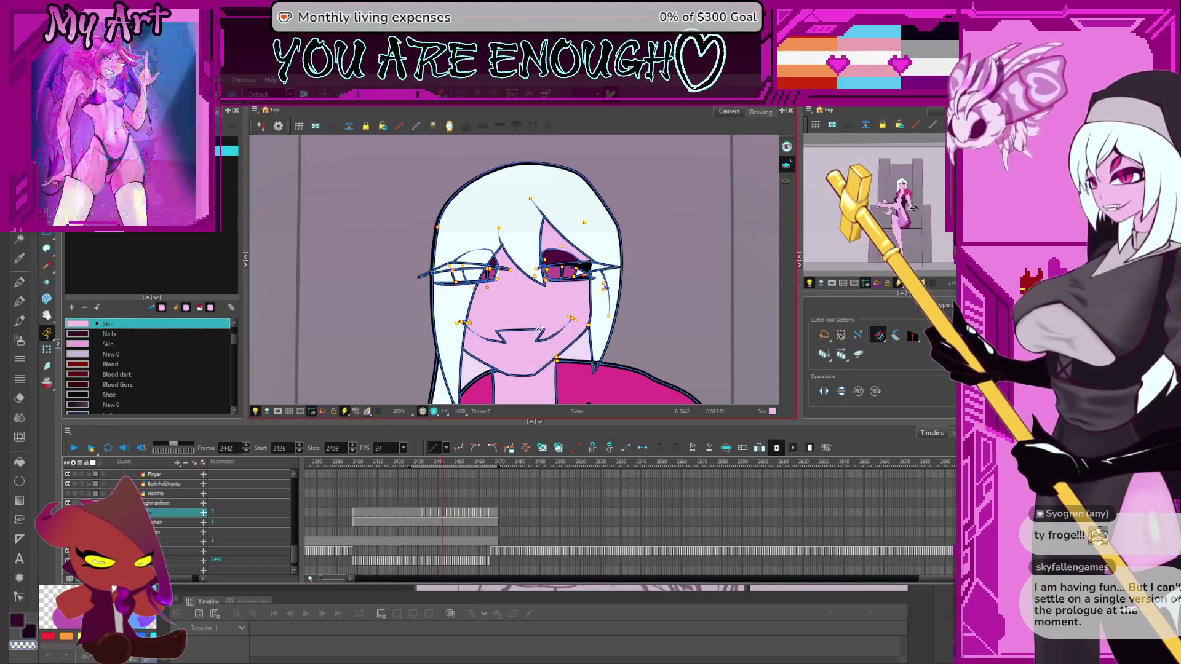
key(period)
key(comma)
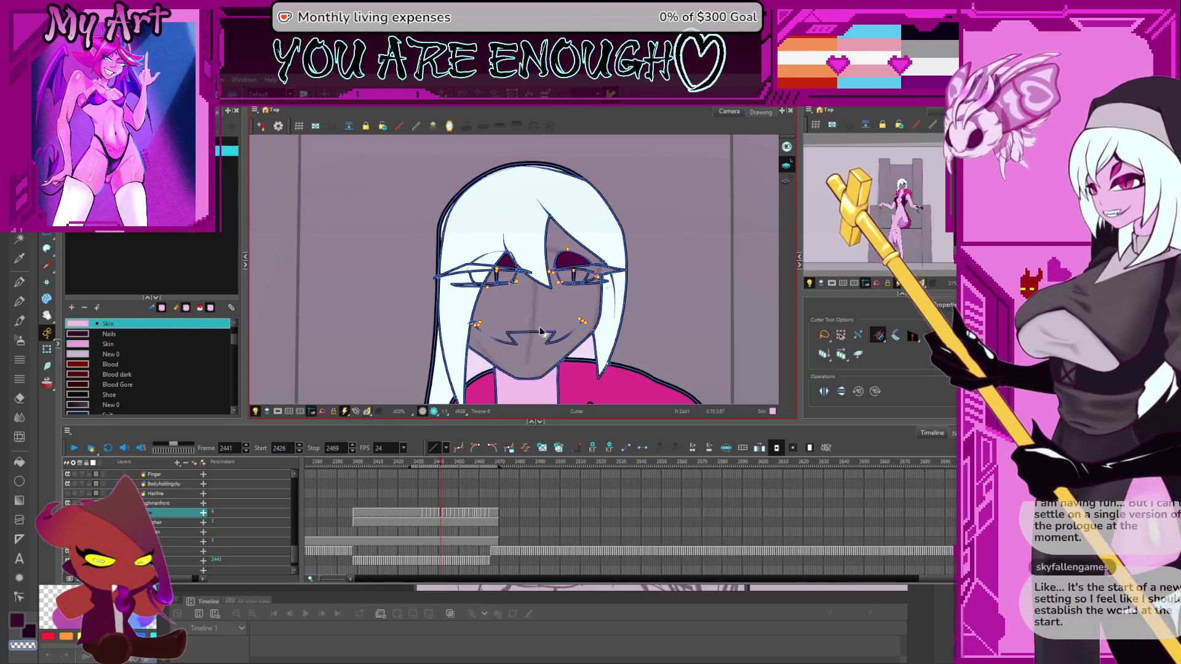
Fill the face with pink Skin colour, then advance to frame 2442
key(alt+s)
key(alt+i)
click(534, 339)
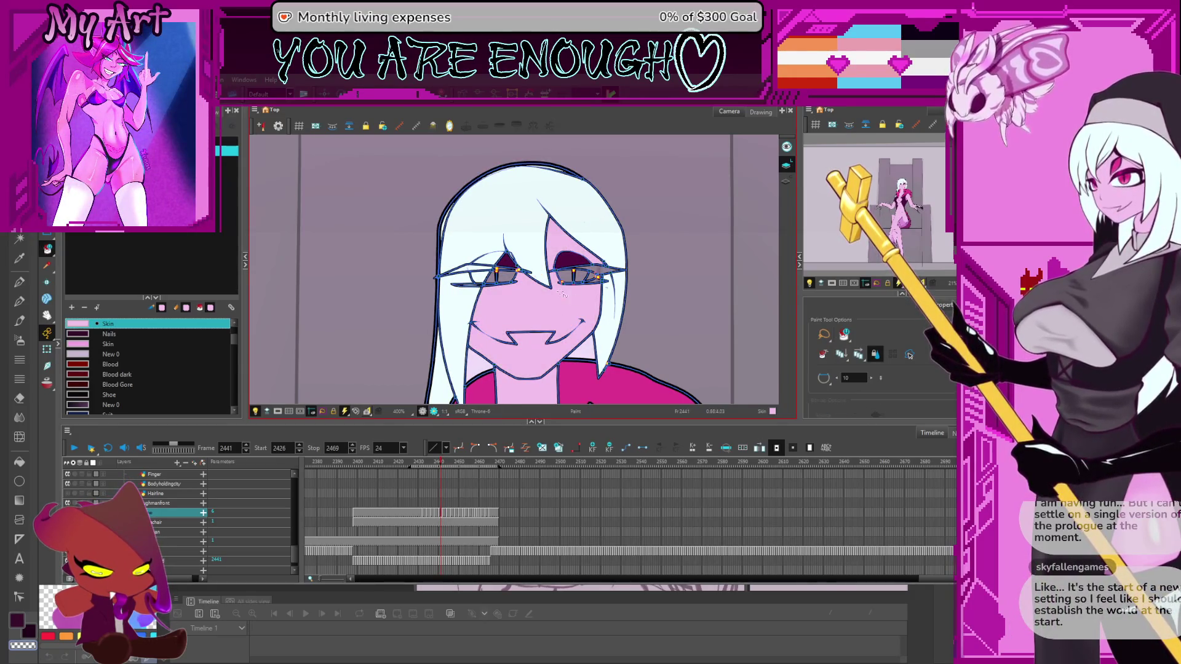
scroll(562, 294, up, 1)
scroll(564, 293, up, 1)
scroll(572, 290, up, 1)
key(period)
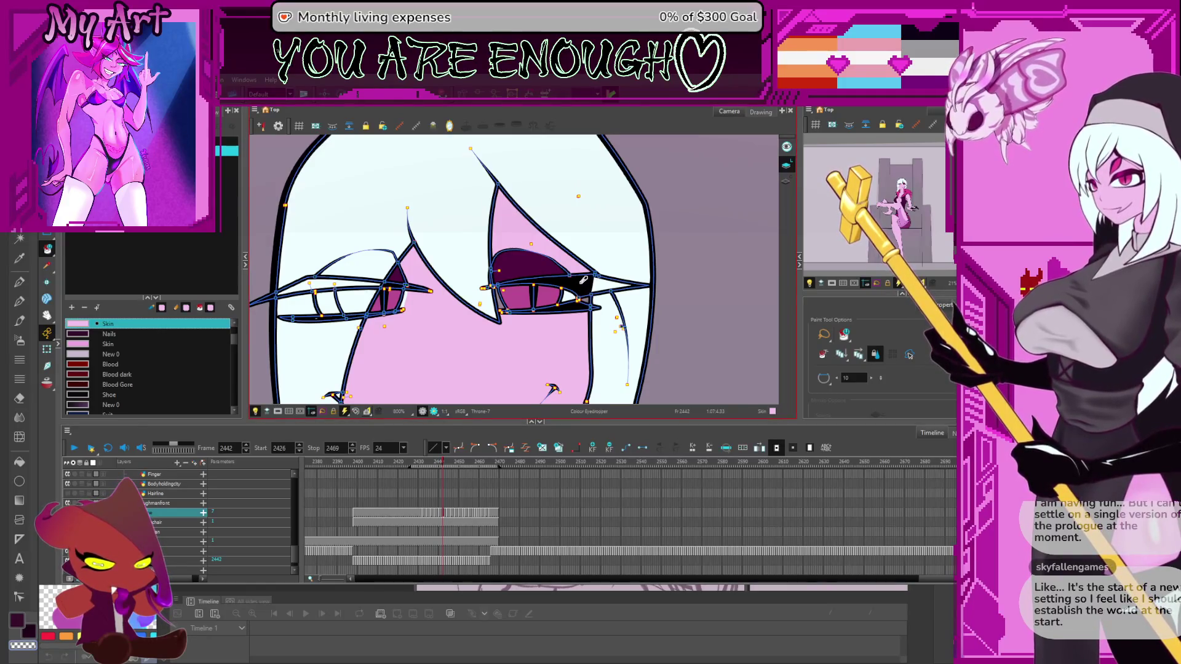
Return to frame 2441 and fill the gap beside the right eye
key(comma)
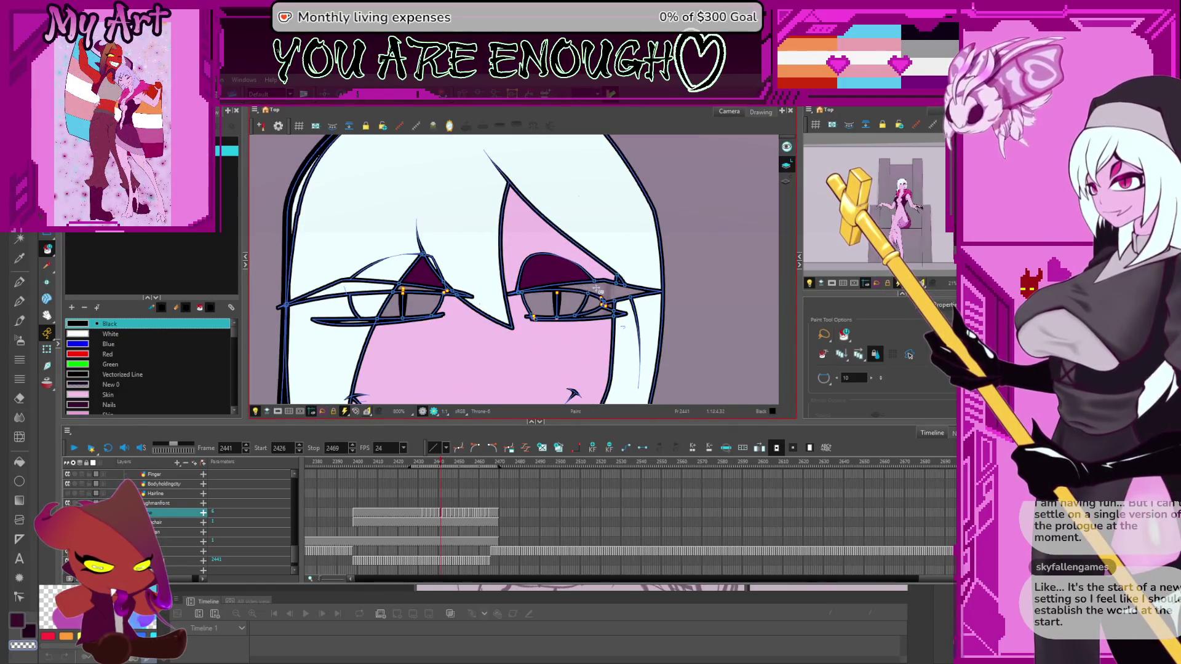
scroll(609, 308, up, 3)
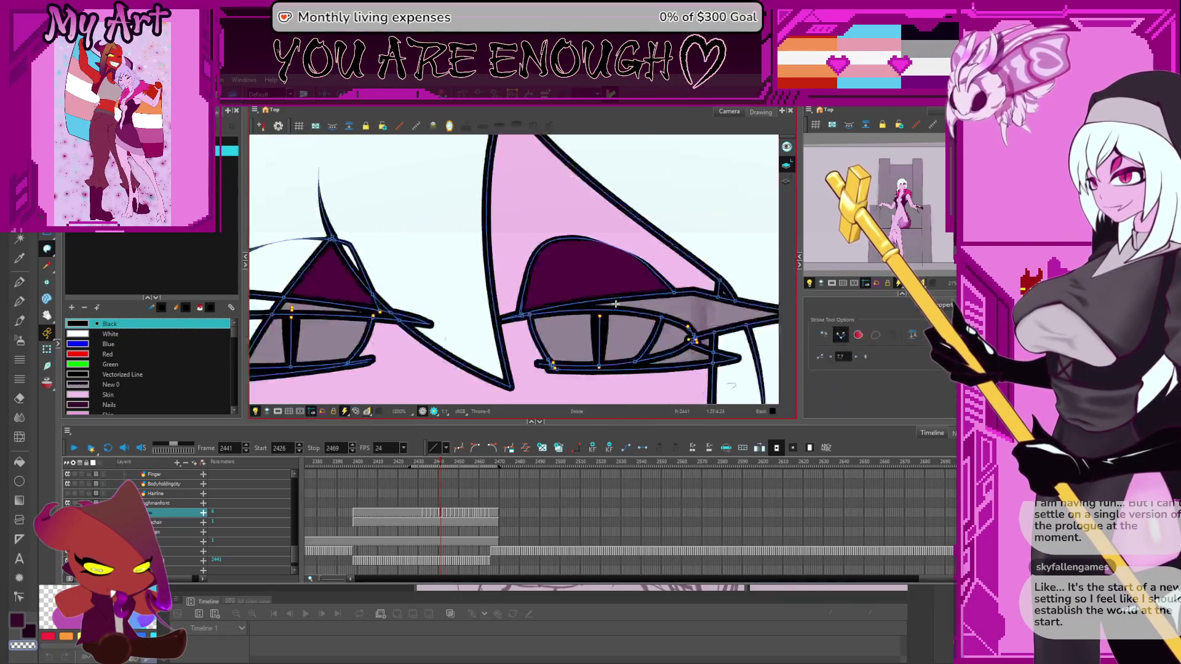
scroll(611, 286, up, 2)
scroll(610, 286, down, 1)
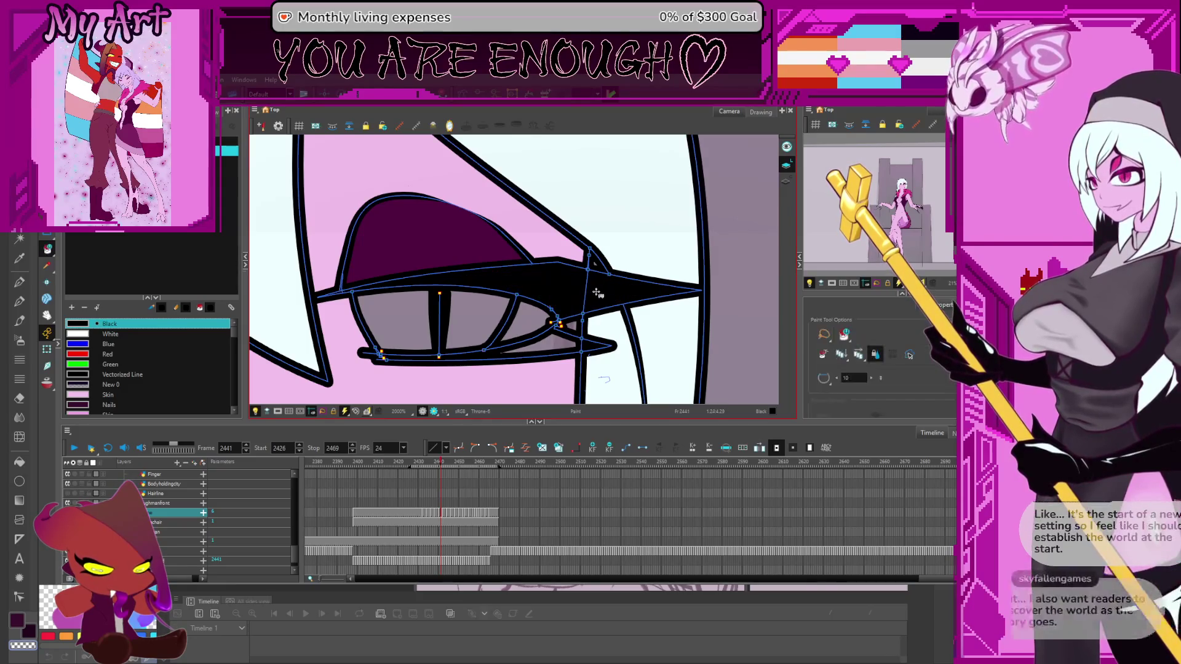
drag(572, 302, 625, 289)
key(alt+i)
click(627, 291)
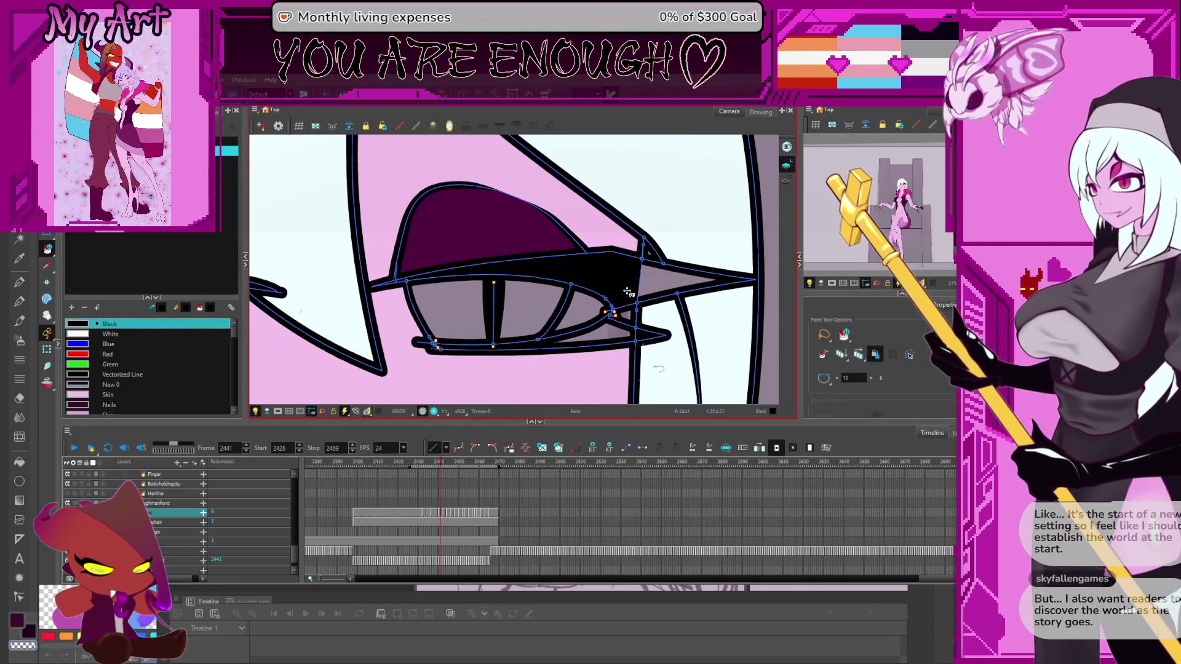
Pick the Skin colour from the character's palette and advance to frame 2442
alt+click(677, 289)
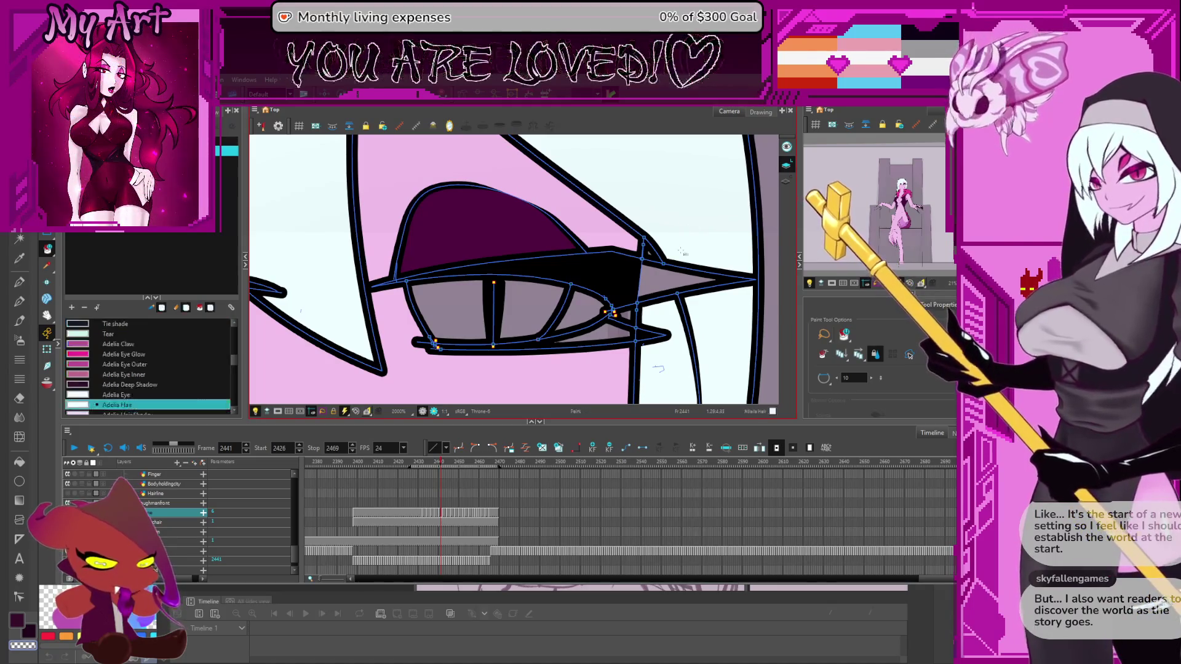
drag(676, 289, 709, 284)
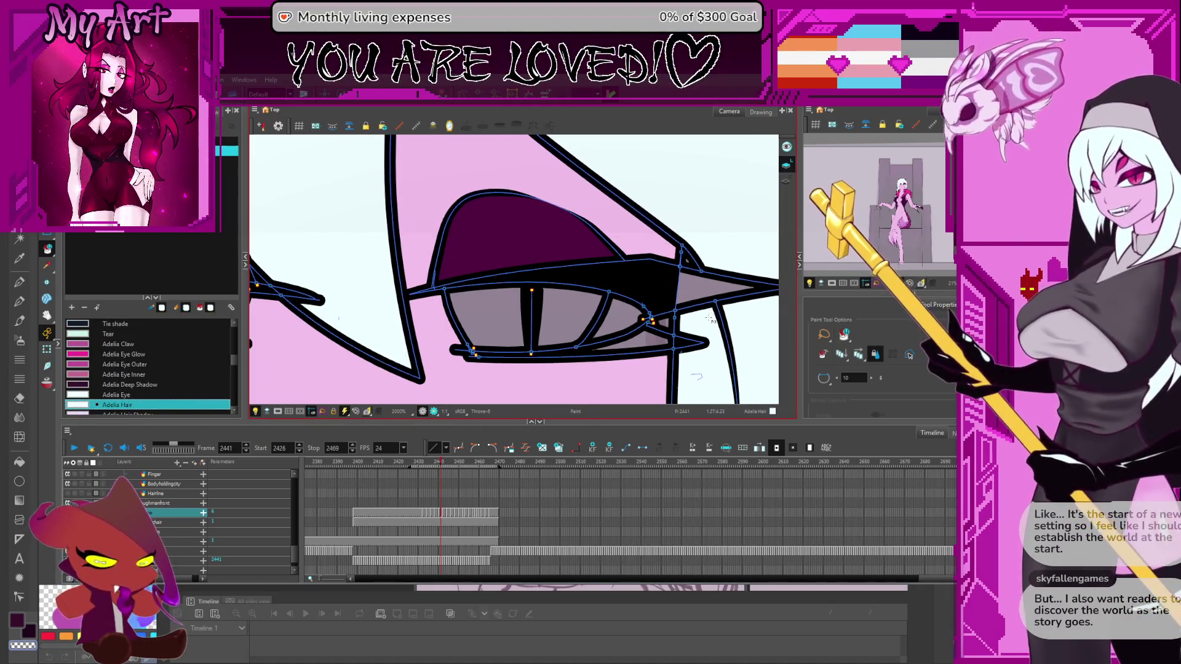
scroll(708, 283, down, 3)
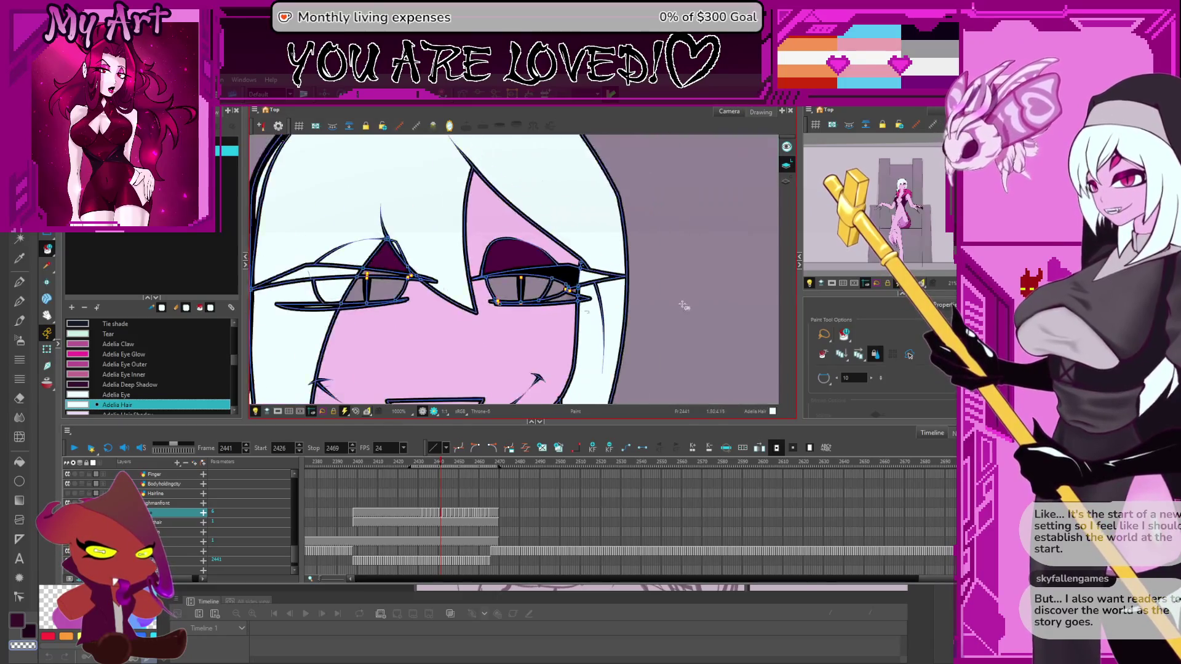
scroll(682, 283, up, 2)
scroll(682, 283, up, 1)
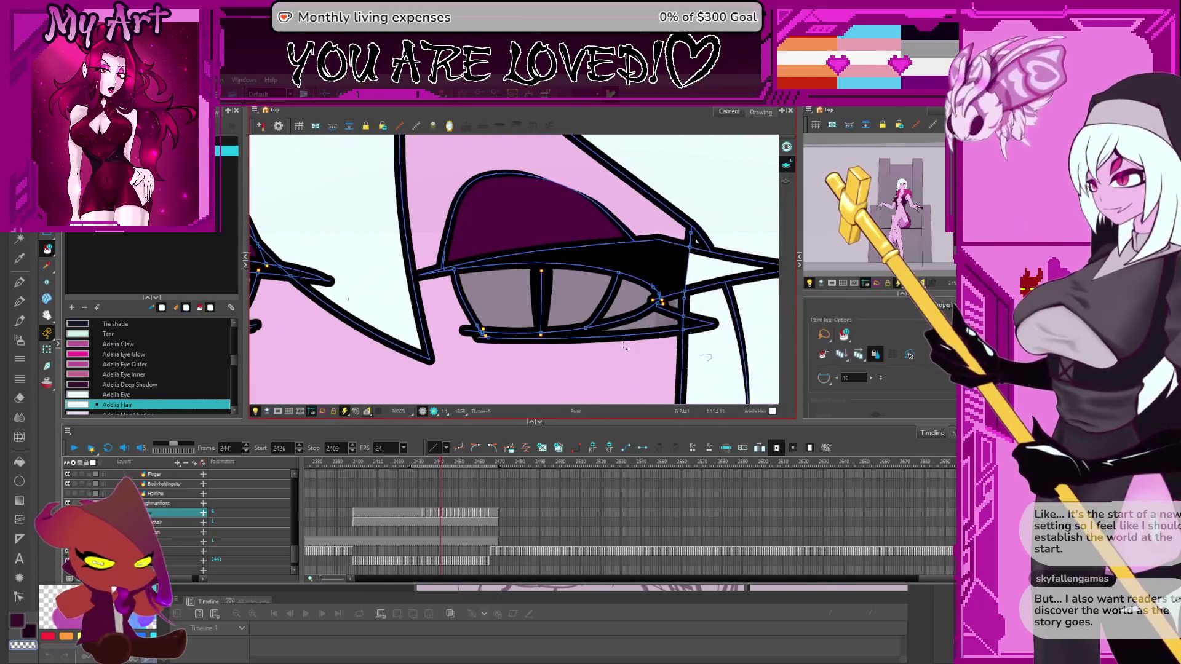
alt+click(617, 371)
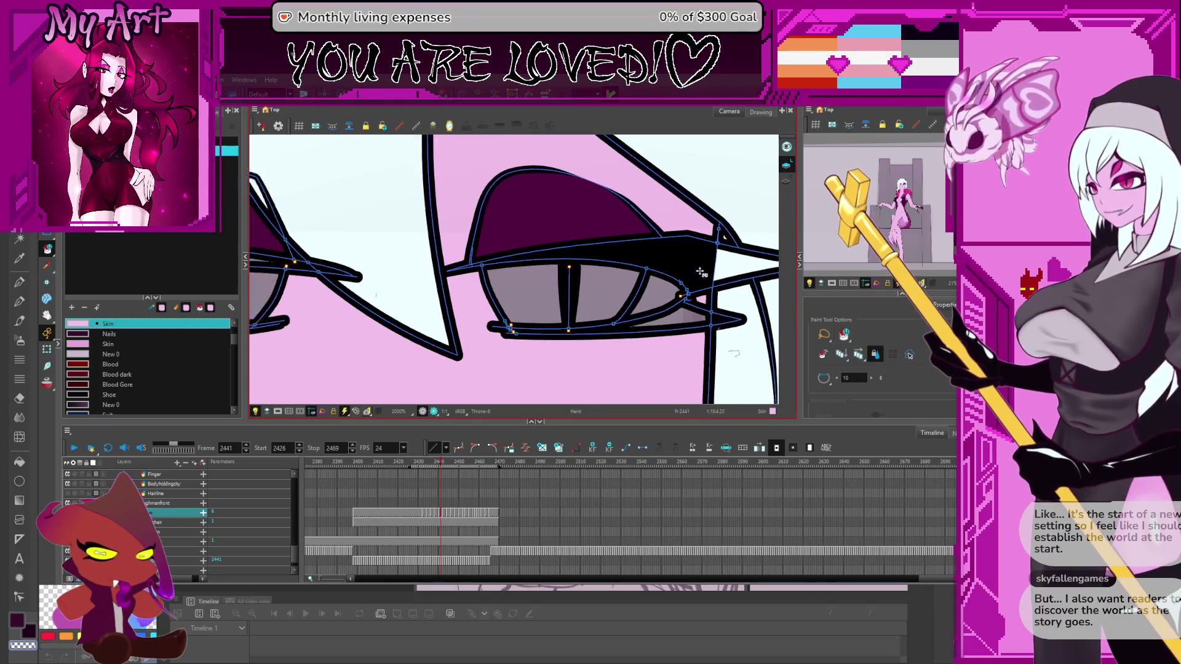
scroll(657, 299, left, 1)
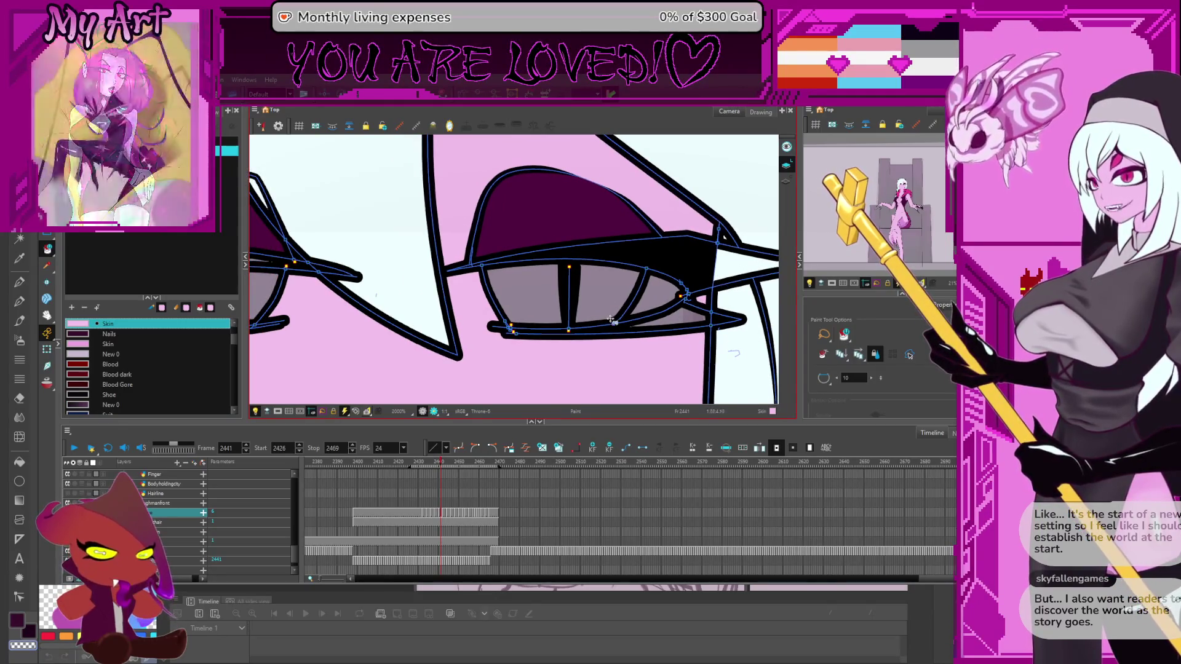
key(period)
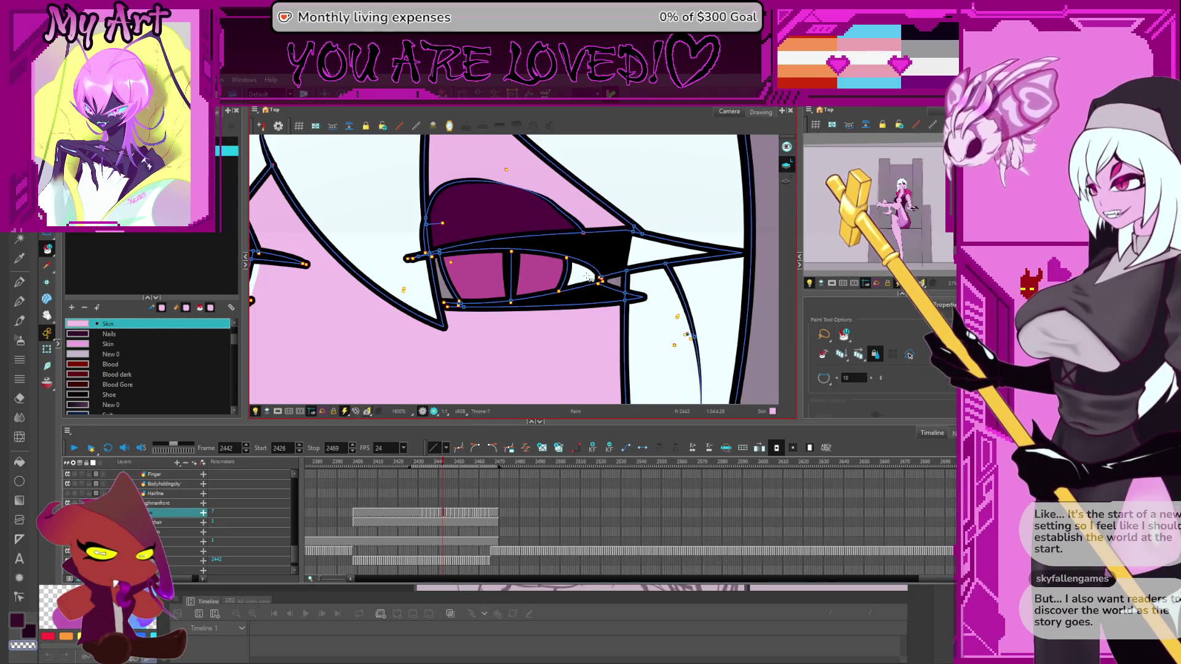
Pick the Adelia Eye colour, fill the grey gap in the eye and step between frames 2439–2440
alt+click(585, 269)
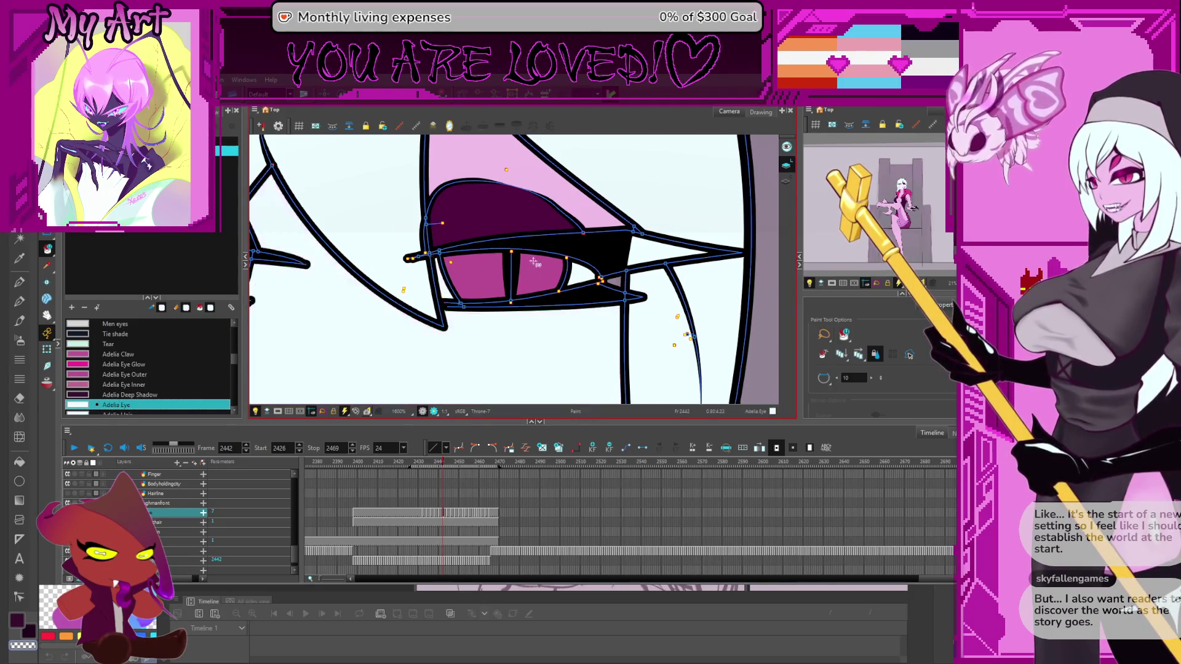
scroll(517, 300, up, 2)
key(alt+k)
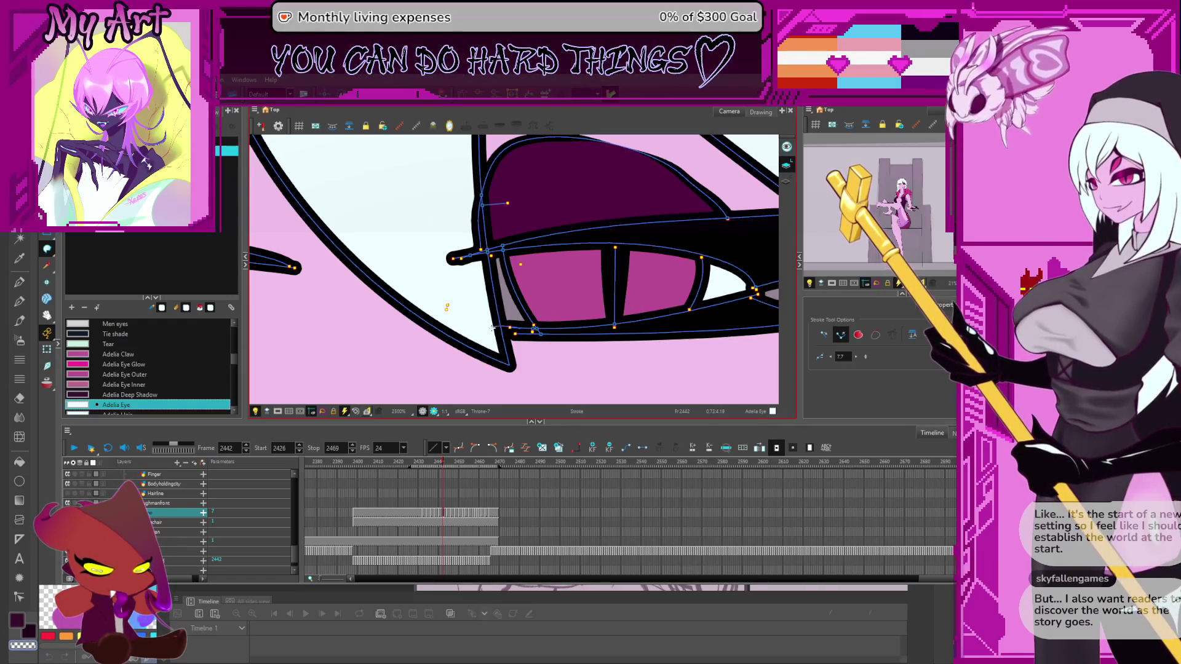
key(alt+i)
click(513, 300)
scroll(512, 299, down, 3)
key(period)
key(period)
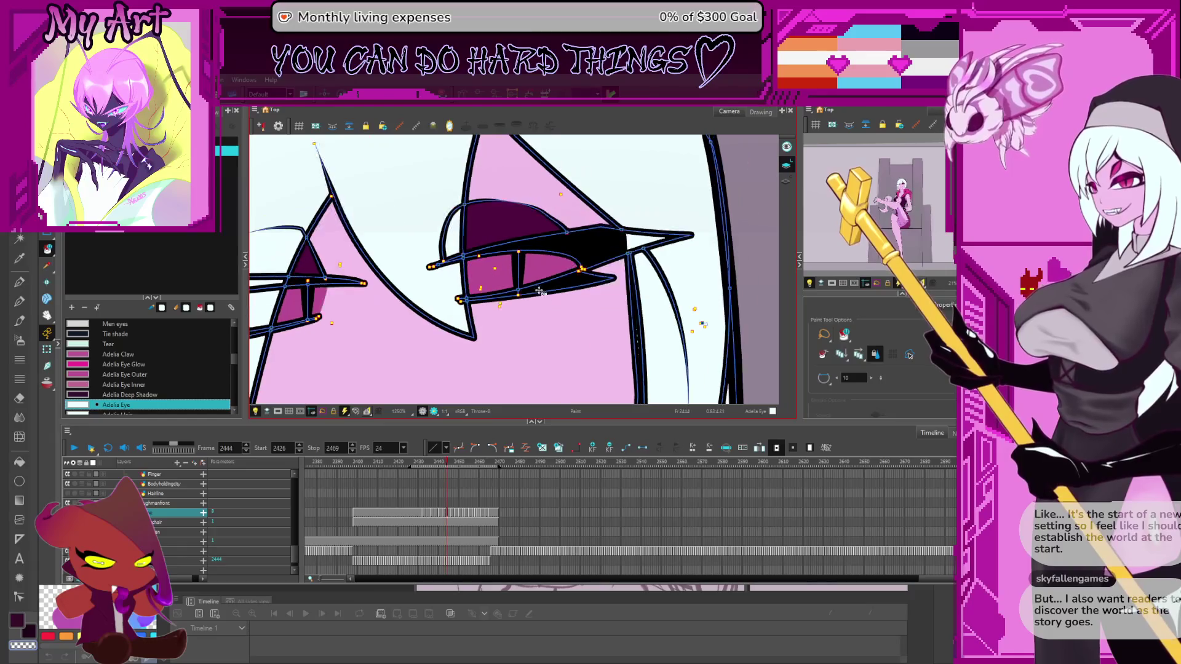
key(comma)
key(comma)
key(comma)
key(comma)
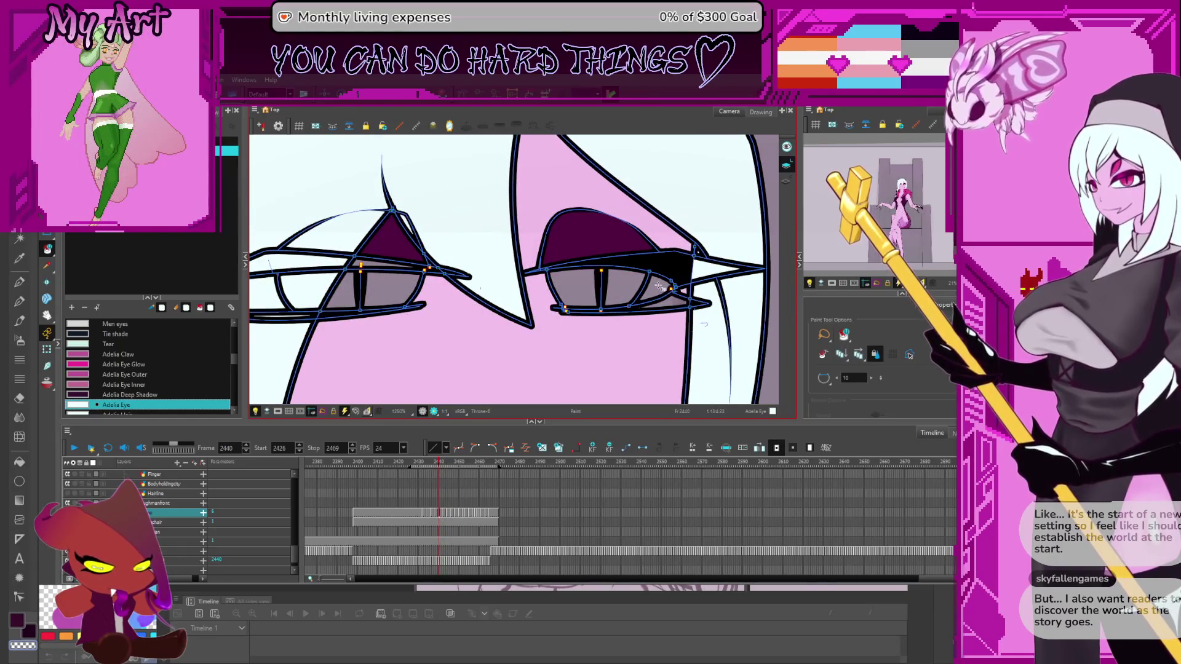
key(comma)
key(period)
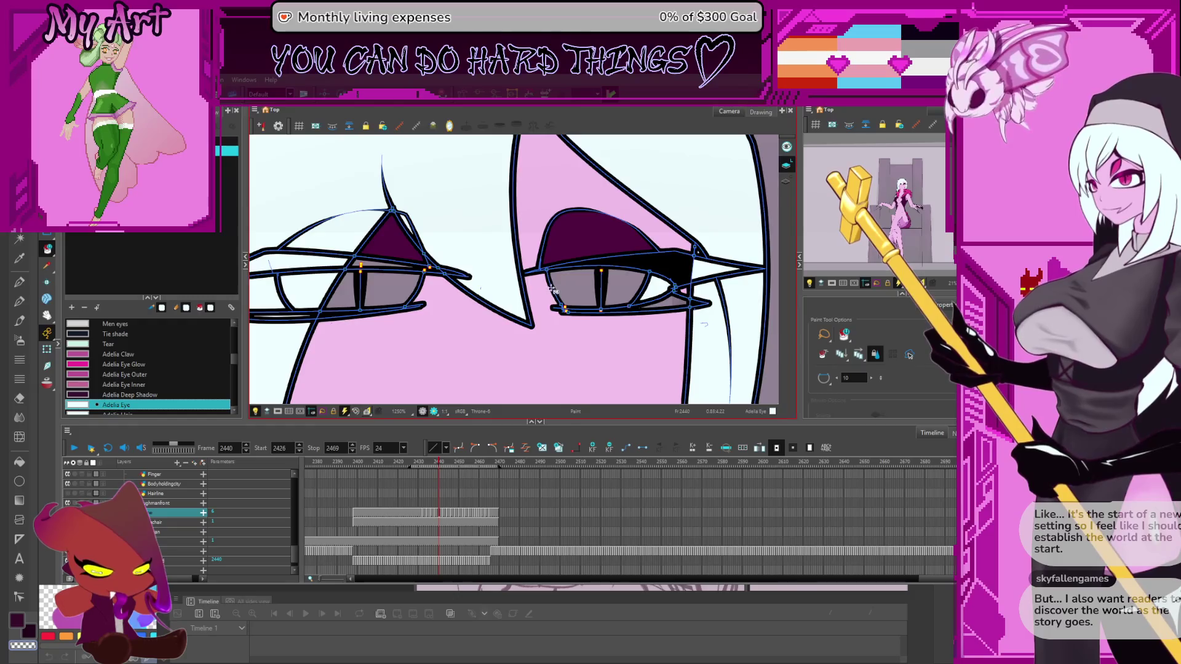
scroll(554, 289, up, 2)
scroll(554, 290, up, 2)
Close the gap along the eye's left edge with a stroke, then compare frames 2440 and 2439
key(alt+v)
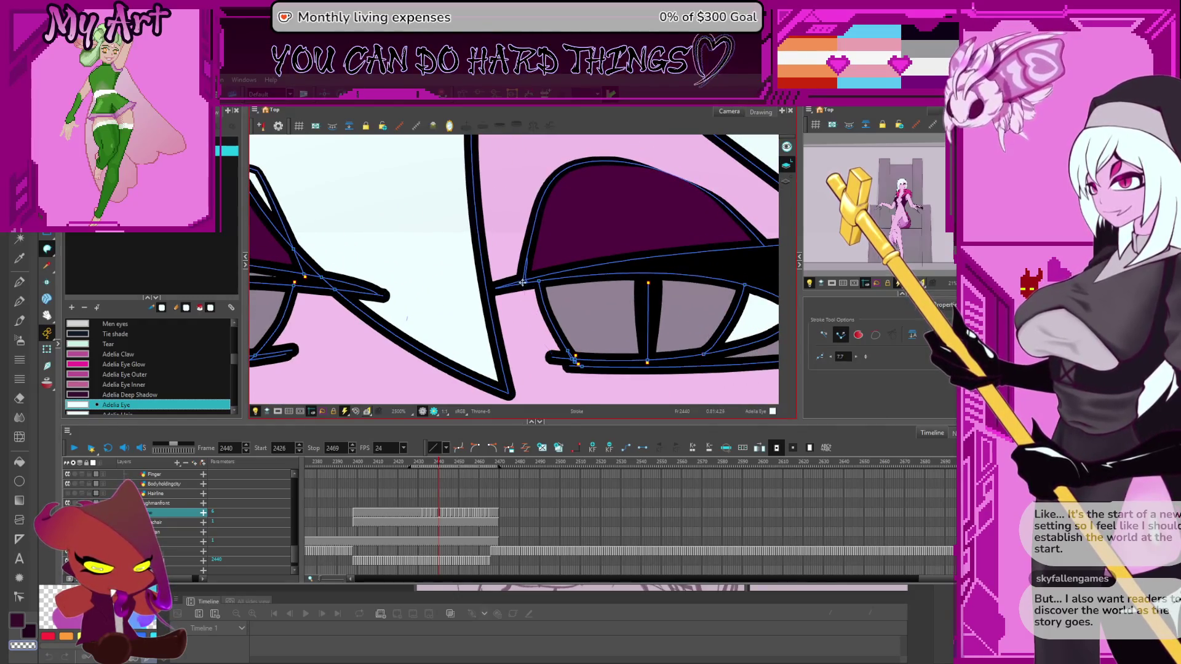
drag(523, 281, 557, 357)
key(alt+i)
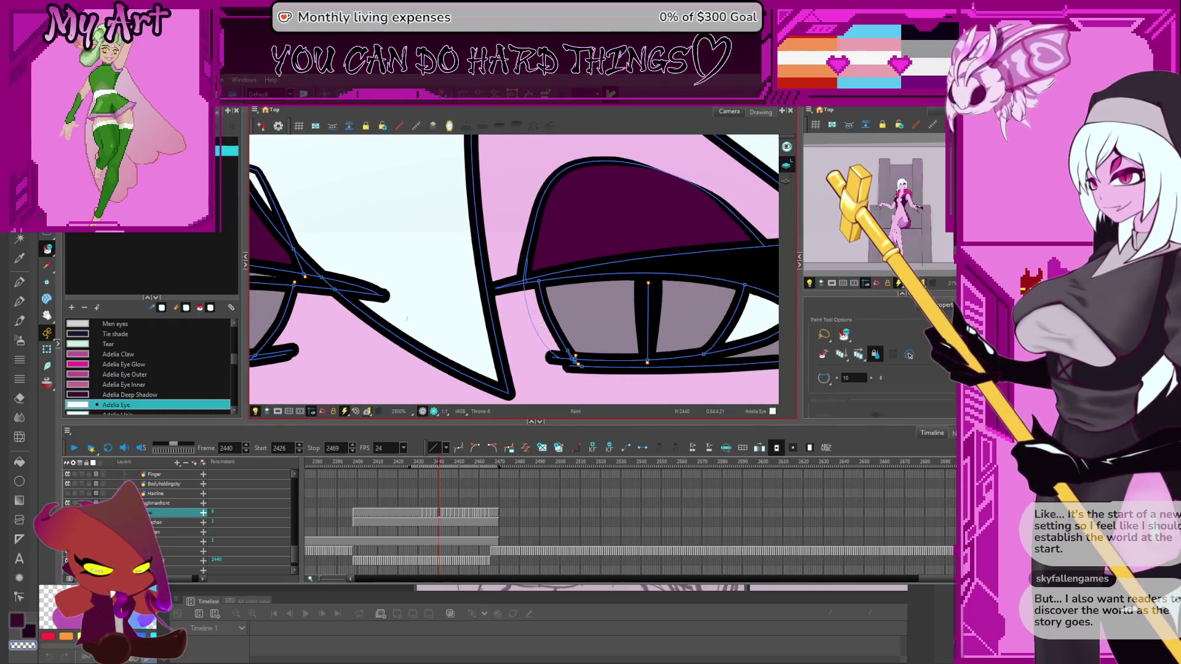
scroll(544, 329, down, 2)
scroll(557, 335, down, 2)
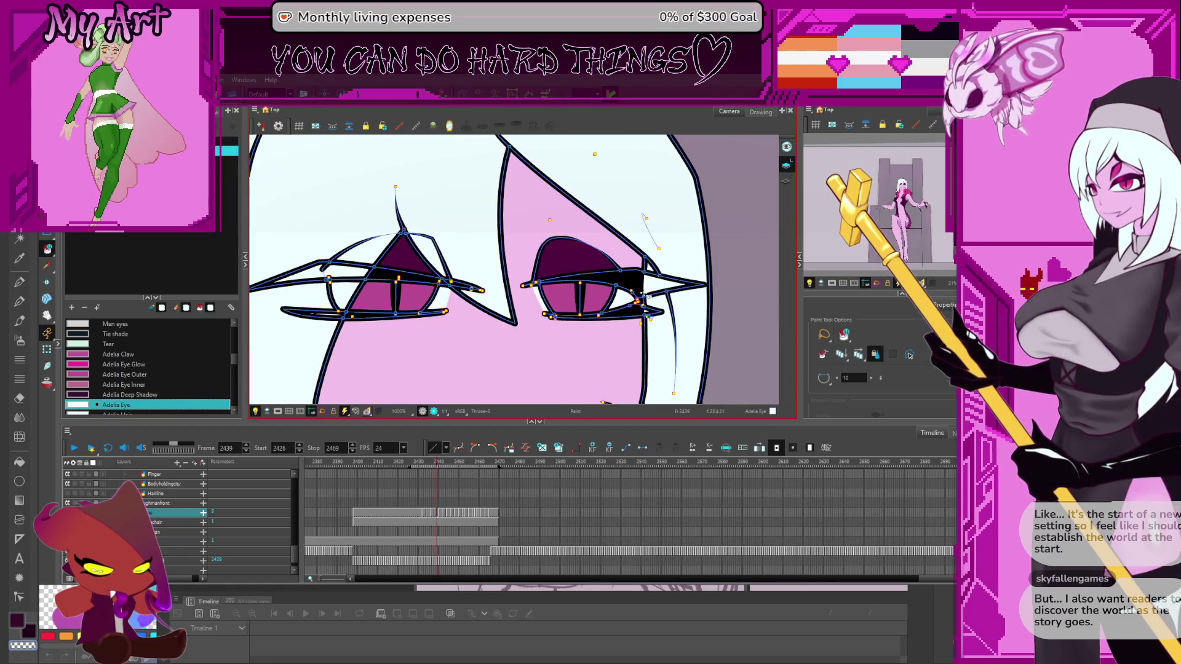
key(period)
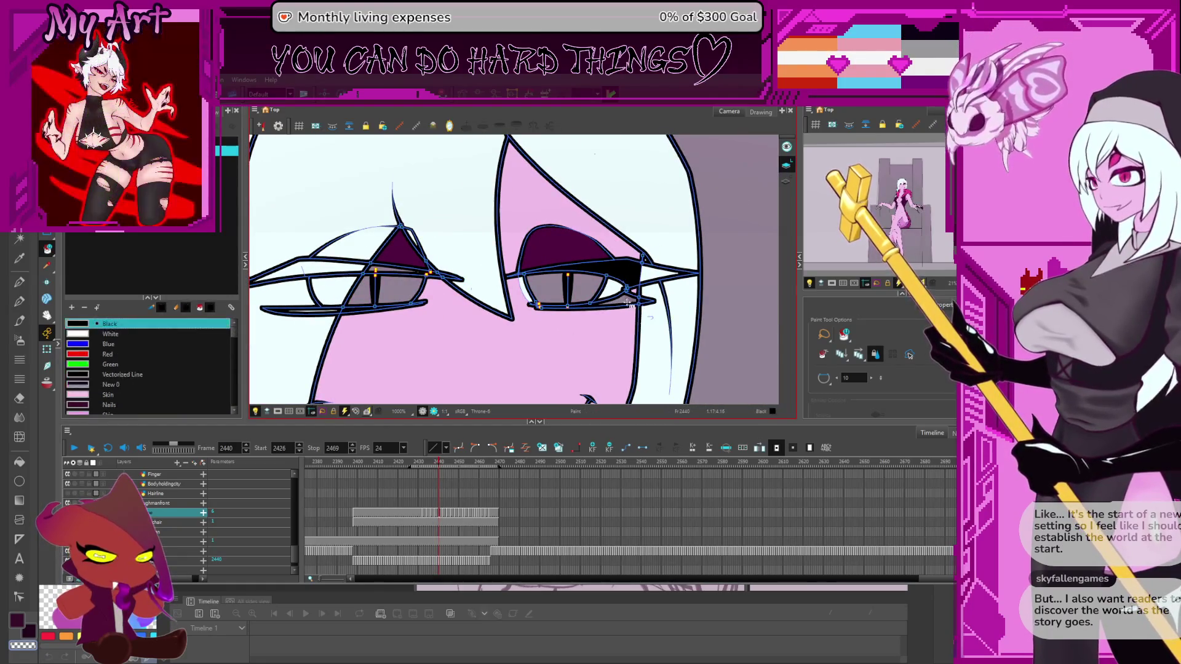
drag(607, 357, 566, 307)
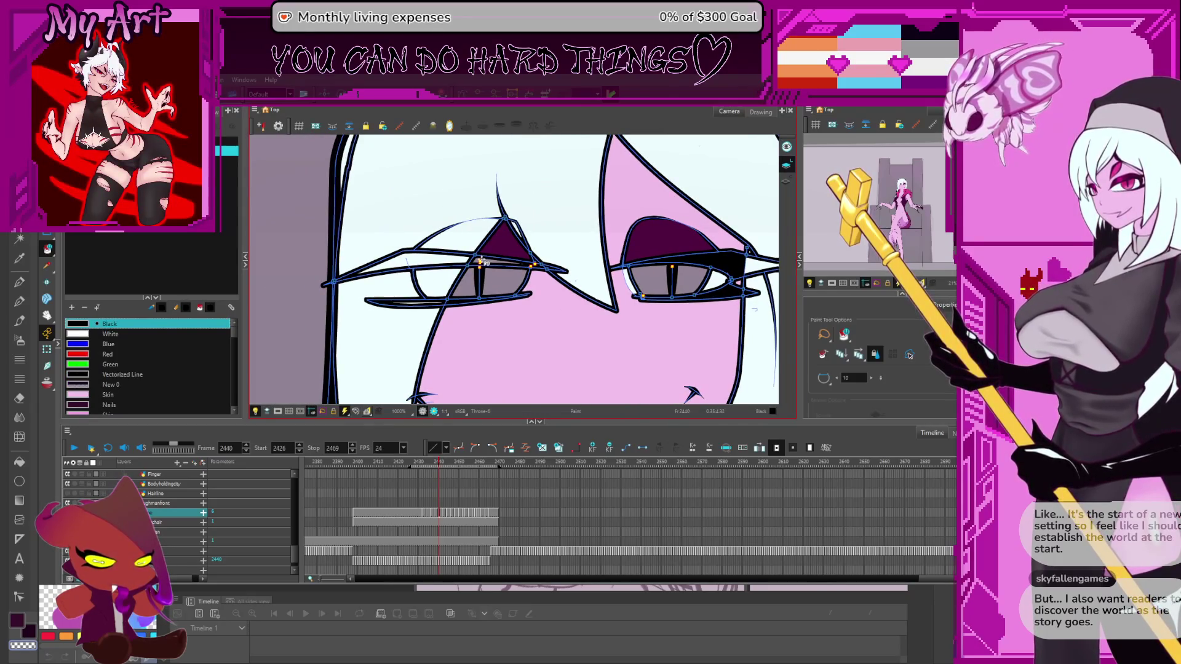
key(comma)
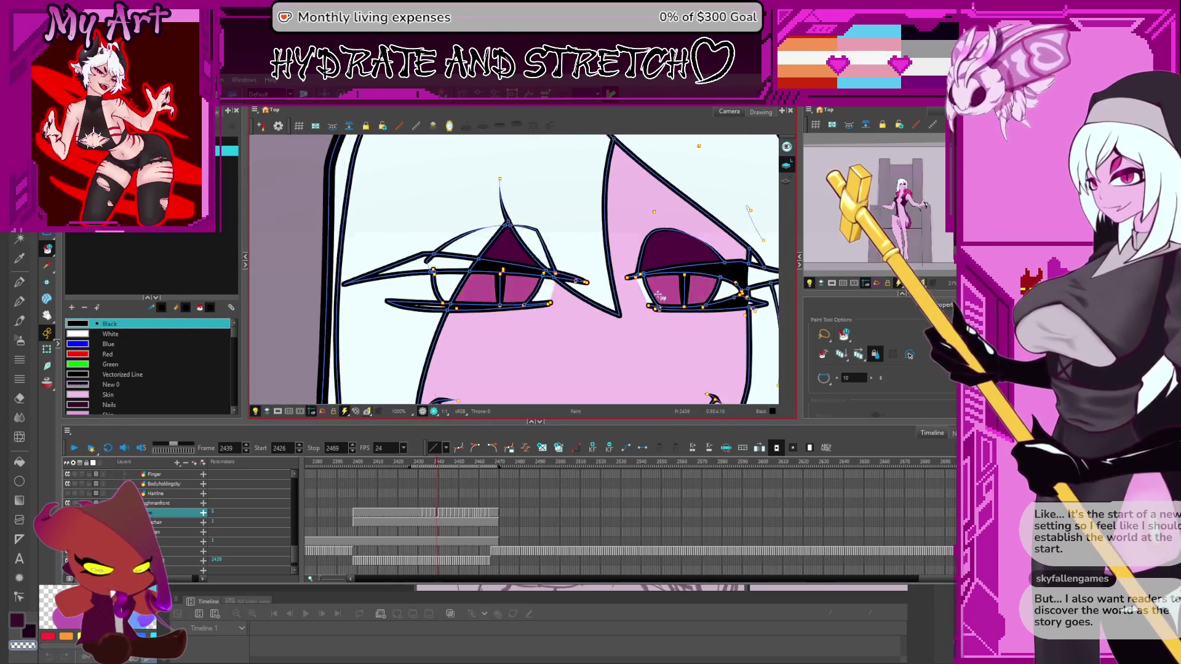
Pick the Adelia Eye Outer colour, compare the eyes around frame 2441 and advance toward frame 2447
alt+click(660, 278)
key(period)
key(period)
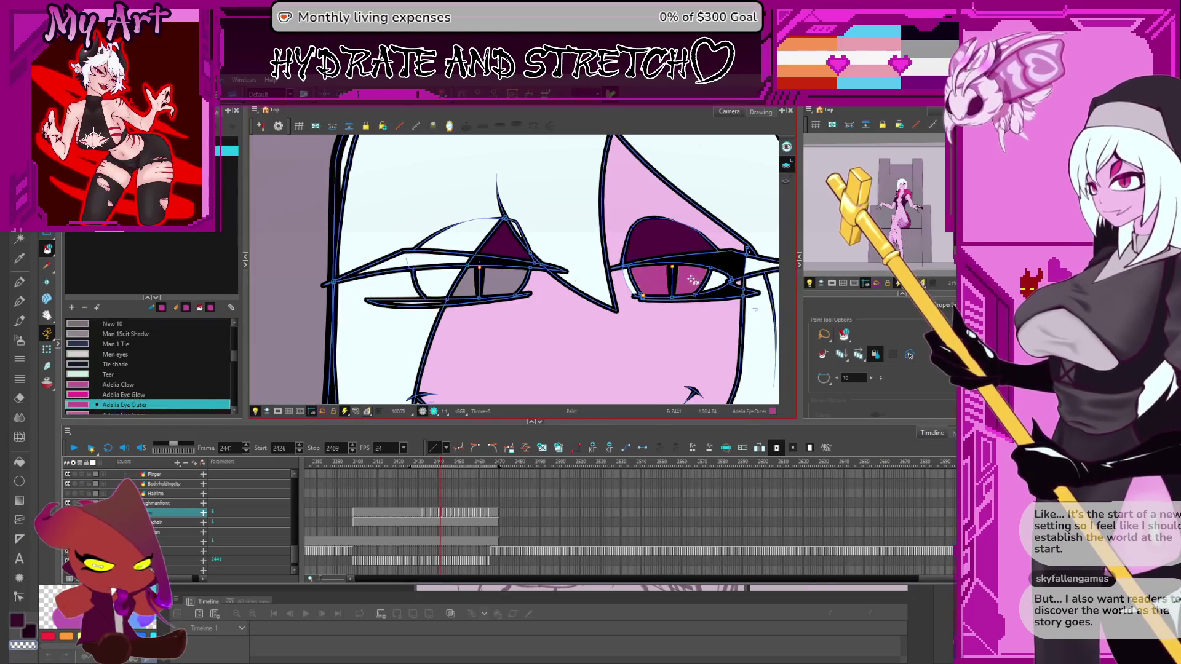
key(comma)
key(period)
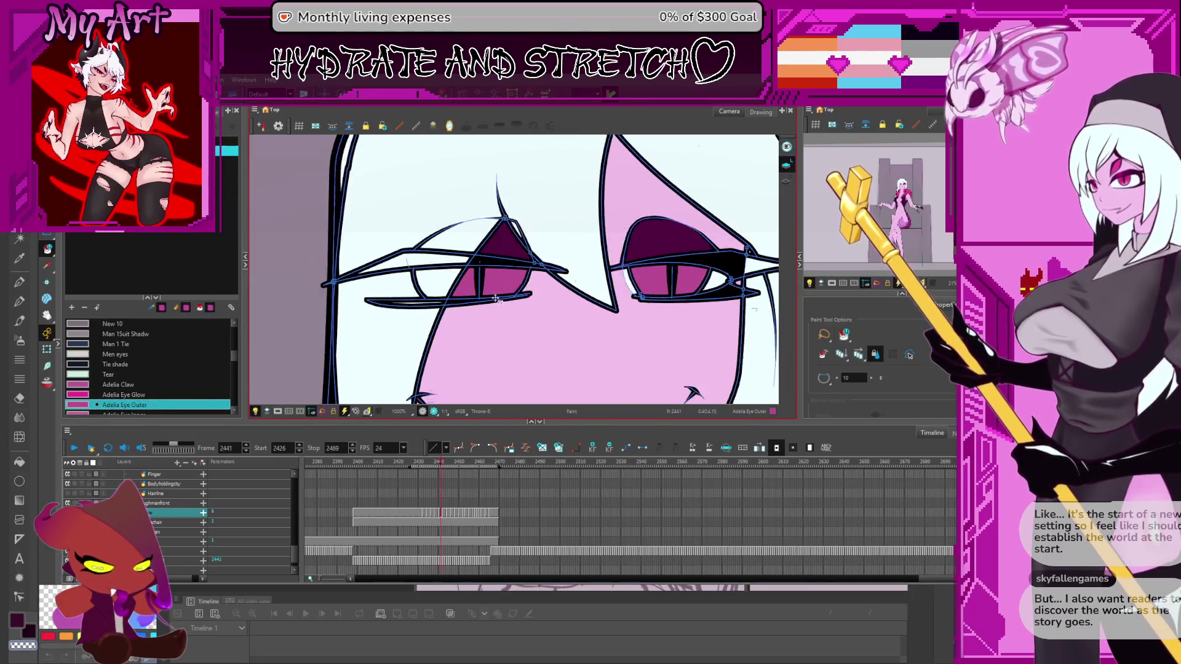
key(comma)
key(comma)
key(period)
key(period)
key(period)
key(period)
key(period)
key(period)
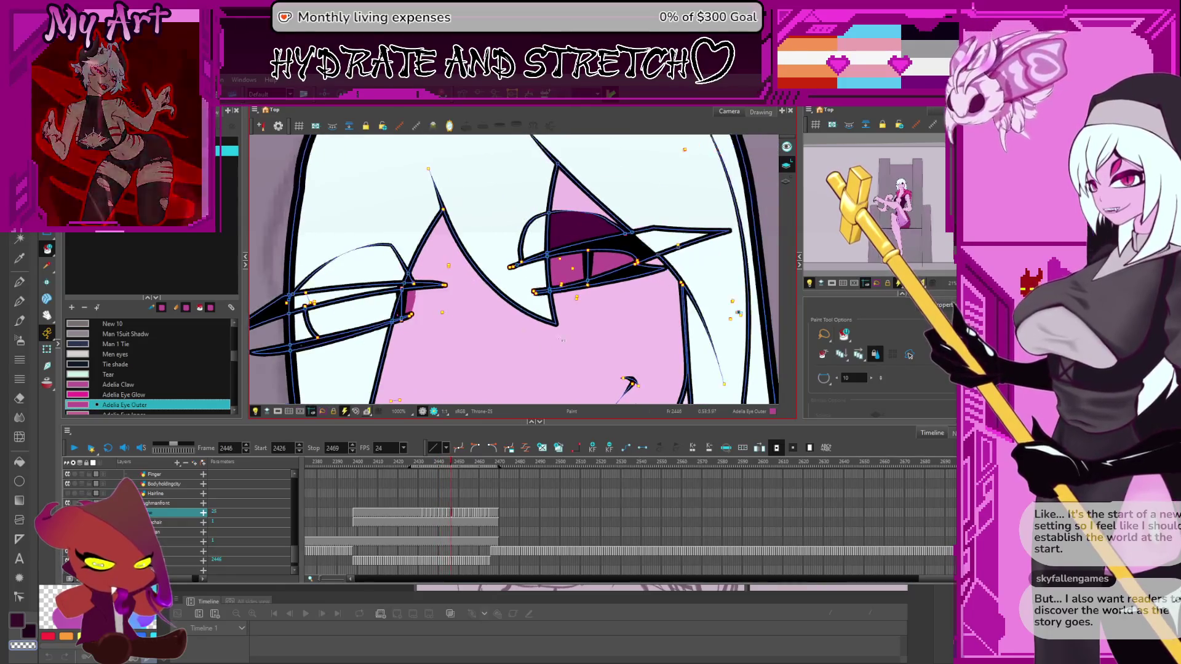
key(period)
key(period)
scroll(581, 336, down, 5)
key(period)
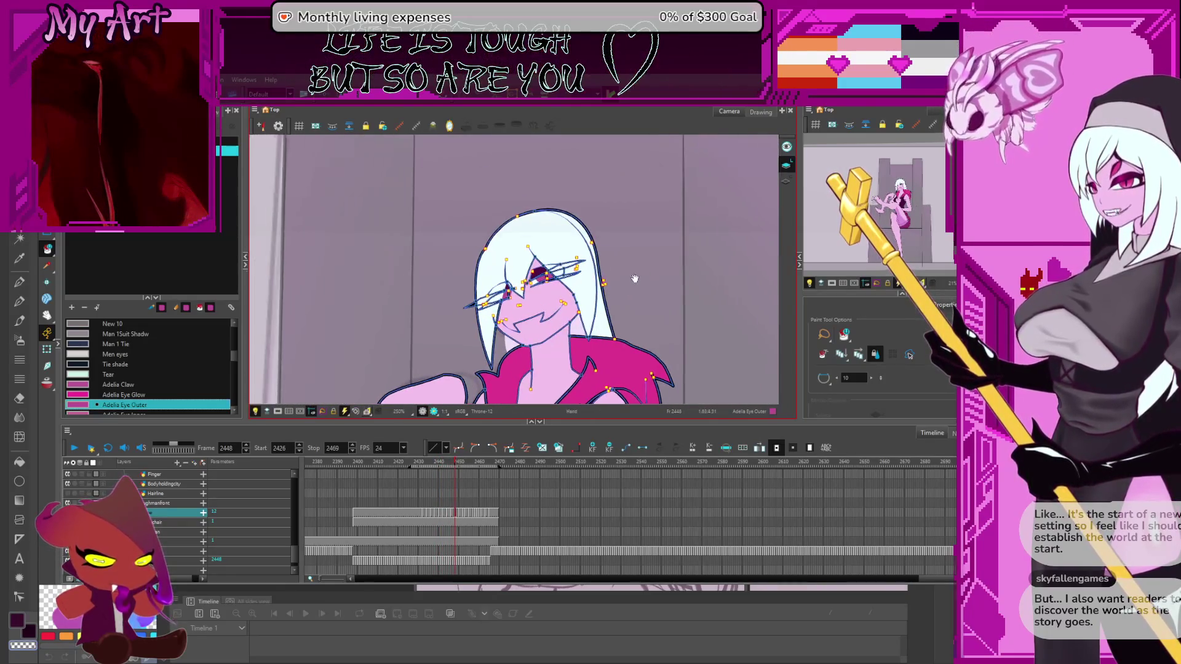
scroll(581, 322, up, 3)
scroll(559, 288, down, 4)
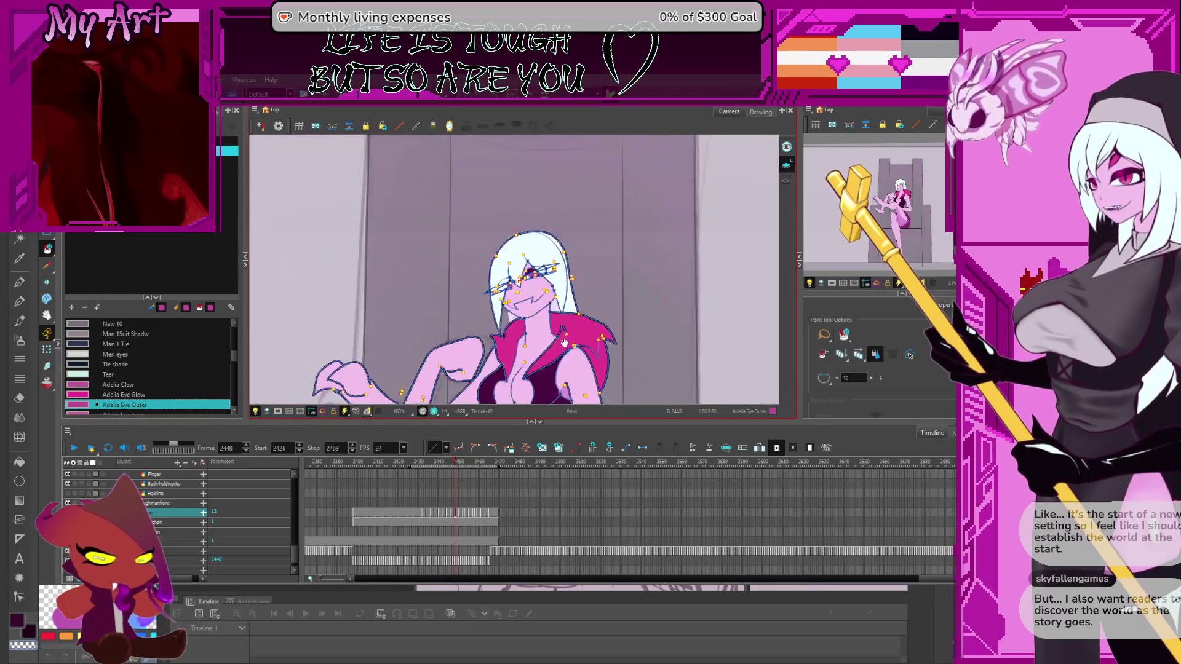